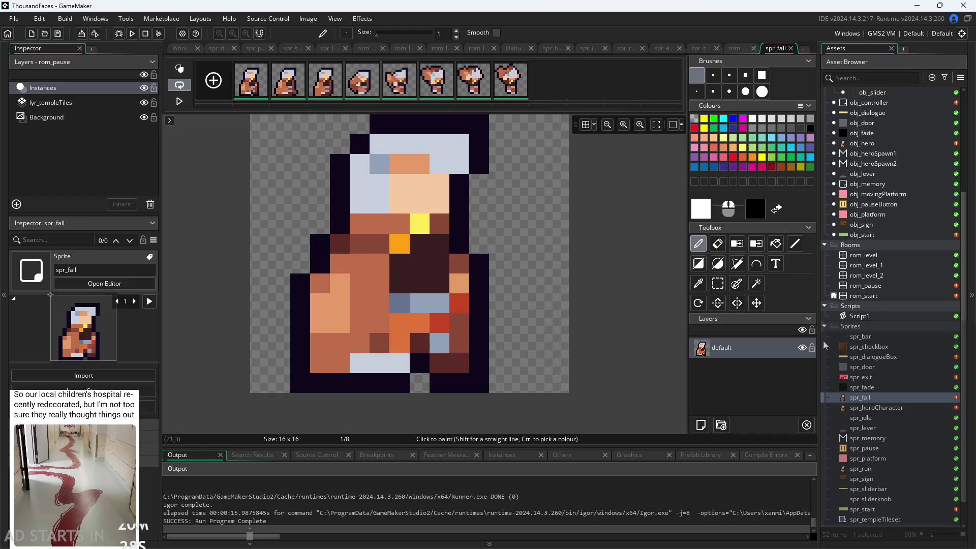
Open spr_heroCharacter's image editor and paste the copied falling frames after frame 12
{"action": "double_click", "coordinate": [876, 407]}
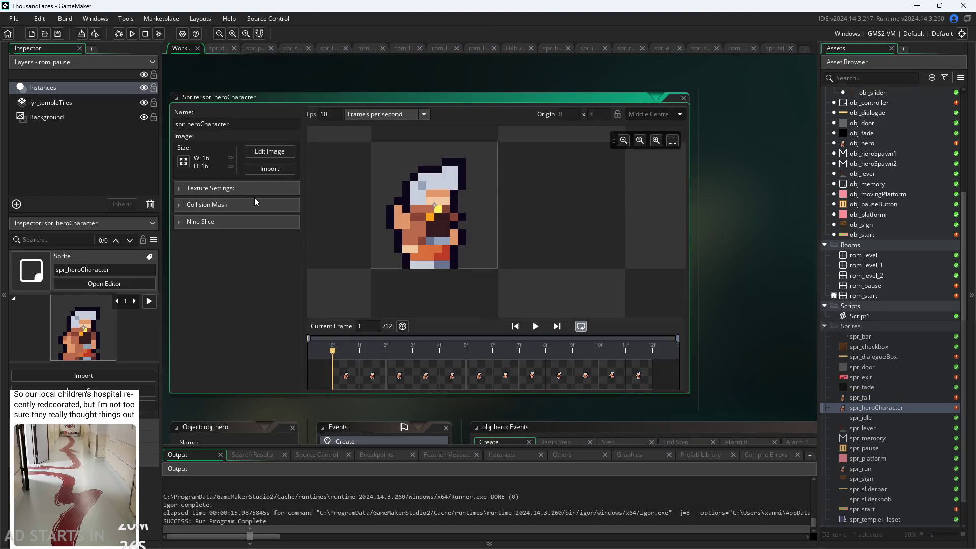
{"action": "left_click", "coordinate": [270, 152]}
{"action": "right_click", "coordinate": [679, 91]}
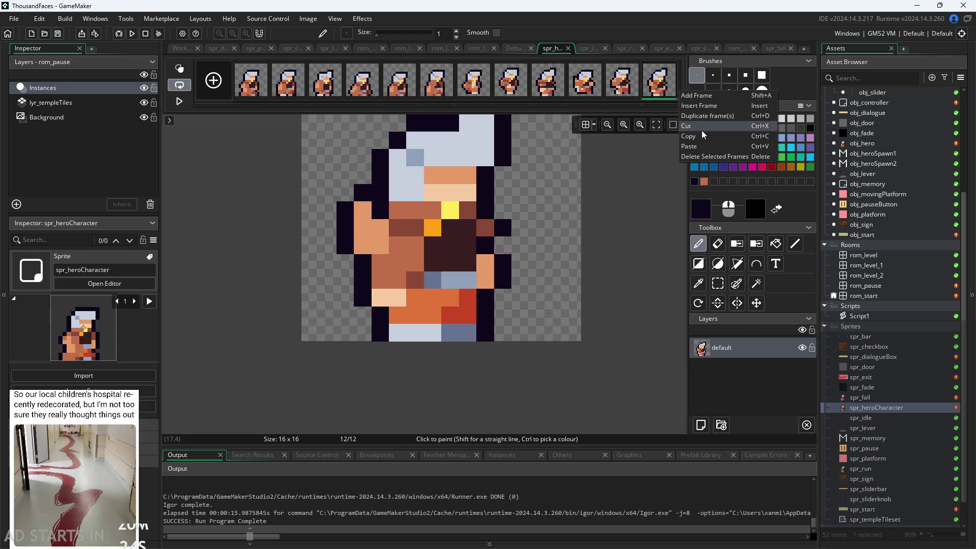
{"action": "left_click", "coordinate": [702, 146]}
Step through the pasted frames to confirm the sprite now ends at frame 20
{"action": "left_click", "coordinate": [630, 88]}
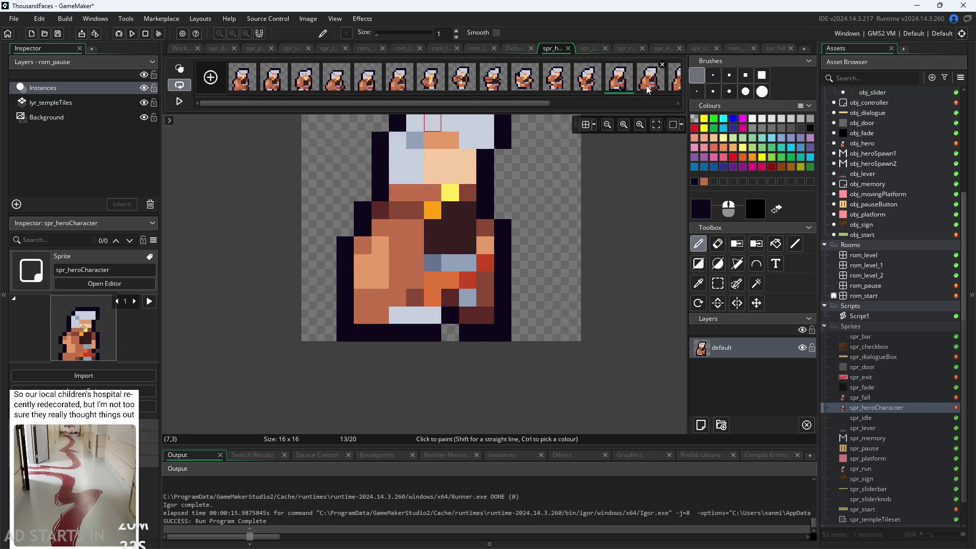
{"action": "left_click", "coordinate": [652, 88]}
{"action": "scroll", "coordinate": [682, 90], "scroll_direction": "down", "scroll_amount": 5}
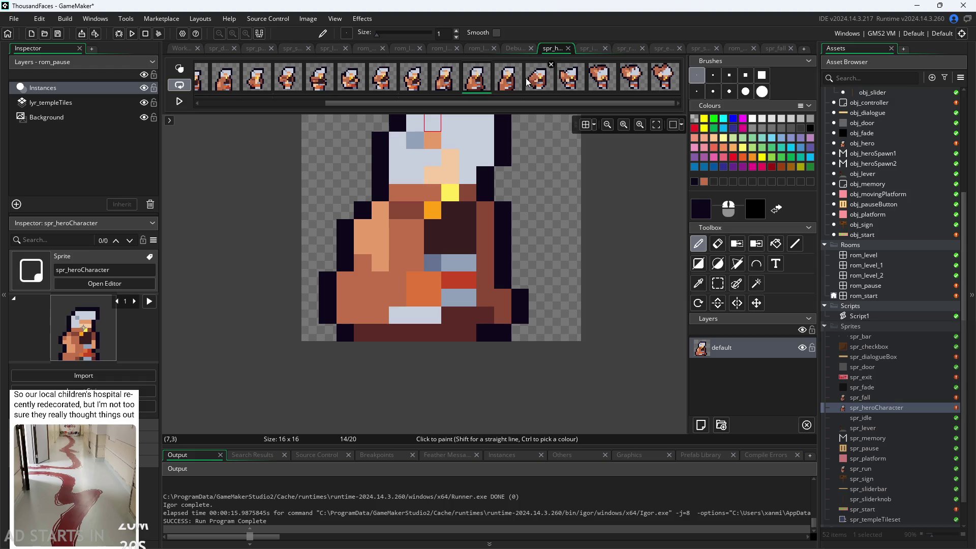
{"action": "left_click", "coordinate": [508, 77]}
{"action": "left_click", "coordinate": [539, 77]}
{"action": "left_click", "coordinate": [571, 77]}
{"action": "left_click", "coordinate": [602, 77]}
{"action": "left_click", "coordinate": [642, 89]}
{"action": "left_click", "coordinate": [661, 87]}
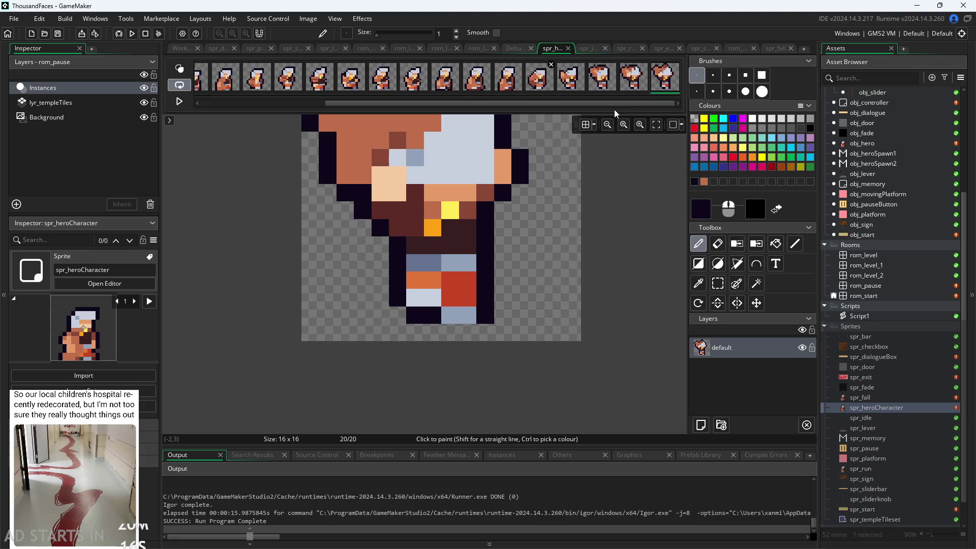
Open the obj_hero object to show its Create event code
{"action": "scroll", "coordinate": [861, 262], "scroll_direction": "up", "scroll_amount": 5}
{"action": "scroll", "coordinate": [861, 263], "scroll_direction": "up", "scroll_amount": 2}
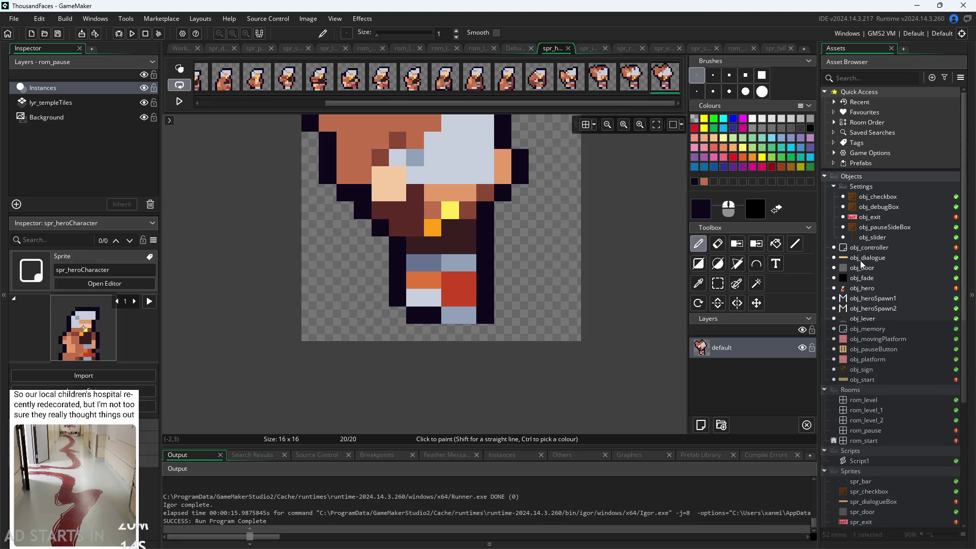
{"action": "double_click", "coordinate": [873, 288]}
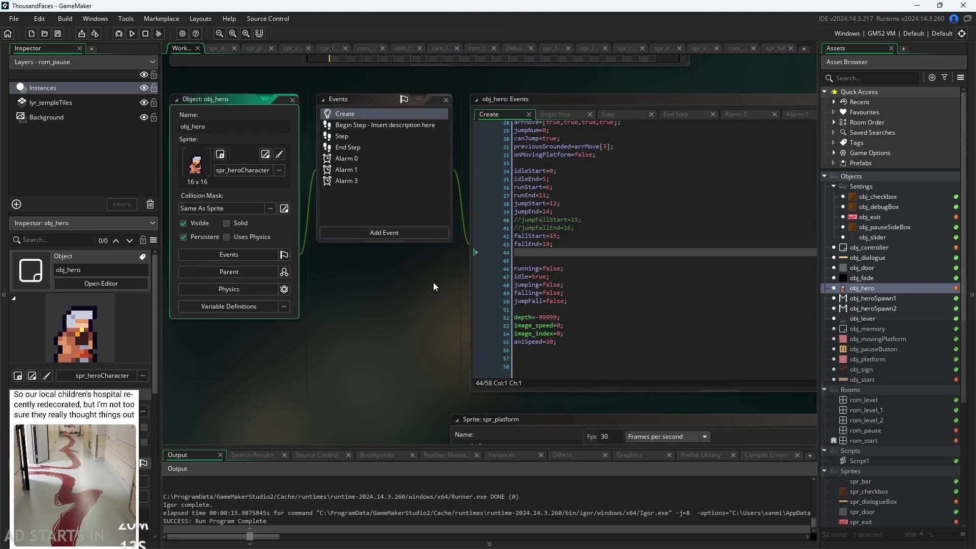
{"action": "scroll", "coordinate": [433, 282], "scroll_direction": "up", "scroll_amount": 3}
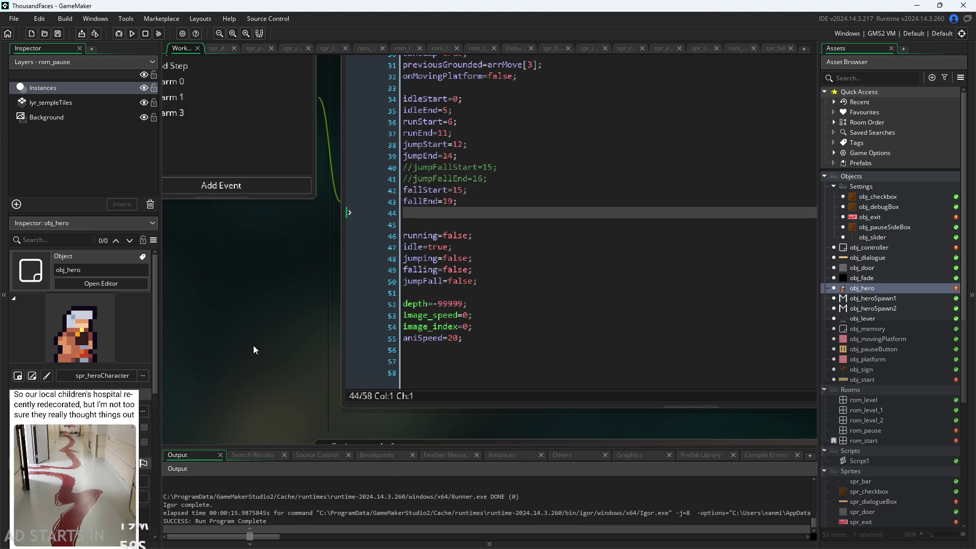
{"action": "scroll", "coordinate": [251, 346], "scroll_direction": "down", "scroll_amount": 1}
{"action": "scroll", "coordinate": [273, 336], "scroll_direction": "up", "scroll_amount": 2}
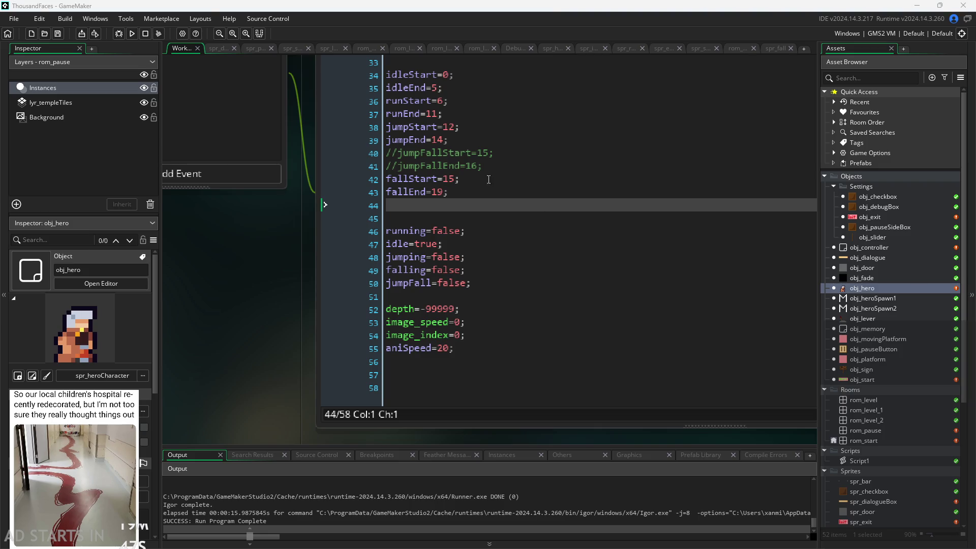
{"action": "left_click", "coordinate": [508, 230]}
{"action": "left_click_drag", "start_coordinate": [216, 322], "coordinate": [179, 342]}
{"action": "left_click", "coordinate": [435, 356]}
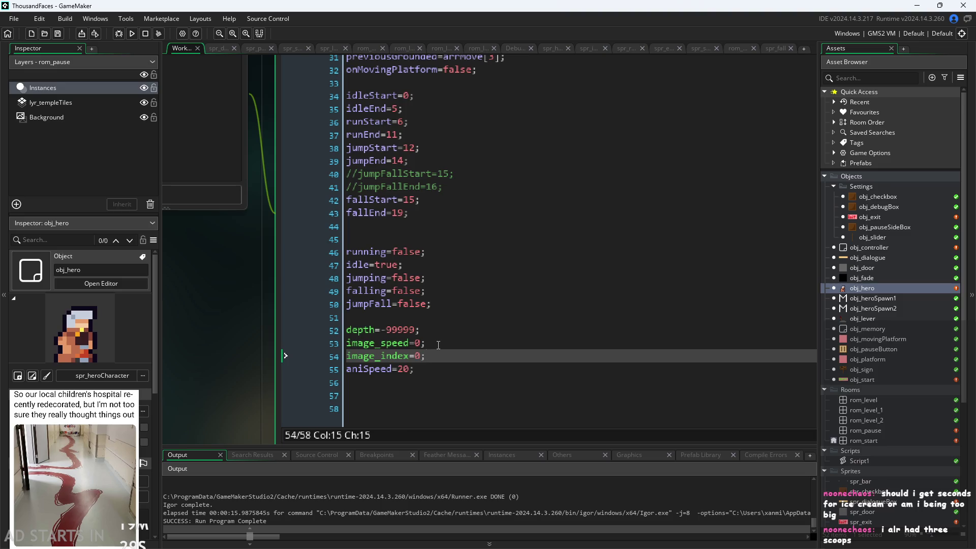
{"action": "left_click", "coordinate": [524, 277]}
{"action": "scroll", "coordinate": [508, 276], "scroll_direction": "down", "scroll_amount": 2}
{"action": "scroll", "coordinate": [488, 272], "scroll_direction": "up", "scroll_amount": 2}
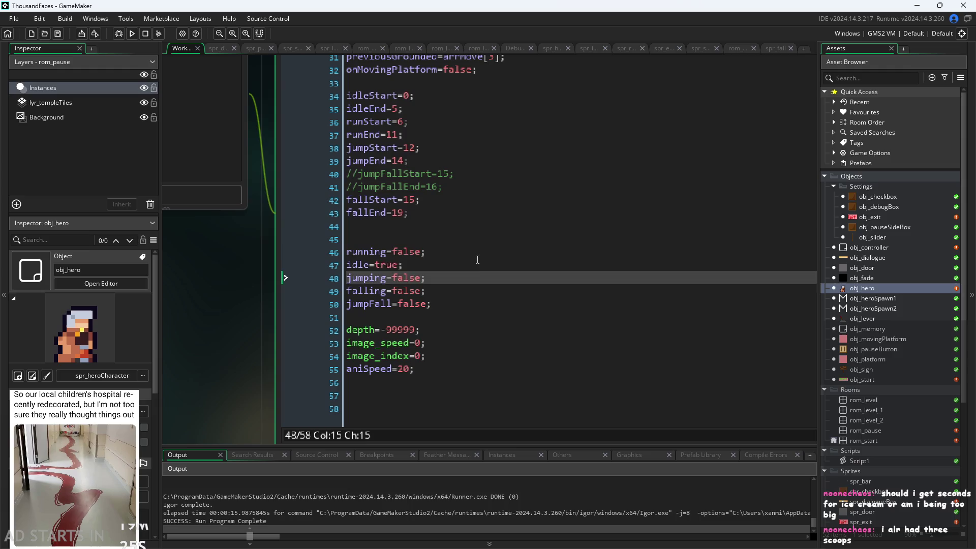
{"action": "left_click", "coordinate": [476, 260]}
{"action": "left_click", "coordinate": [486, 276]}
{"action": "right_click", "coordinate": [547, 269]}
{"action": "left_click", "coordinate": [437, 303]}
{"action": "key", "text": "Up"}
{"action": "key", "text": "Up"}
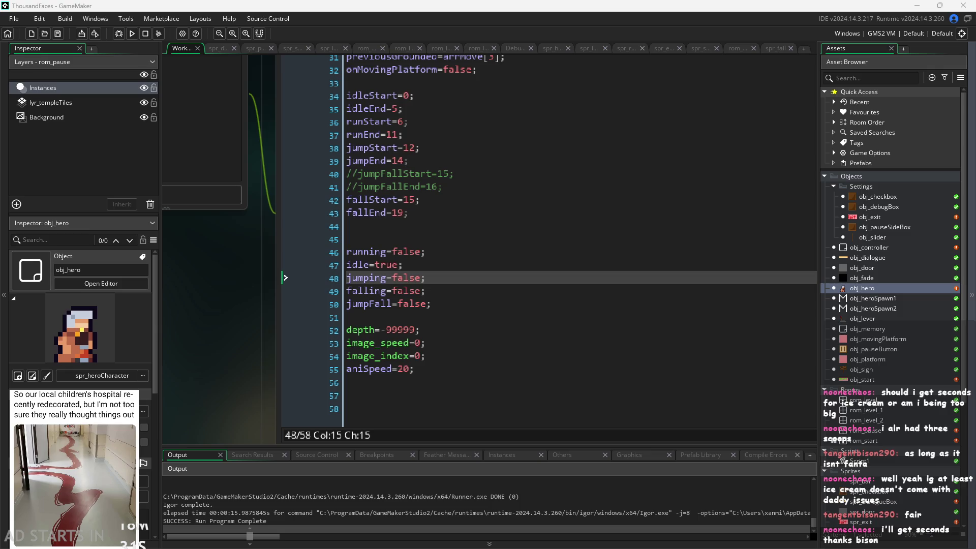
{"action": "scroll", "coordinate": [223, 339], "scroll_direction": "down", "scroll_amount": 3}
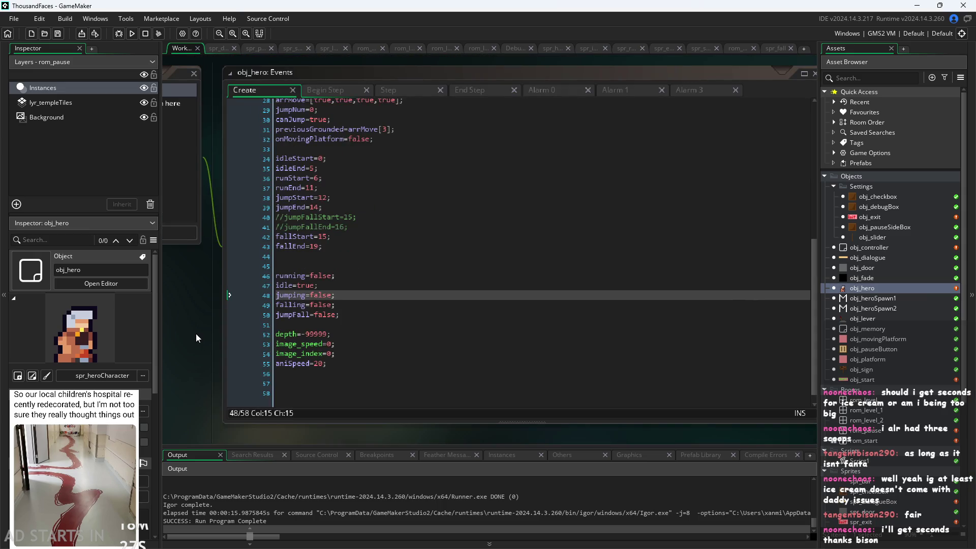
Review the jumpFall, idle, falling and image_index lines in obj_hero's Create code
{"action": "left_click", "coordinate": [353, 315]}
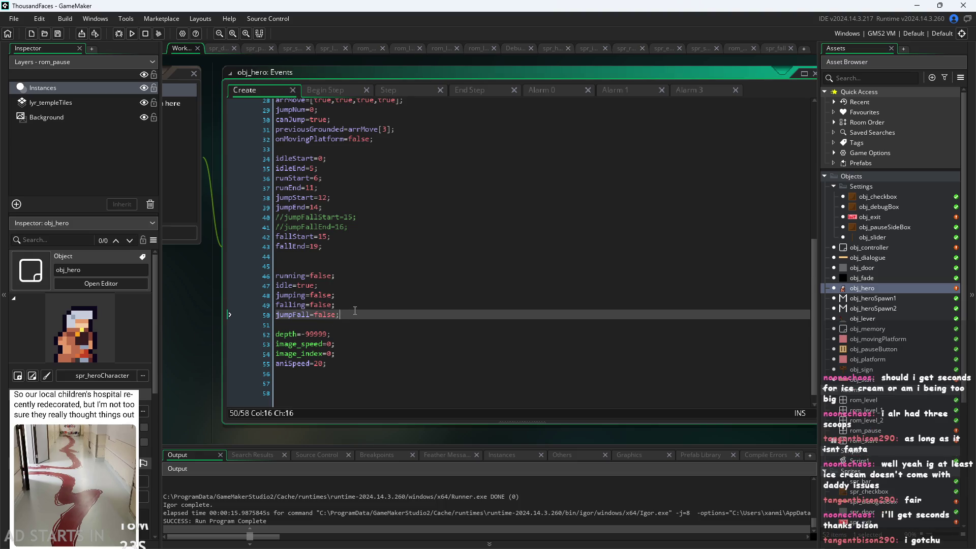
{"action": "key", "text": "Up"}
{"action": "key", "text": "Up"}
{"action": "key", "text": "Up"}
{"action": "key", "text": "Down"}
{"action": "key", "text": "Down"}
{"action": "key", "text": "Down"}
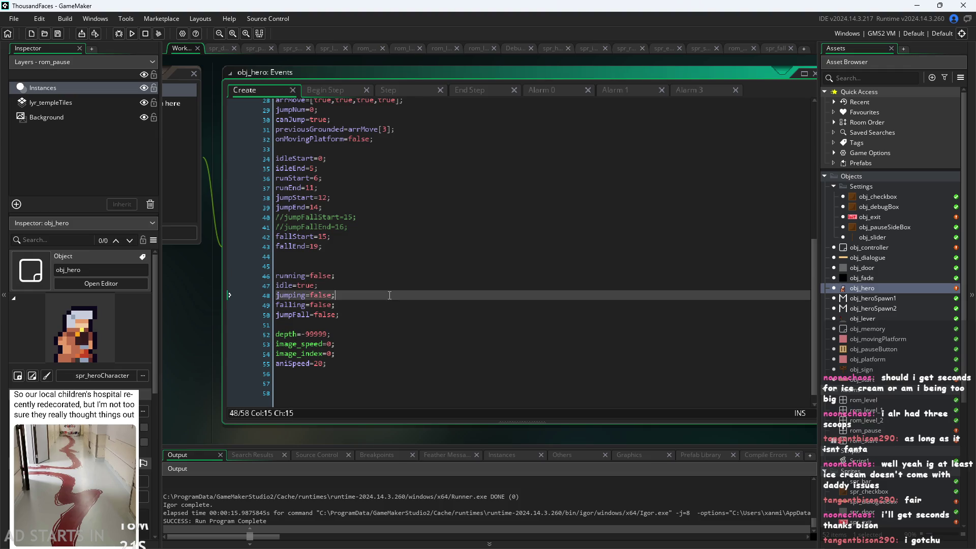
{"action": "key", "text": "Up"}
{"action": "key", "text": "Up"}
{"action": "key", "text": "Down"}
{"action": "key", "text": "Down"}
{"action": "key", "text": "Up"}
{"action": "left_click", "coordinate": [325, 353]}
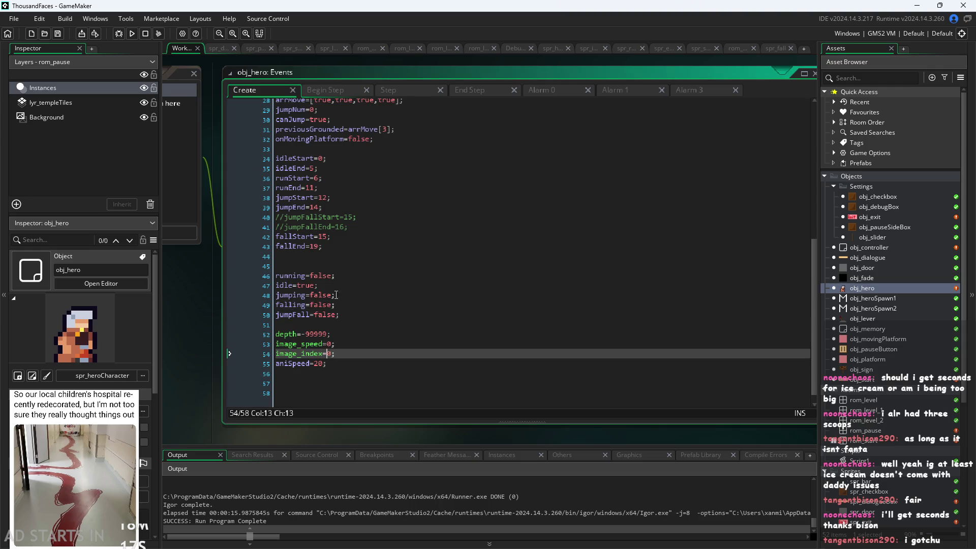
Select the two commented jumpFall lines above fallStart=15, then clear the selection
{"action": "left_click", "coordinate": [357, 237]}
{"action": "key", "text": "Up"}
{"action": "key", "text": "Up"}
{"action": "mouse_move", "coordinate": [368, 226]}
{"action": "left_mouse_down"}
{"action": "mouse_move", "coordinate": [121, 205]}
{"action": "mouse_move", "coordinate": [142, 214]}
{"action": "left_mouse_up"}
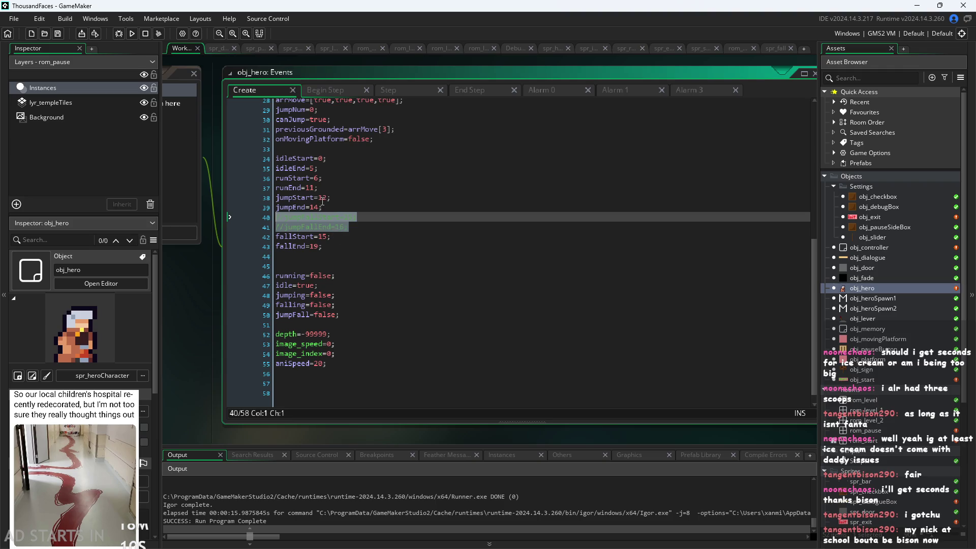
{"action": "scroll", "coordinate": [333, 213], "scroll_direction": "up", "scroll_amount": 2}
{"action": "key", "text": "Left"}
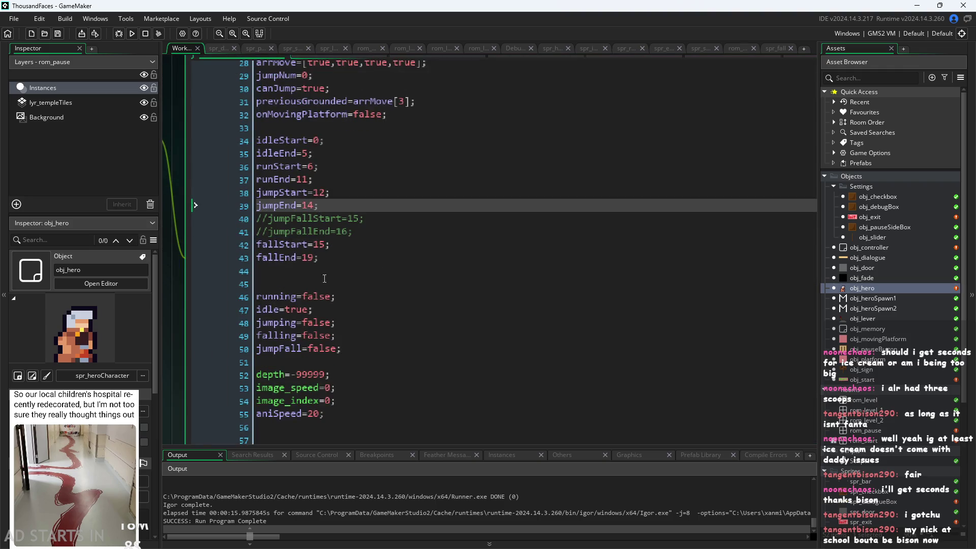
{"action": "scroll", "coordinate": [196, 313], "scroll_direction": "down", "scroll_amount": 2}
Compare obj_hero's Begin Step, Step and Create code, settling on the Step event
{"action": "left_click", "coordinate": [340, 114]}
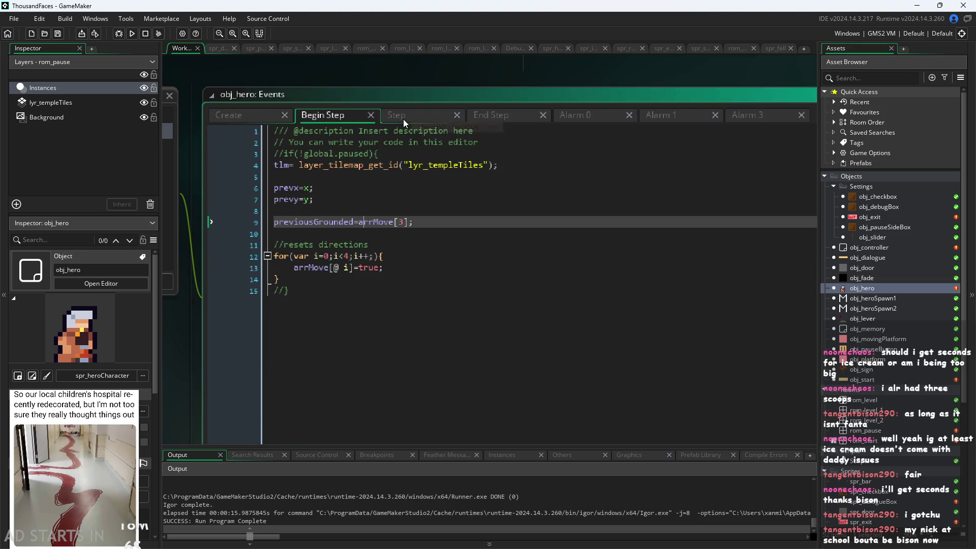
{"action": "left_click", "coordinate": [404, 117]}
{"action": "left_click", "coordinate": [243, 116]}
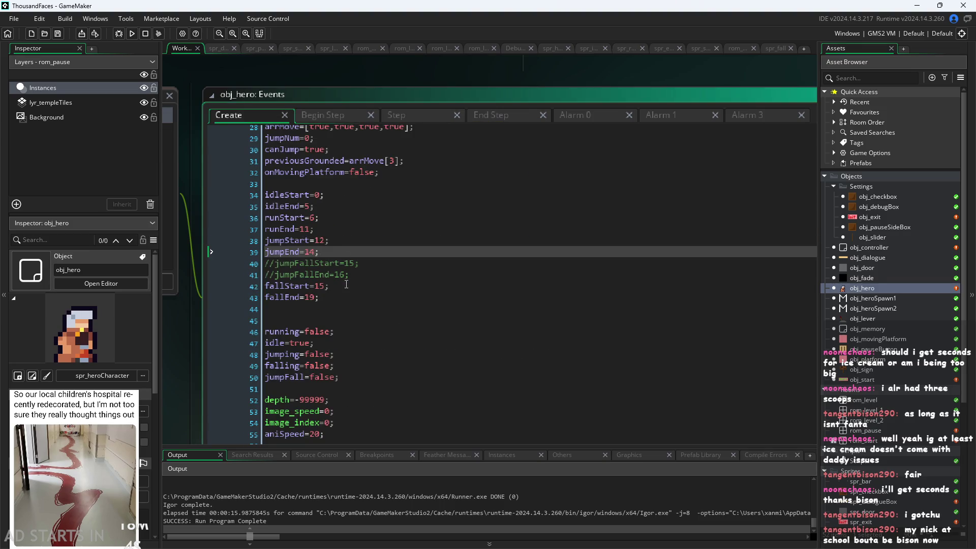
{"action": "left_click", "coordinate": [331, 109]}
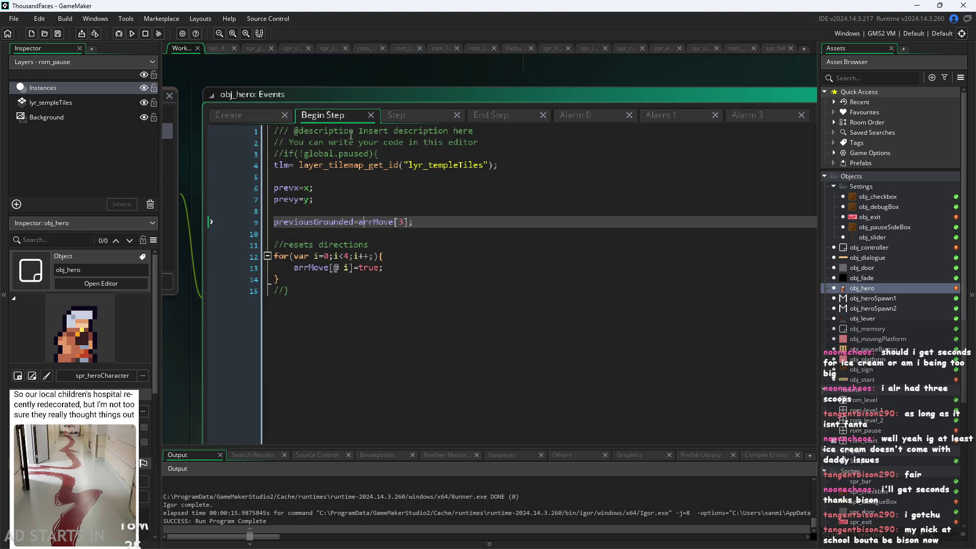
{"action": "left_click", "coordinate": [405, 118]}
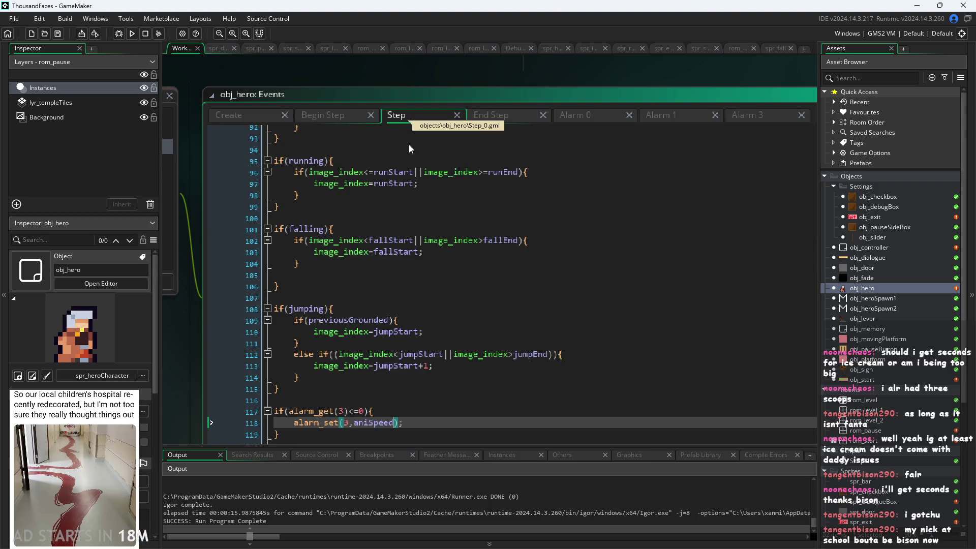
{"action": "scroll", "coordinate": [409, 148], "scroll_direction": "down", "scroll_amount": 1}
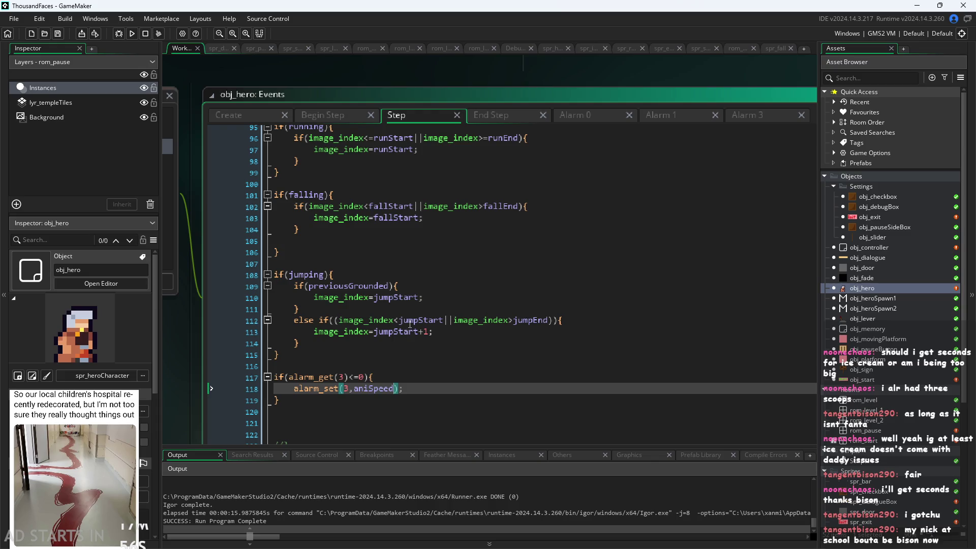
Inspect the else-if jump-frame branch setting image_index to jumpStart+1
{"action": "left_click", "coordinate": [440, 324]}
{"action": "left_click", "coordinate": [462, 335]}
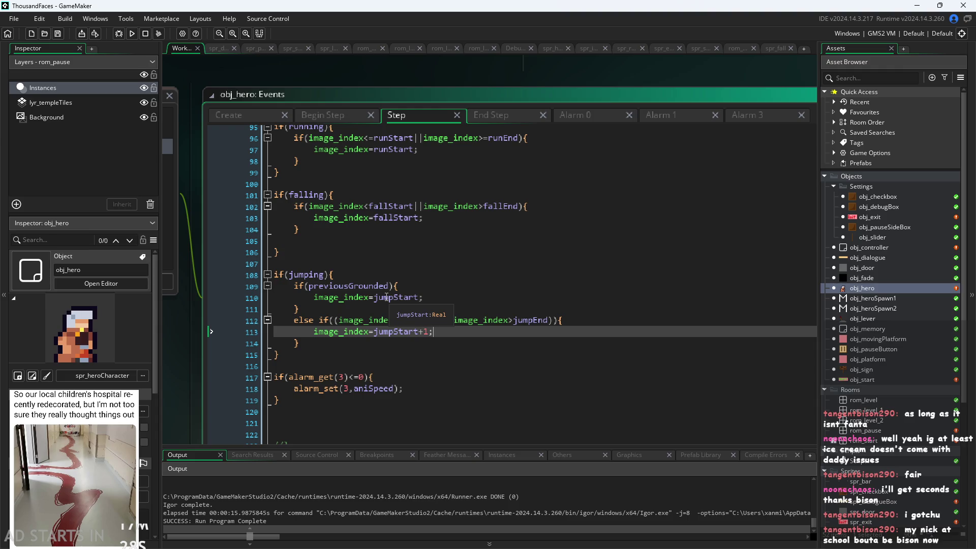
{"action": "left_click", "coordinate": [450, 343]}
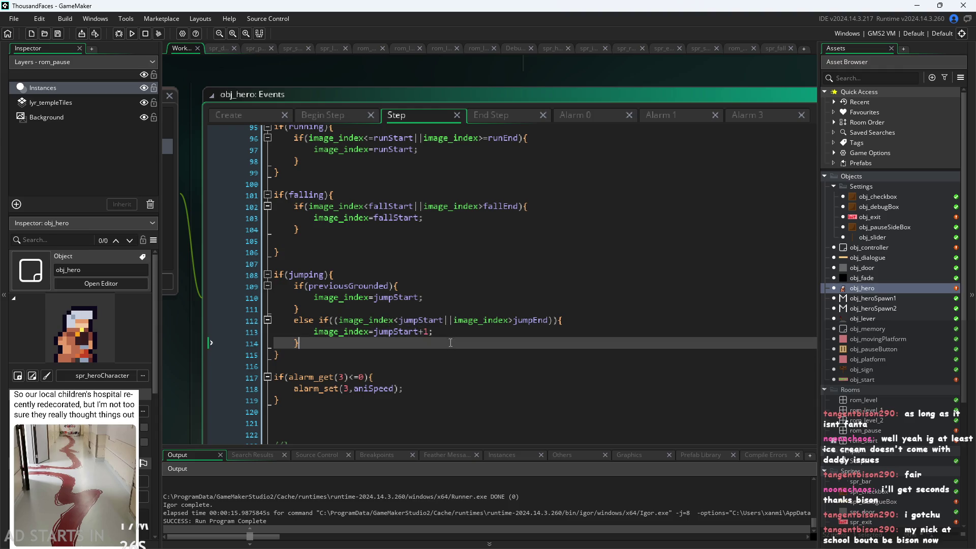
{"action": "left_click", "coordinate": [582, 321]}
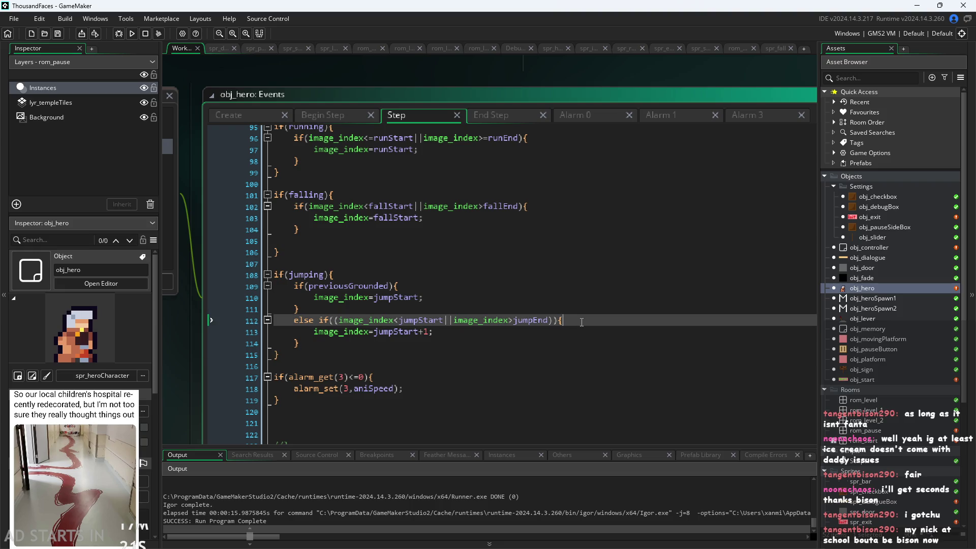
{"action": "key", "text": "Up"}
{"action": "key", "text": "Up"}
{"action": "key", "text": "Up"}
{"action": "key", "text": "Down"}
{"action": "key", "text": "Down"}
{"action": "key", "text": "Down"}
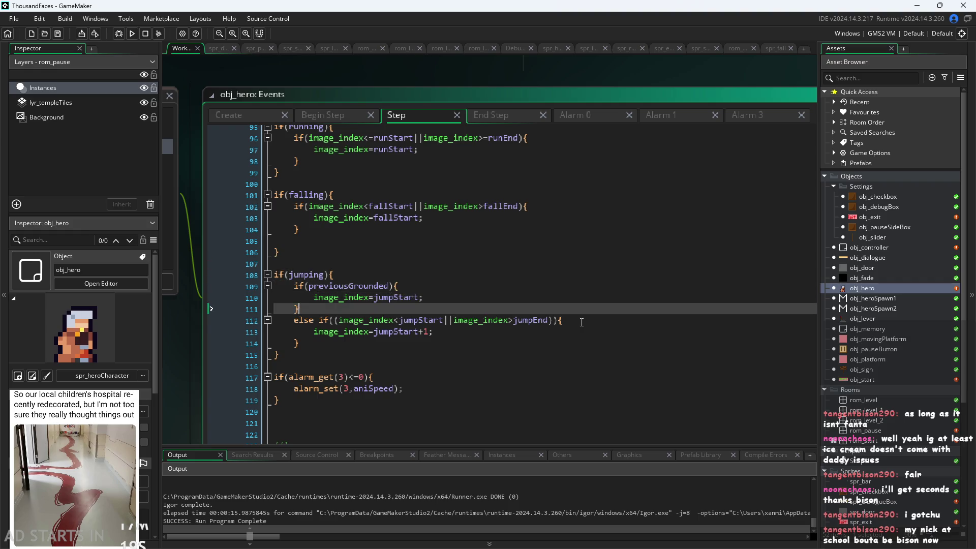
{"action": "key", "text": "Down"}
{"action": "key", "text": "Down"}
{"action": "key", "text": "Down"}
{"action": "key", "text": "Up"}
{"action": "key", "text": "Up"}
{"action": "key", "text": "Up"}
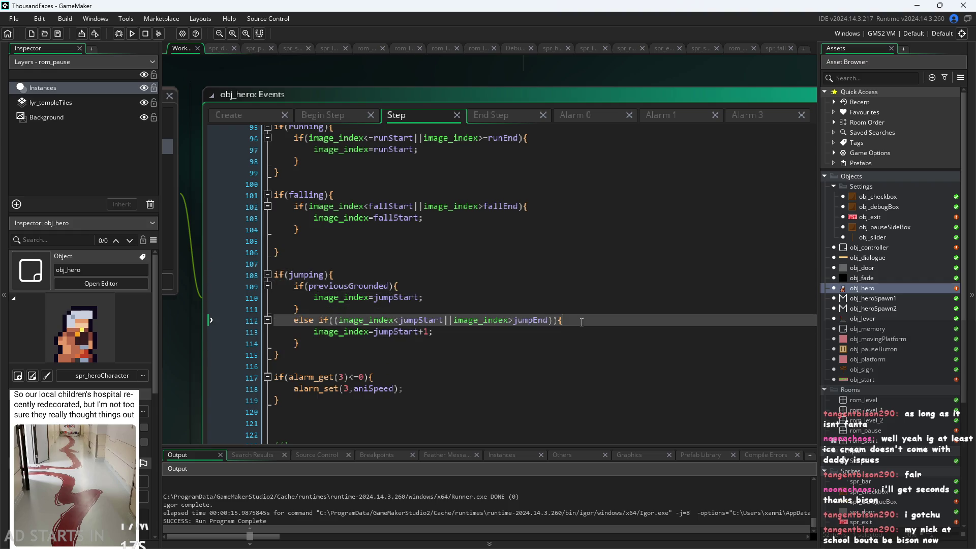
{"action": "key", "text": "Up"}
Review the jumpStart assignment on line 110, then show the End Step code
{"action": "scroll", "coordinate": [407, 308], "scroll_direction": "up", "scroll_amount": 2}
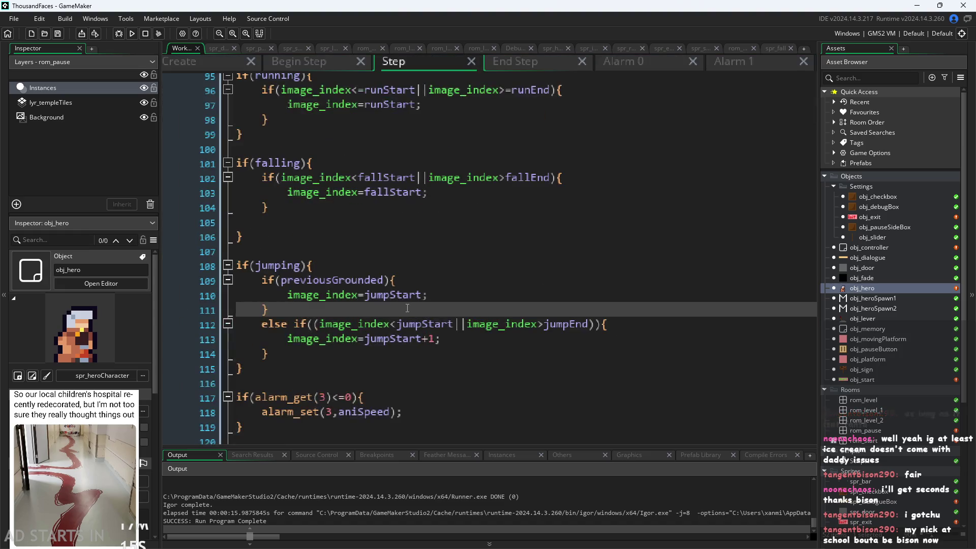
{"action": "key", "text": "Up"}
{"action": "key", "text": "Up"}
{"action": "key", "text": "Up"}
{"action": "key", "text": "Down"}
{"action": "key", "text": "Down"}
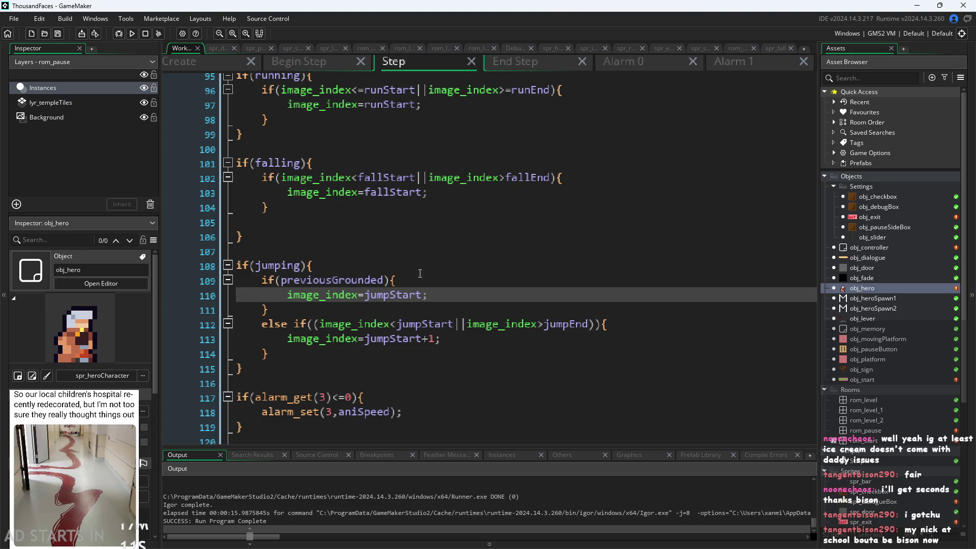
{"action": "key", "text": "Down"}
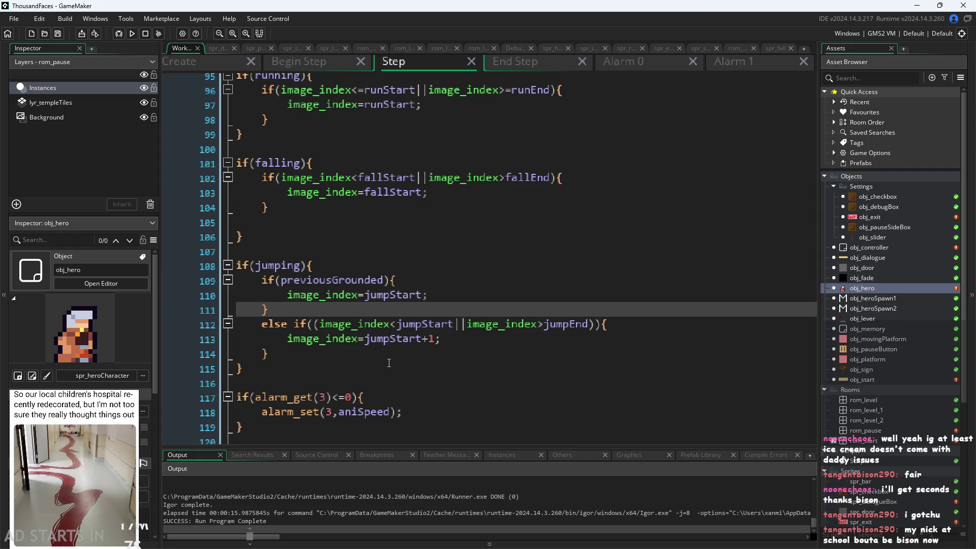
{"action": "scroll", "coordinate": [372, 314], "scroll_direction": "down", "scroll_amount": 1, "text": "ctrl"}
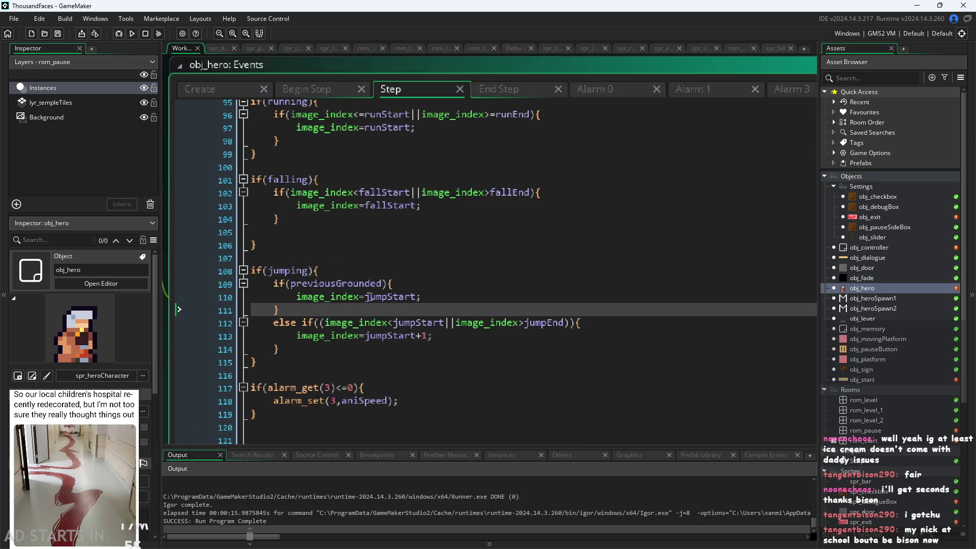
{"action": "left_click", "coordinate": [372, 296]}
{"action": "key", "text": "Up"}
{"action": "key", "text": "Down"}
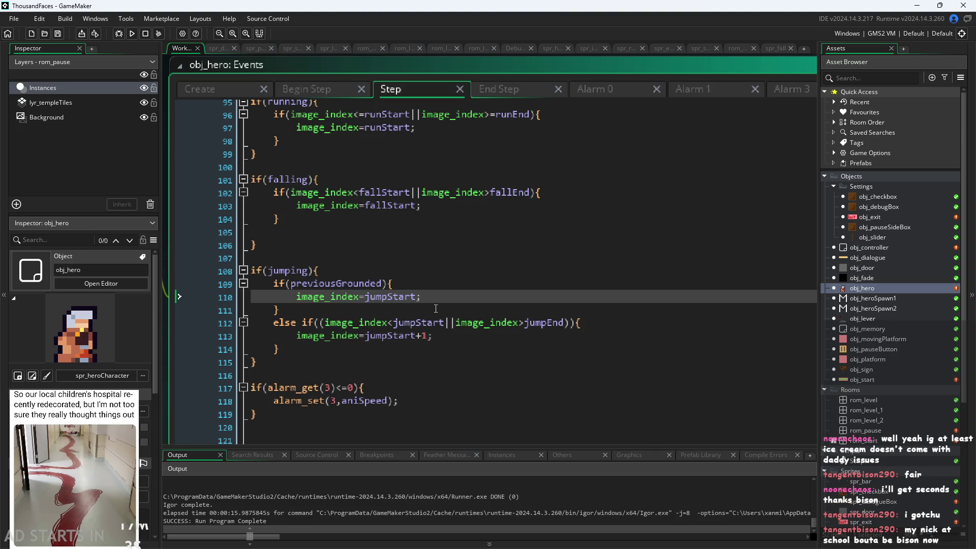
{"action": "key", "text": "Up"}
{"action": "key", "text": "Up"}
{"action": "key", "text": "Down"}
{"action": "left_click", "coordinate": [435, 296]}
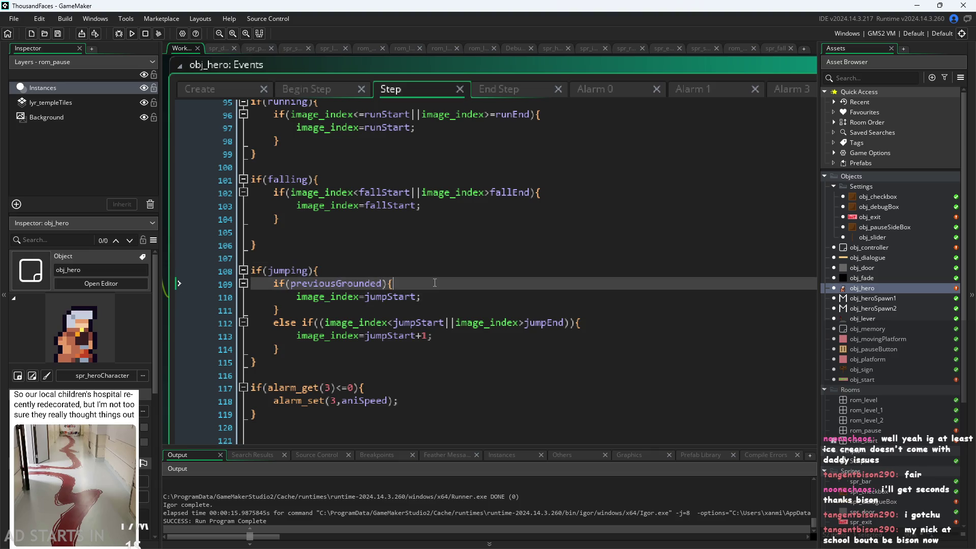
{"action": "left_click", "coordinate": [513, 84]}
{"action": "scroll", "coordinate": [442, 271], "scroll_direction": "down", "scroll_amount": 12}
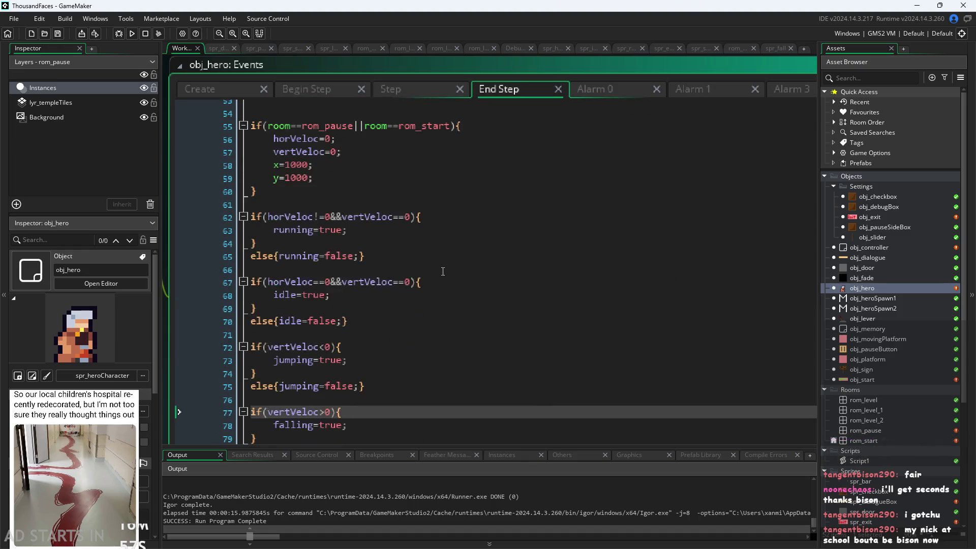
In the Step code, select from line 115 up to the start of the idle block
{"action": "scroll", "coordinate": [442, 271], "scroll_direction": "down", "scroll_amount": 2}
{"action": "left_click", "coordinate": [414, 88]}
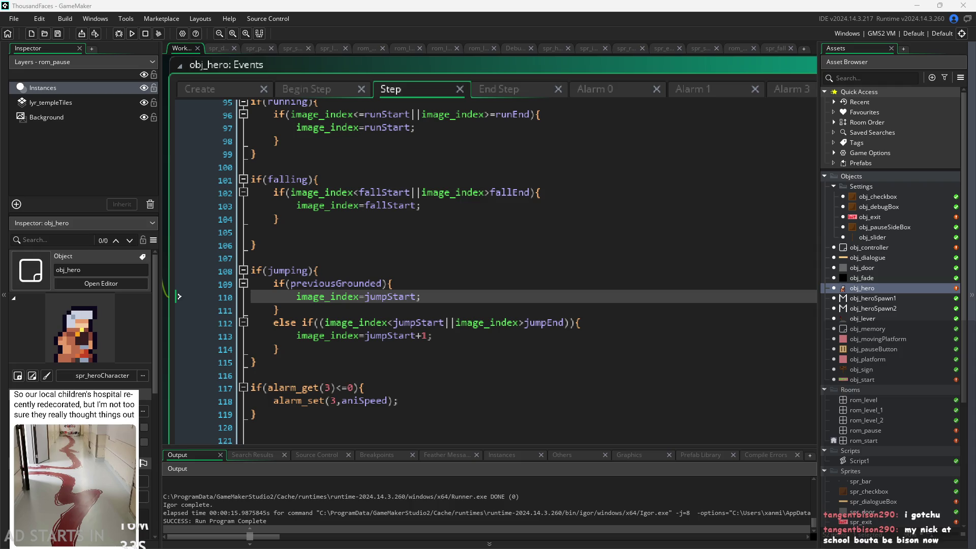
{"action": "left_click", "coordinate": [700, 349]}
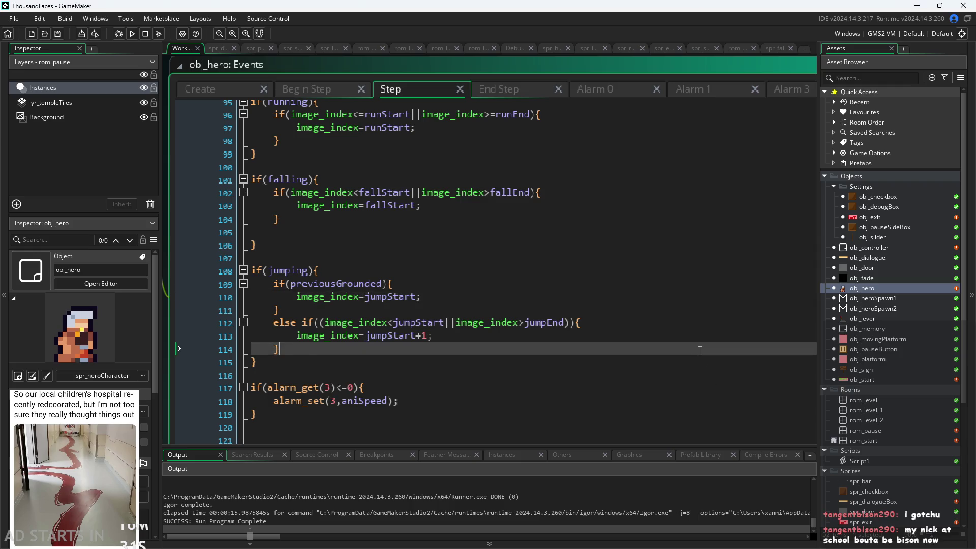
{"action": "scroll", "coordinate": [700, 350], "scroll_direction": "down", "scroll_amount": 3}
{"action": "scroll", "coordinate": [700, 350], "scroll_direction": "up", "scroll_amount": 1}
{"action": "left_click", "coordinate": [375, 361]}
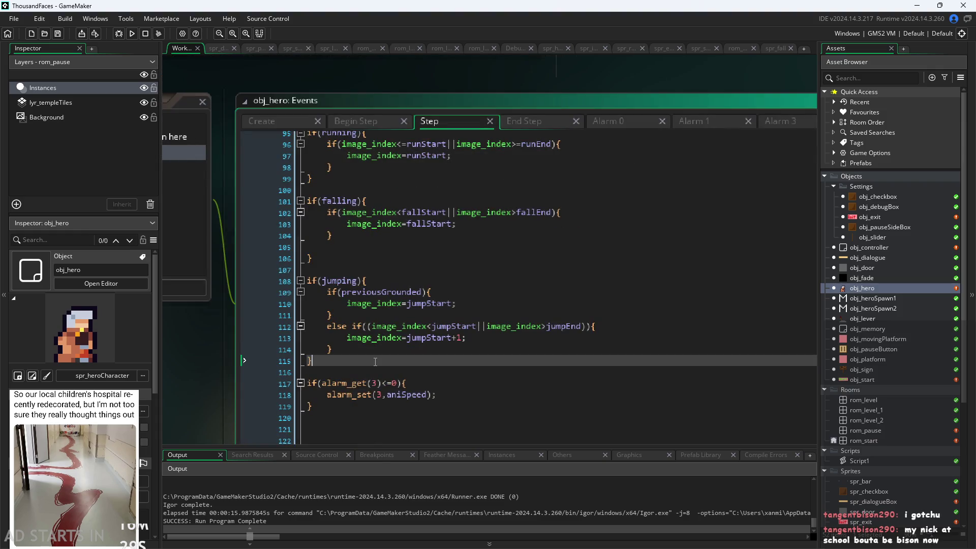
{"action": "mouse_move", "coordinate": [376, 359]}
{"action": "left_mouse_down"}
{"action": "mouse_move", "coordinate": [322, 235]}
{"action": "mouse_move", "coordinate": [330, 177]}
{"action": "mouse_move", "coordinate": [311, 147]}
{"action": "mouse_move", "coordinate": [308, 215]}
{"action": "mouse_move", "coordinate": [314, 139]}
{"action": "mouse_move", "coordinate": [319, 200]}
{"action": "mouse_move", "coordinate": [307, 213]}
{"action": "left_mouse_up"}
{"action": "key", "text": "ctrl+c"}
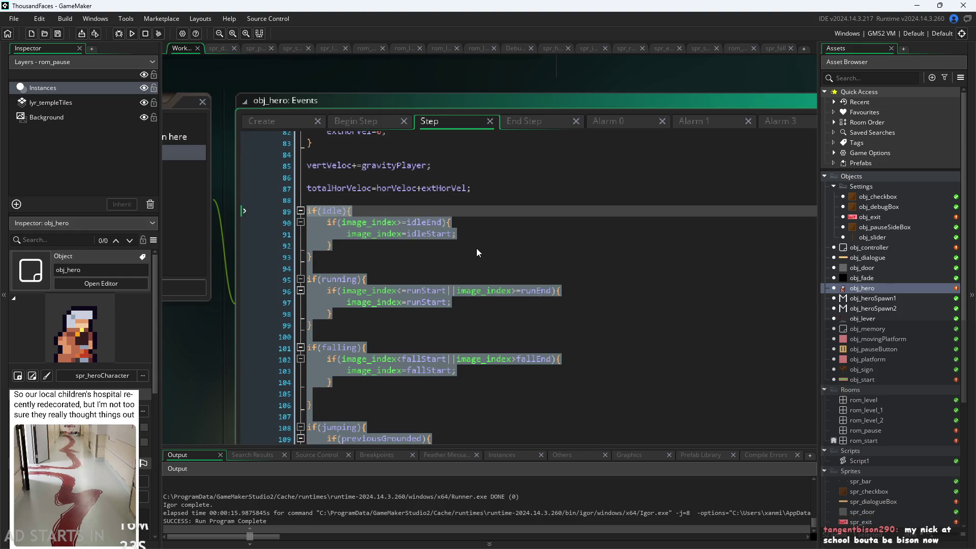
Cut the idle-to-jumping blocks and paste them on a new line after End Step's falling check
{"action": "key", "text": "Delete"}
{"action": "left_click", "coordinate": [510, 127]}
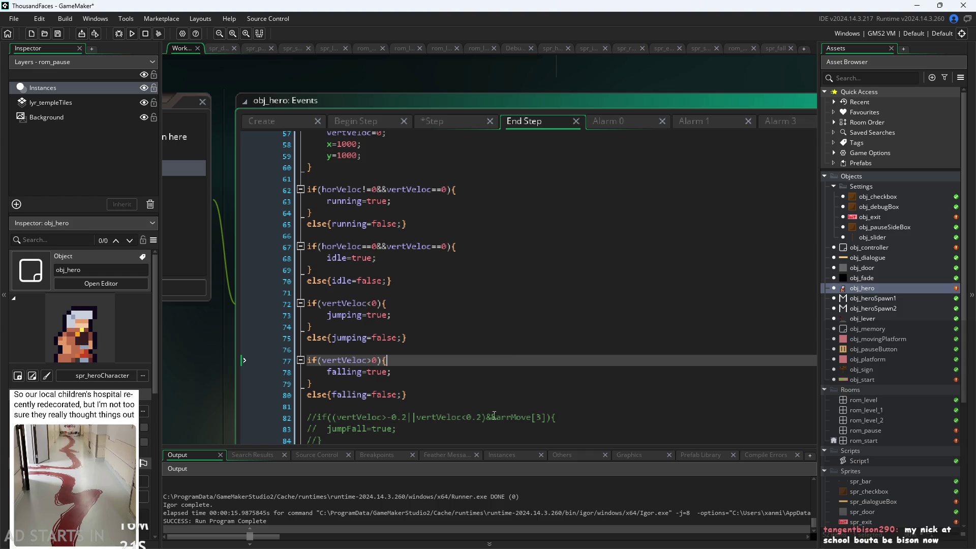
{"action": "left_click", "coordinate": [529, 403]}
{"action": "key", "text": "Return"}
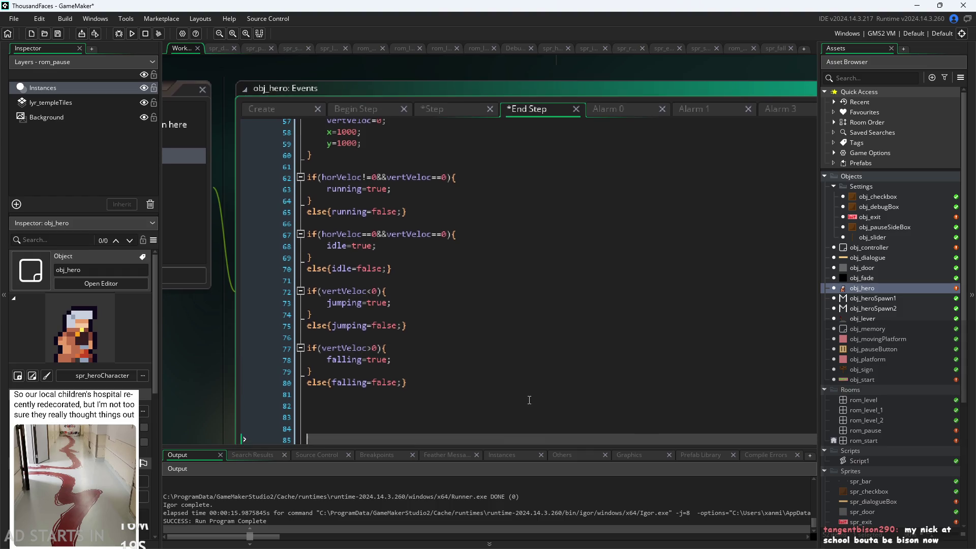
{"action": "key", "text": "ctrl+v"}
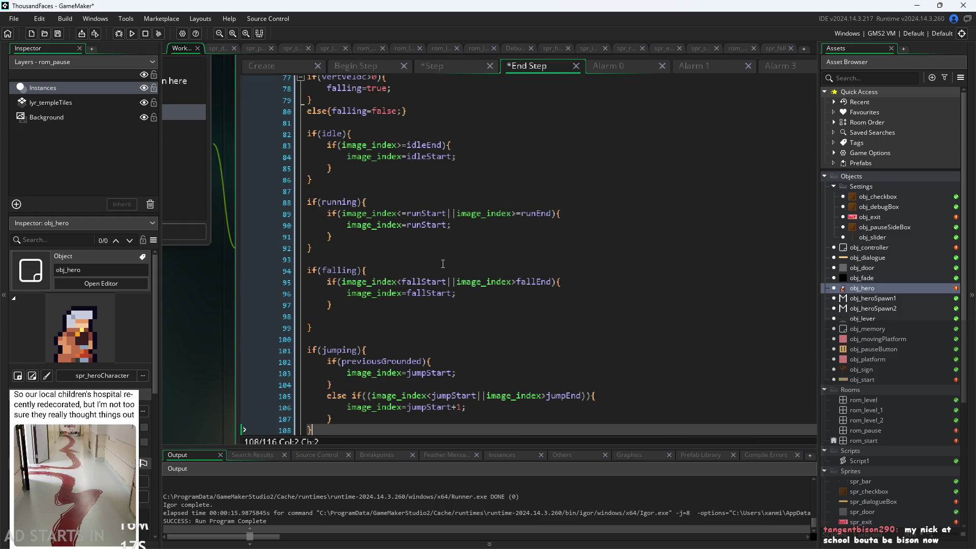
{"action": "scroll", "coordinate": [457, 330], "scroll_direction": "up", "scroll_amount": 4}
{"action": "left_click", "coordinate": [410, 276]}
{"action": "left_click", "coordinate": [414, 265]}
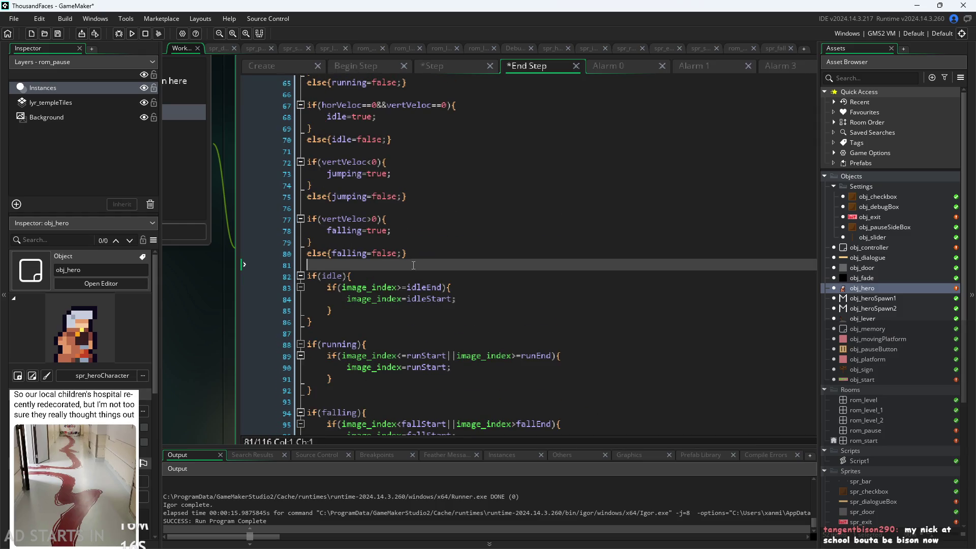
{"action": "scroll", "coordinate": [412, 228], "scroll_direction": "up", "scroll_amount": 4}
{"action": "left_click", "coordinate": [407, 180]}
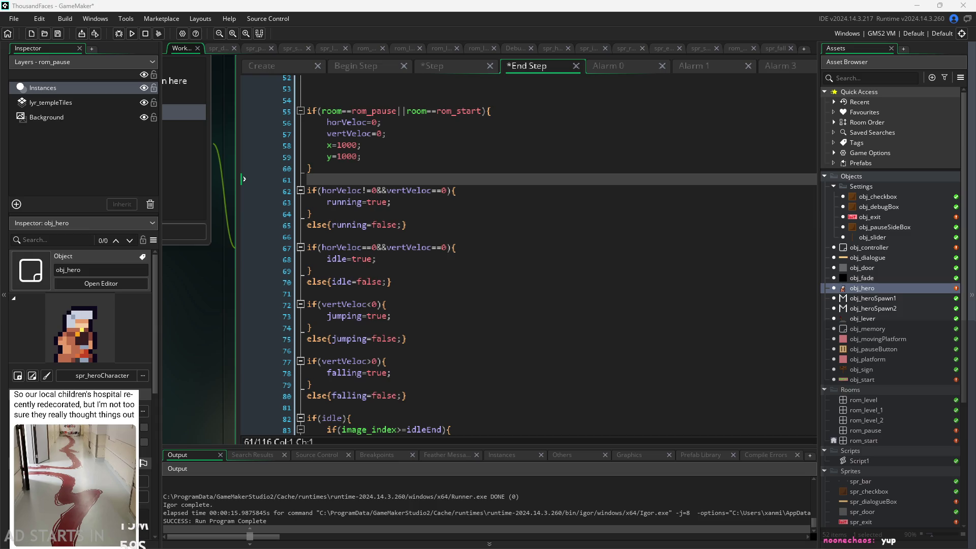
Look over the pasted End Step blocks and delete the extra empty line 111
{"action": "left_click", "coordinate": [557, 369]}
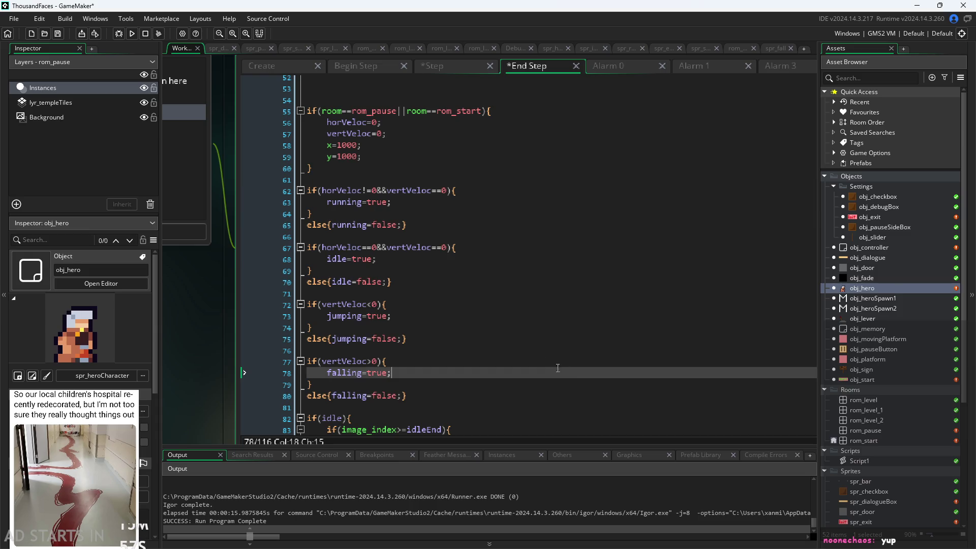
{"action": "left_click", "coordinate": [432, 225]}
{"action": "left_click", "coordinate": [447, 281]}
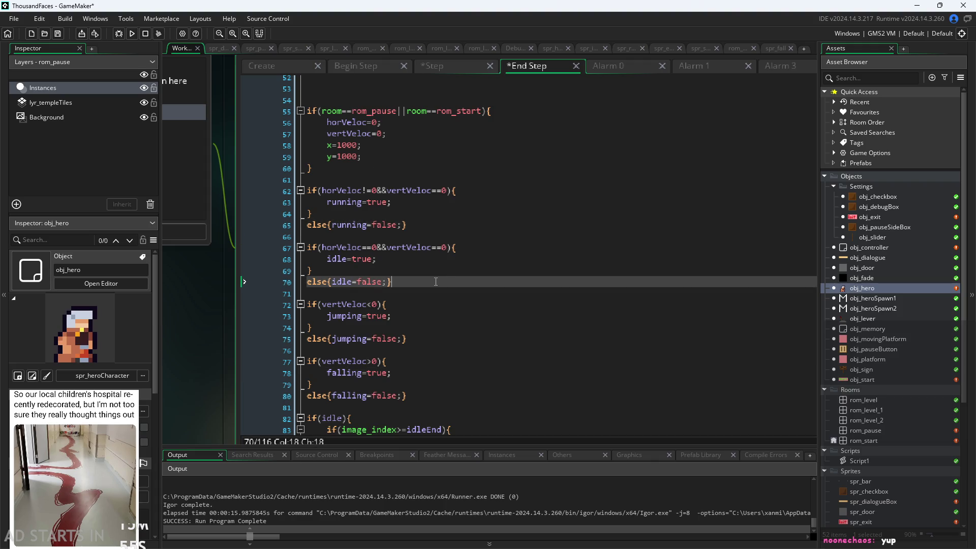
{"action": "scroll", "coordinate": [448, 276], "scroll_direction": "down", "scroll_amount": 1}
{"action": "scroll", "coordinate": [447, 276], "scroll_direction": "down", "scroll_amount": 5}
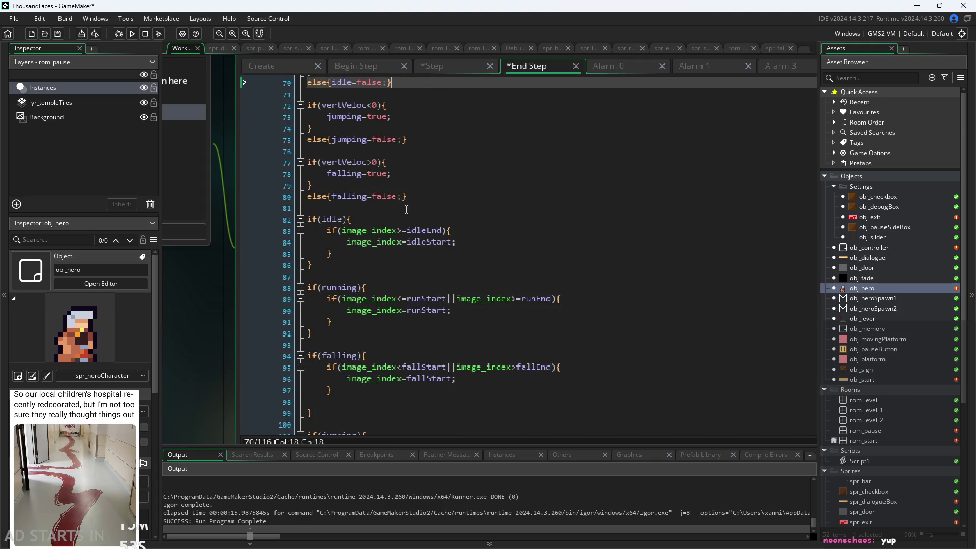
{"action": "scroll", "coordinate": [406, 210], "scroll_direction": "up", "scroll_amount": 3}
{"action": "scroll", "coordinate": [412, 226], "scroll_direction": "up", "scroll_amount": 1}
{"action": "scroll", "coordinate": [412, 204], "scroll_direction": "down", "scroll_amount": 5}
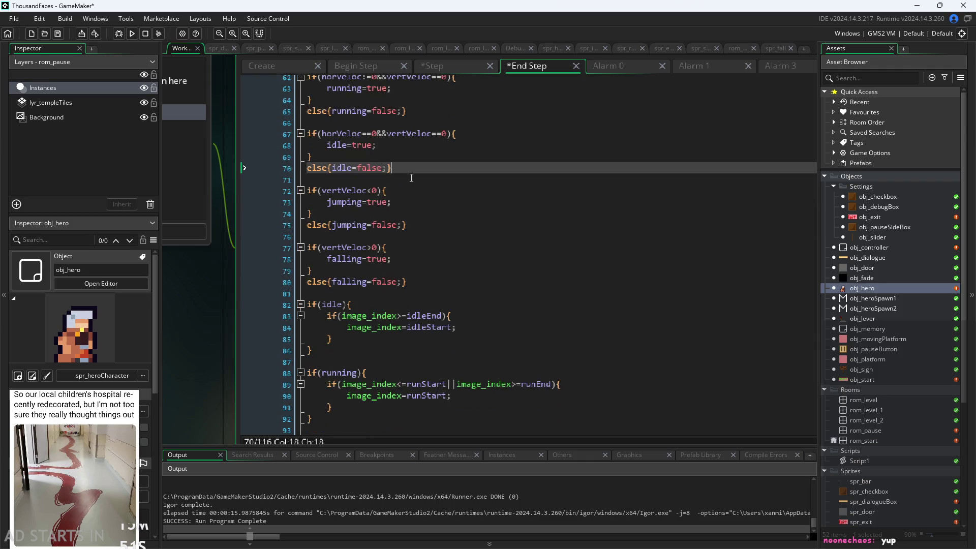
{"action": "left_click", "coordinate": [414, 151]}
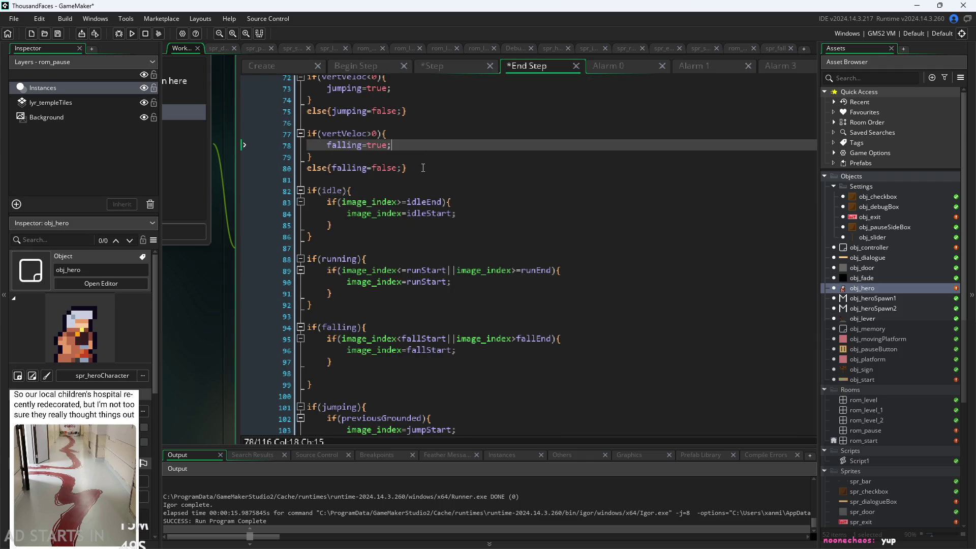
{"action": "scroll", "coordinate": [417, 163], "scroll_direction": "down", "scroll_amount": 2}
{"action": "left_click", "coordinate": [419, 168]}
{"action": "scroll", "coordinate": [425, 212], "scroll_direction": "down", "scroll_amount": 3}
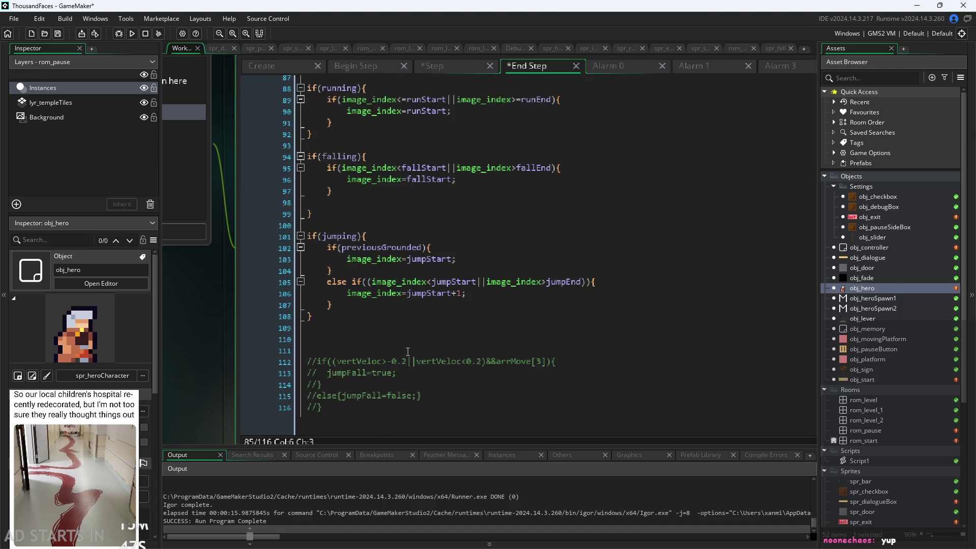
{"action": "left_click", "coordinate": [408, 351]}
{"action": "key", "text": "BackSpace"}
{"action": "key", "text": "BackSpace"}
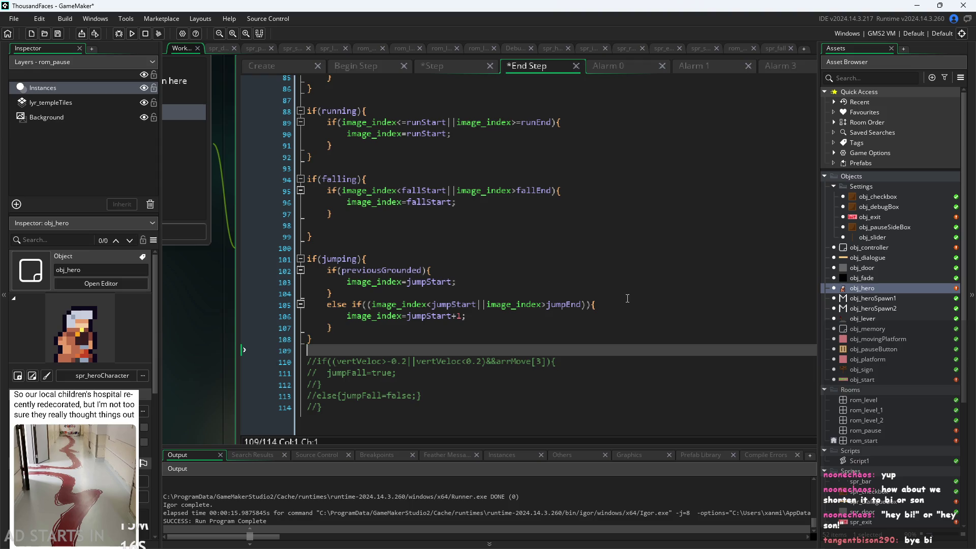
Remove the empty line 98 inside the falling animation block
{"action": "left_click", "coordinate": [605, 328]}
{"action": "left_click", "coordinate": [630, 316]}
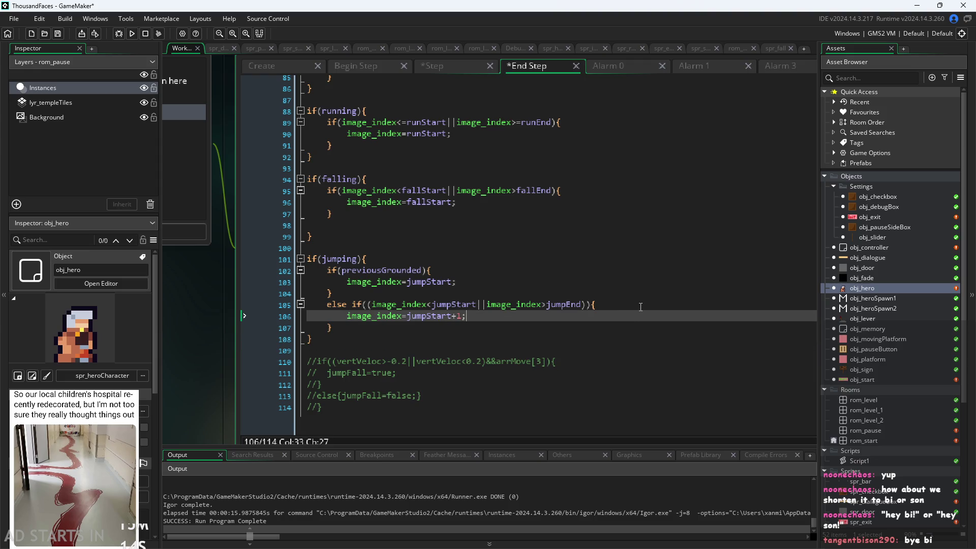
{"action": "left_click", "coordinate": [640, 307]}
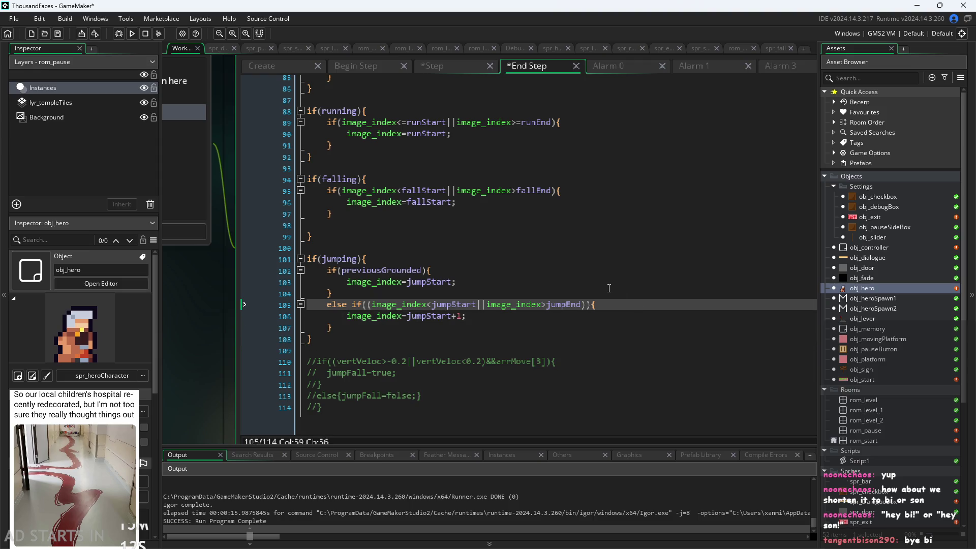
{"action": "scroll", "coordinate": [511, 295], "scroll_direction": "up", "scroll_amount": 2}
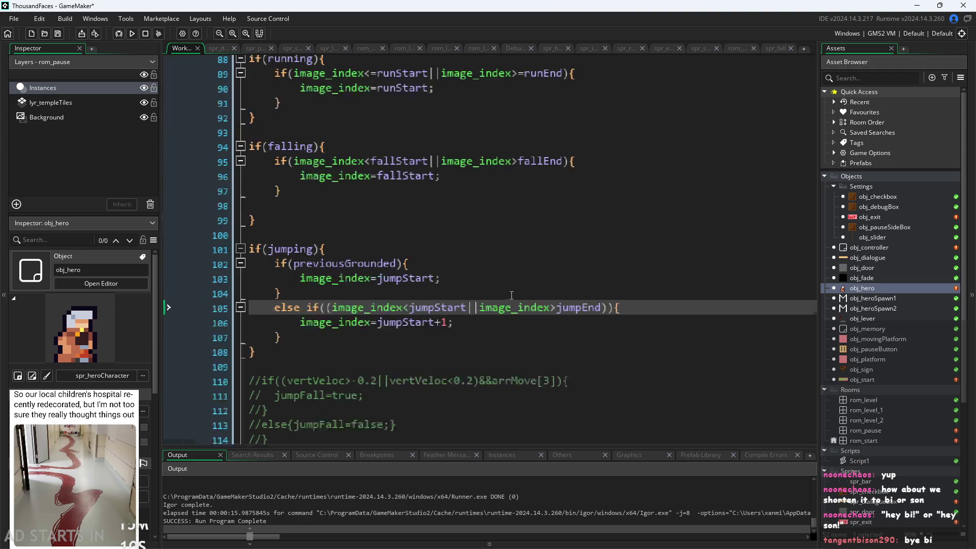
{"action": "scroll", "coordinate": [512, 295], "scroll_direction": "up", "scroll_amount": 2}
{"action": "left_click", "coordinate": [507, 307]}
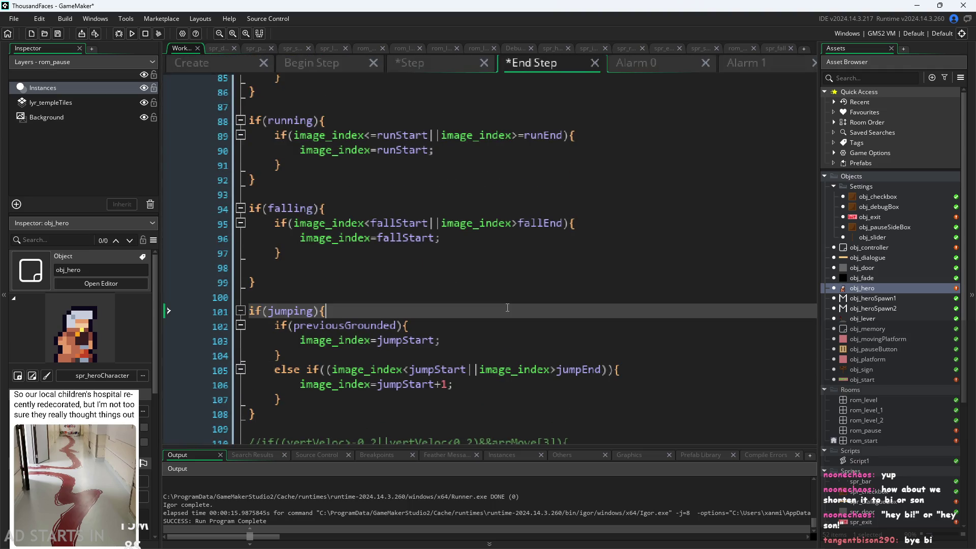
{"action": "left_click", "coordinate": [519, 297]}
{"action": "left_click", "coordinate": [538, 280]}
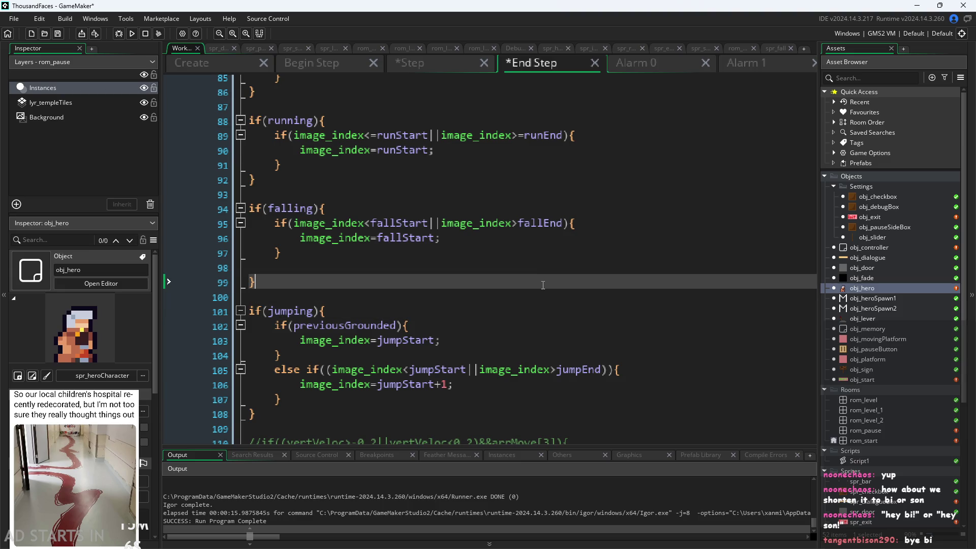
{"action": "left_click", "coordinate": [542, 268]}
{"action": "key", "text": "BackSpace"}
{"action": "left_click", "coordinate": [508, 253]}
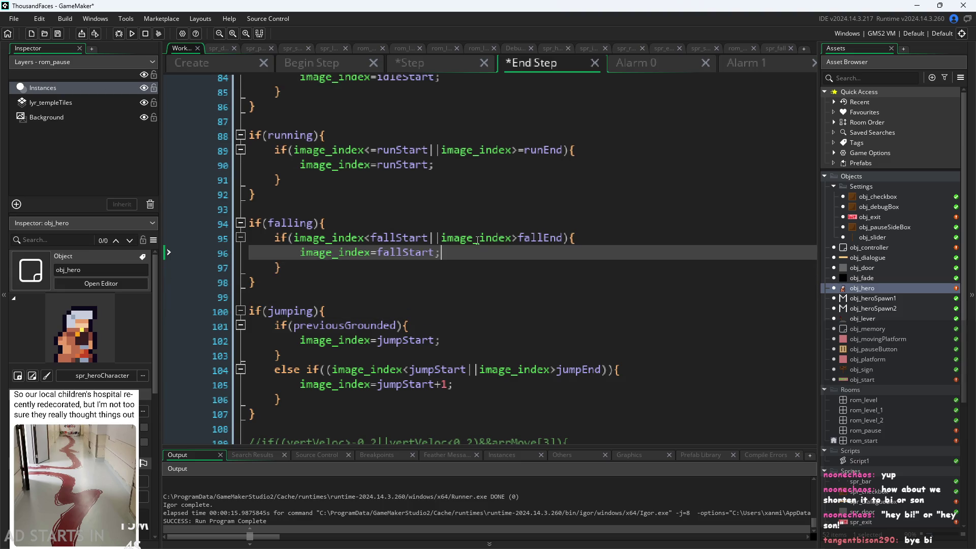
{"action": "left_click", "coordinate": [476, 238]}
{"action": "key", "text": "End"}
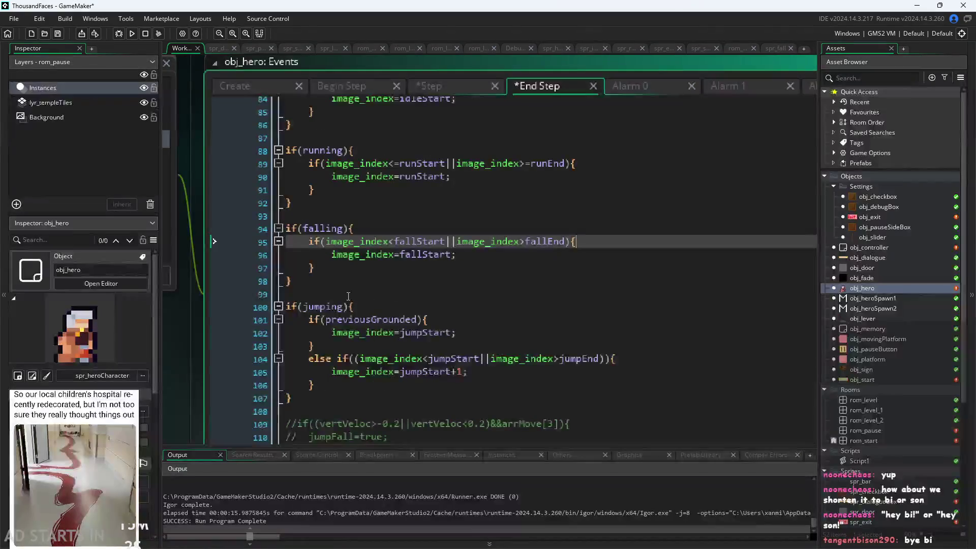
Insert a blank line above the if(falling) block and another above if(jumping)
{"action": "scroll", "coordinate": [348, 296], "scroll_direction": "up", "scroll_amount": 1}
{"action": "scroll", "coordinate": [325, 277], "scroll_direction": "up", "scroll_amount": 1}
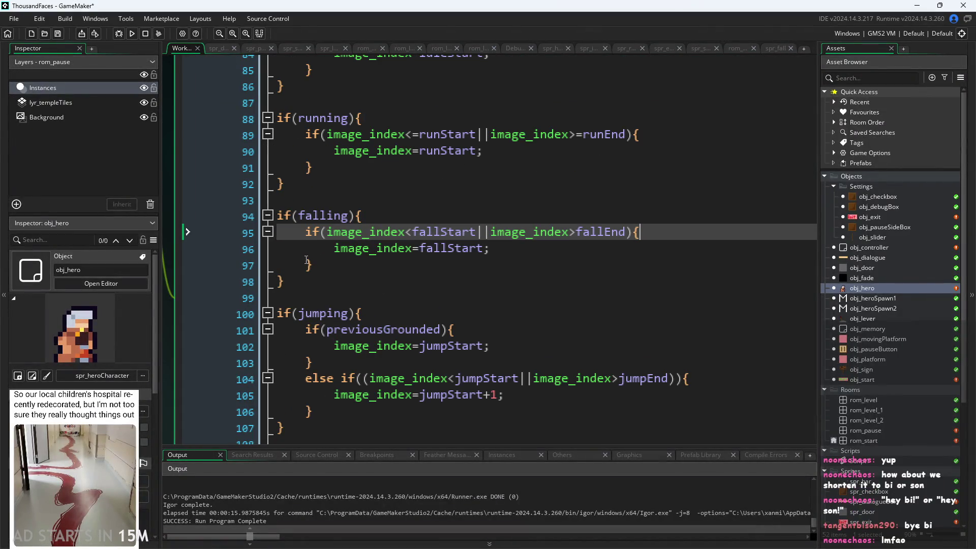
{"action": "mouse_move", "coordinate": [505, 229]}
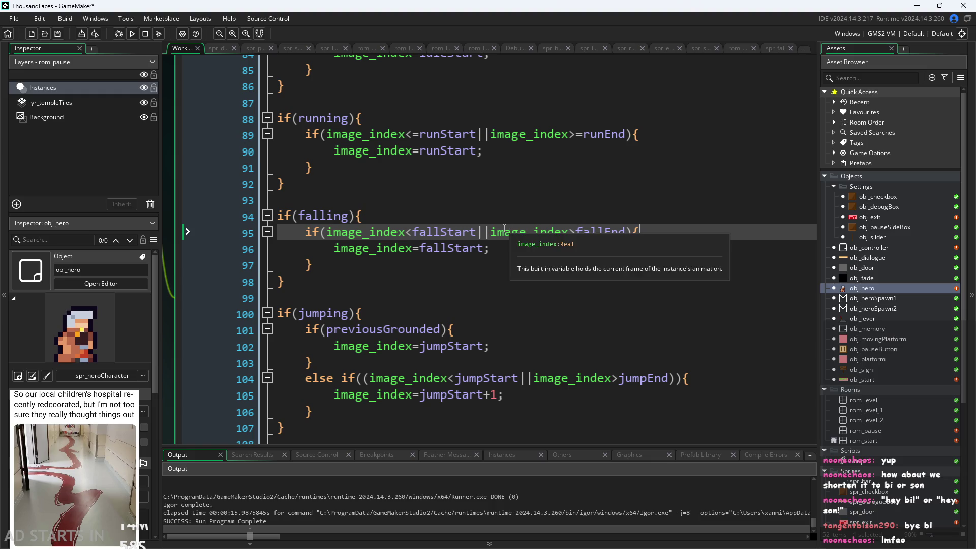
{"action": "left_click", "coordinate": [493, 196]}
{"action": "scroll", "coordinate": [488, 197], "scroll_direction": "up", "scroll_amount": 2}
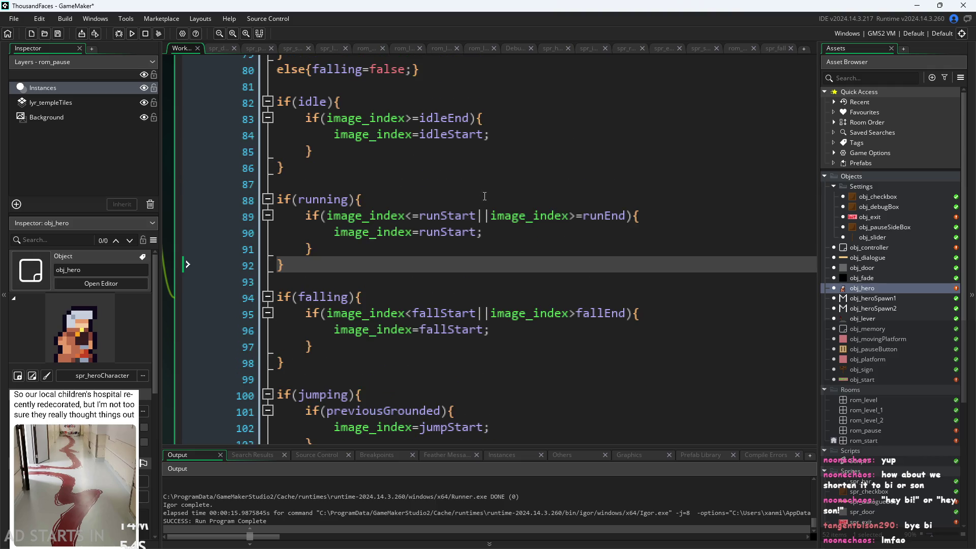
{"action": "left_click", "coordinate": [483, 188]}
{"action": "left_click", "coordinate": [362, 131]}
{"action": "left_click", "coordinate": [310, 151]}
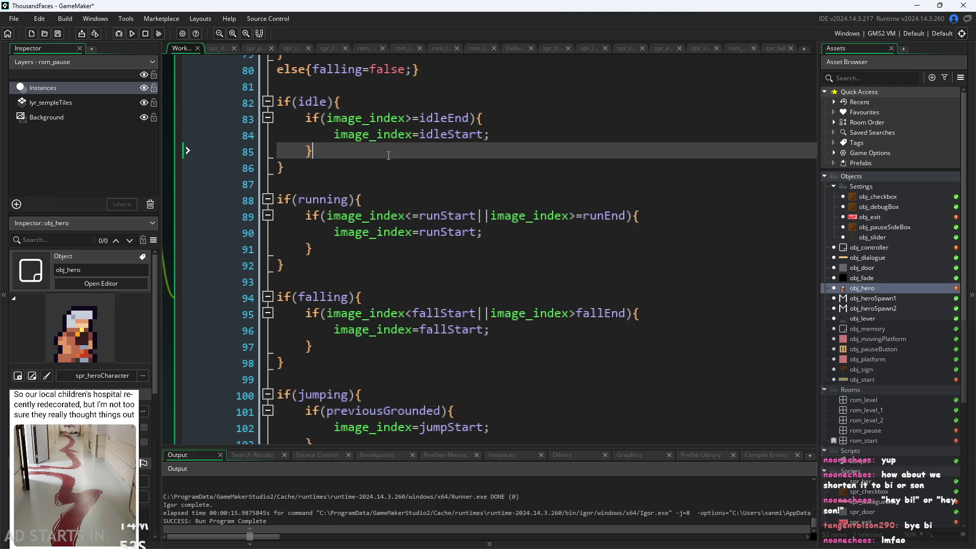
{"action": "scroll", "coordinate": [399, 211], "scroll_direction": "down", "scroll_amount": 2}
{"action": "left_click_drag", "start_coordinate": [348, 215], "coordinate": [350, 207]}
{"action": "left_click", "coordinate": [356, 199]}
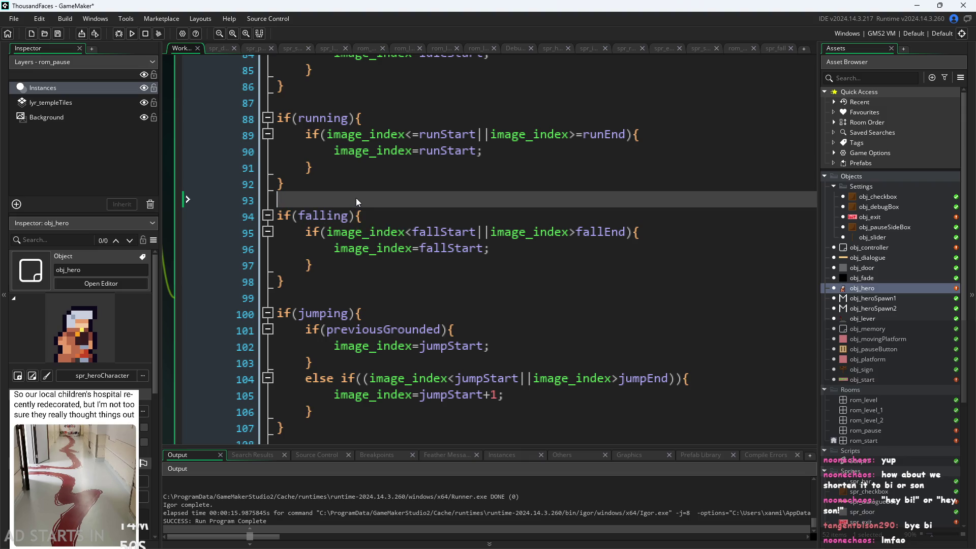
{"action": "key", "text": "Return"}
{"action": "type", "text": "\\"}
{"action": "key", "text": "BackSpace"}
{"action": "scroll", "coordinate": [359, 191], "scroll_direction": "down", "scroll_amount": 1}
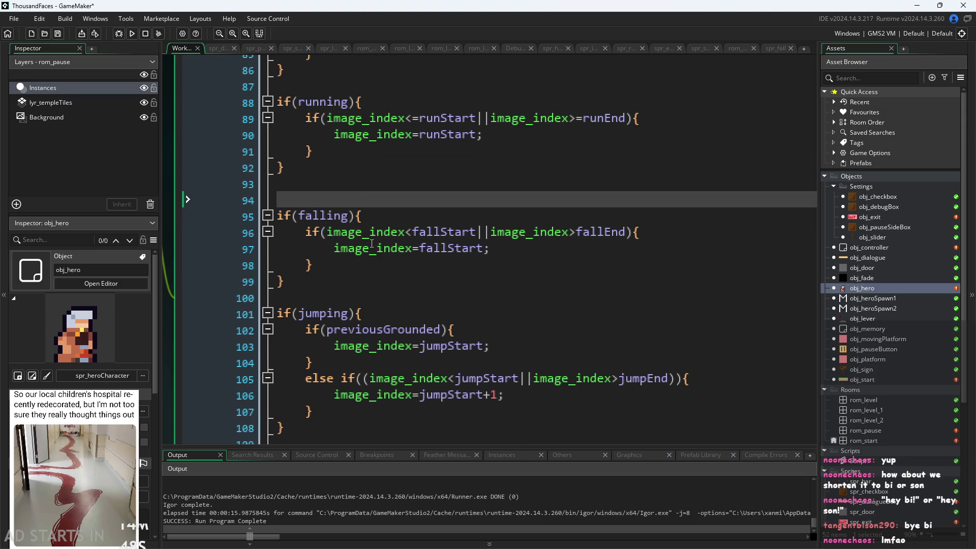
{"action": "left_click", "coordinate": [354, 294]}
{"action": "key", "text": "Return"}
{"action": "scroll", "coordinate": [354, 294], "scroll_direction": "down", "scroll_amount": 1}
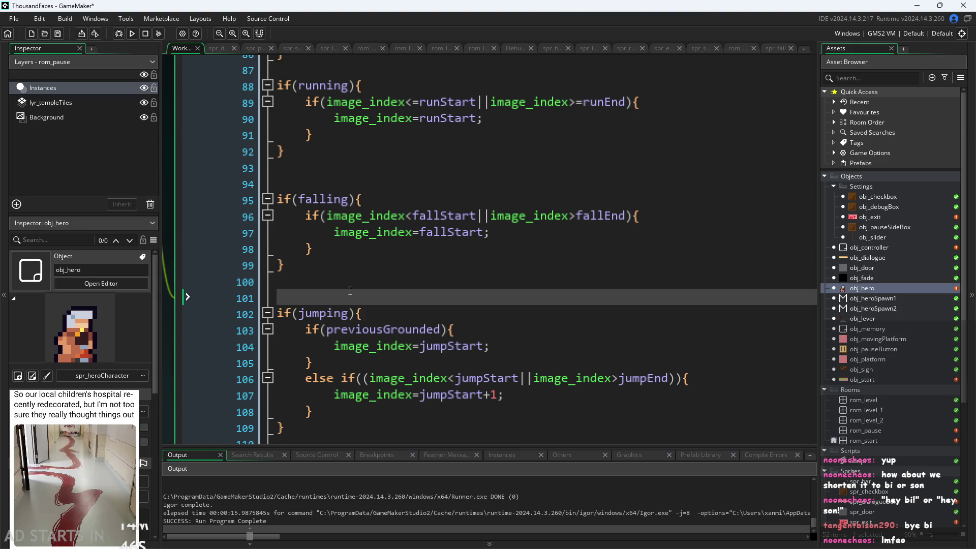
{"action": "scroll", "coordinate": [347, 330], "scroll_direction": "down", "scroll_amount": 2, "text": "ctrl"}
Uncomment the jumpFall check lines with Ctrl+Shift+K and delete the stray closing brace
{"action": "left_click_drag", "start_coordinate": [314, 368], "coordinate": [169, 316]}
{"action": "key", "text": "ctrl+shift+k"}
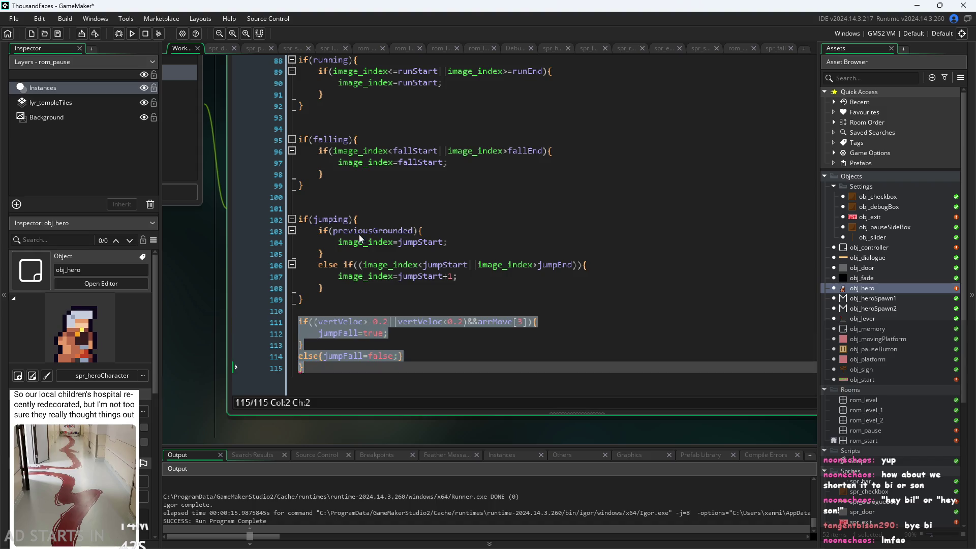
{"action": "left_click", "coordinate": [410, 350]}
{"action": "left_click", "coordinate": [316, 368]}
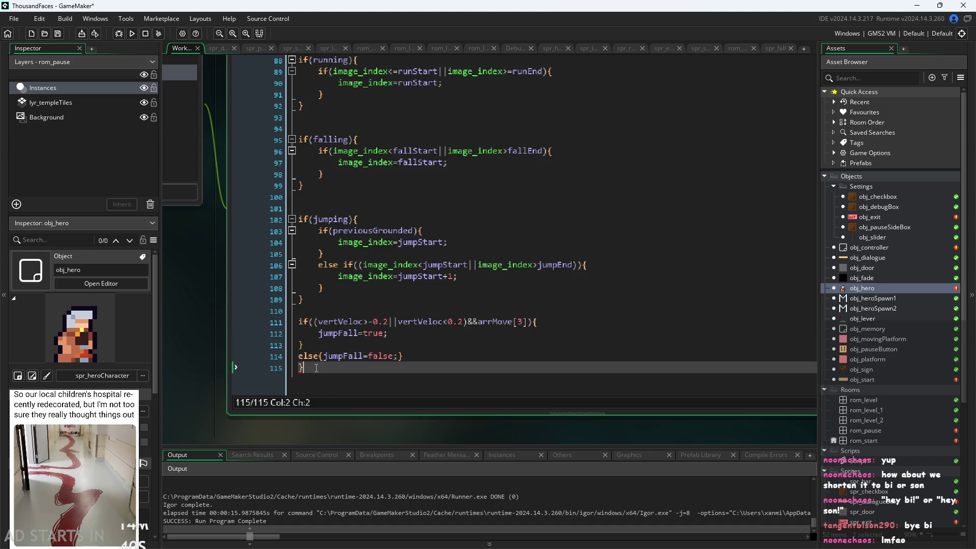
{"action": "key", "text": "BackSpace"}
Insert blank lines below the running animation block
{"action": "scroll", "coordinate": [360, 172], "scroll_direction": "up", "scroll_amount": 4}
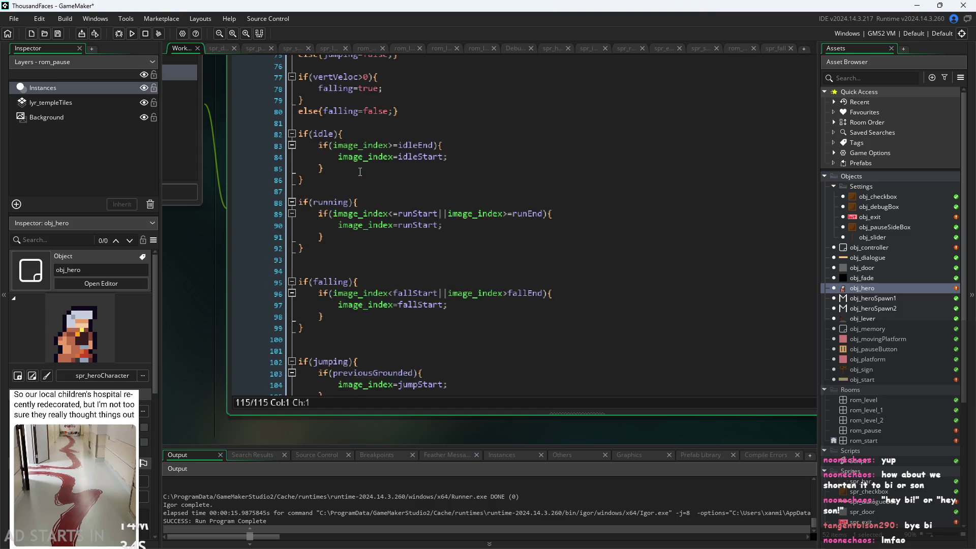
{"action": "left_click", "coordinate": [357, 145]}
{"action": "scroll", "coordinate": [353, 143], "scroll_direction": "down", "scroll_amount": 3}
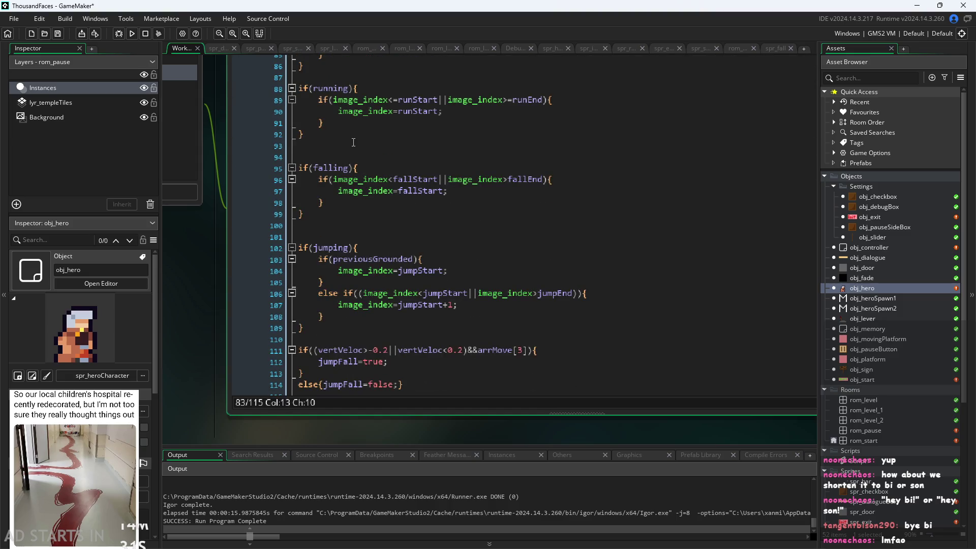
{"action": "left_click", "coordinate": [353, 143]}
{"action": "key", "text": "Return"}
{"action": "key", "text": "Return"}
{"action": "key", "text": "Return"}
{"action": "left_click", "coordinate": [356, 146]}
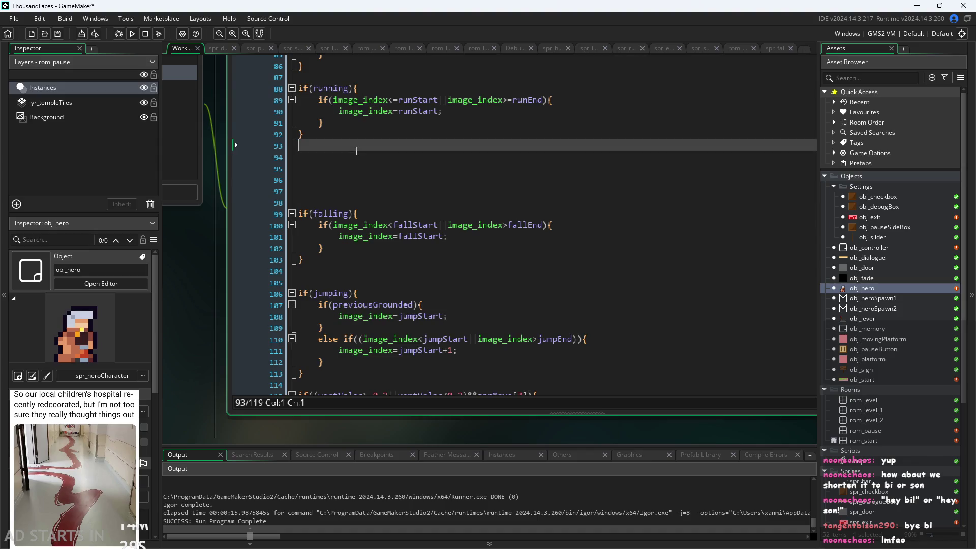
{"action": "scroll", "coordinate": [355, 142], "scroll_direction": "down", "scroll_amount": 2}
{"action": "left_click", "coordinate": [393, 150]}
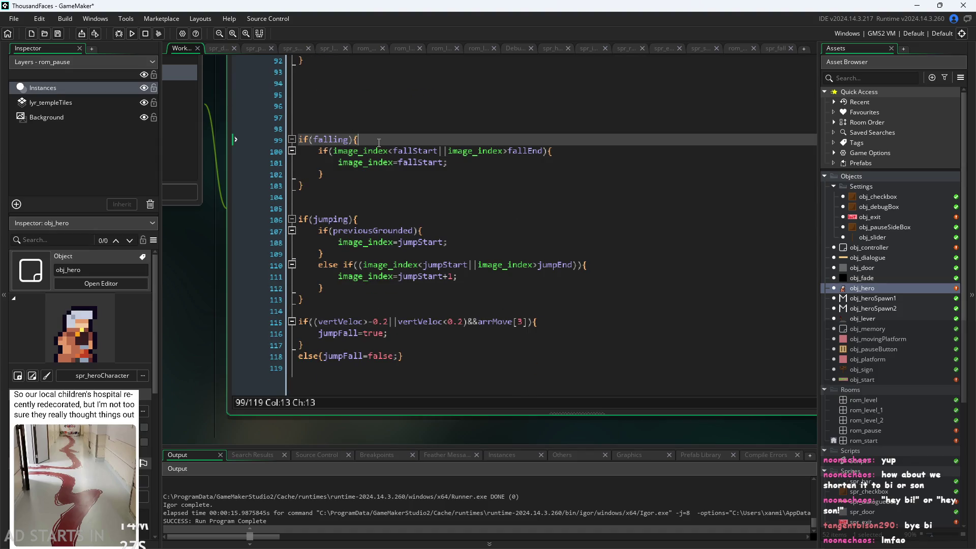
Move the if(jumping) animation block so it sits above the if(falling) block
{"action": "left_click", "coordinate": [412, 288]}
{"action": "left_click_drag", "start_coordinate": [412, 300], "coordinate": [93, 215]}
{"action": "key", "text": "ctrl+c"}
{"action": "key", "text": "Delete"}
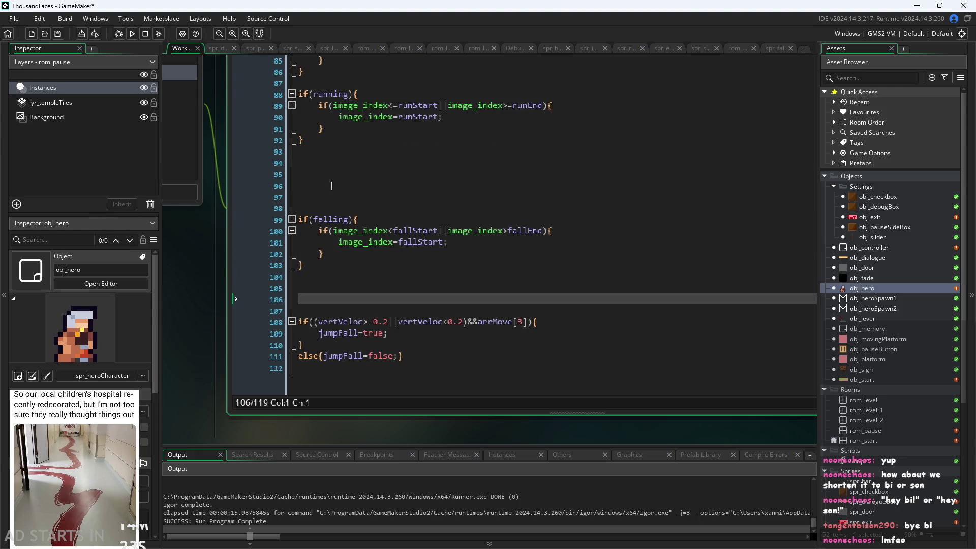
{"action": "left_click", "coordinate": [333, 205]}
{"action": "key", "text": "ctrl+v"}
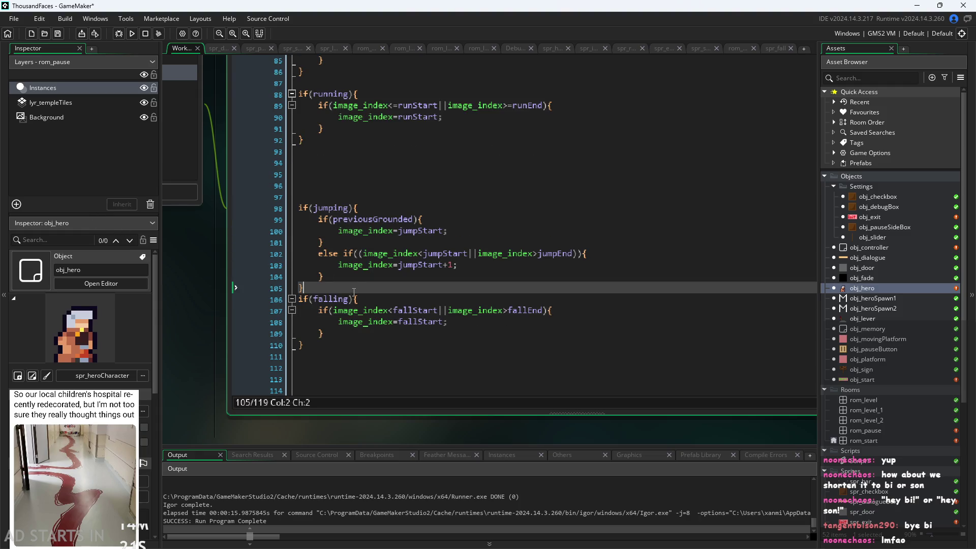
{"action": "key", "text": "Return"}
{"action": "scroll", "coordinate": [373, 295], "scroll_direction": "down", "scroll_amount": 3}
{"action": "mouse_move", "coordinate": [417, 354]}
{"action": "left_mouse_down"}
{"action": "mouse_move", "coordinate": [151, 289]}
{"action": "mouse_move", "coordinate": [132, 321]}
{"action": "left_mouse_up"}
{"action": "key", "text": "ctrl+c"}
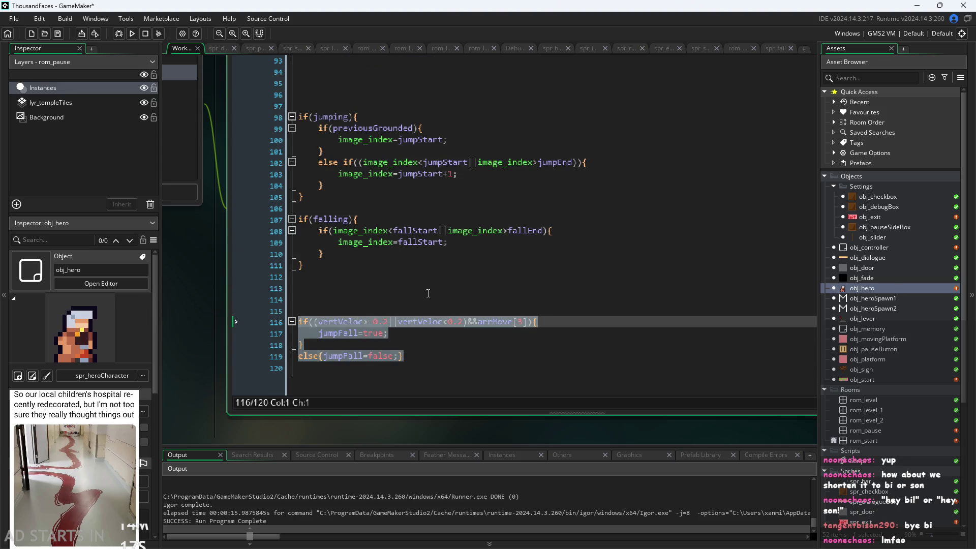
Paste the jumpFall if/else below the jumping animation block, then cut it out again
{"action": "key", "text": "Delete"}
{"action": "left_click", "coordinate": [392, 241]}
{"action": "key", "text": "Return"}
{"action": "key", "text": "Return"}
{"action": "key", "text": "Up"}
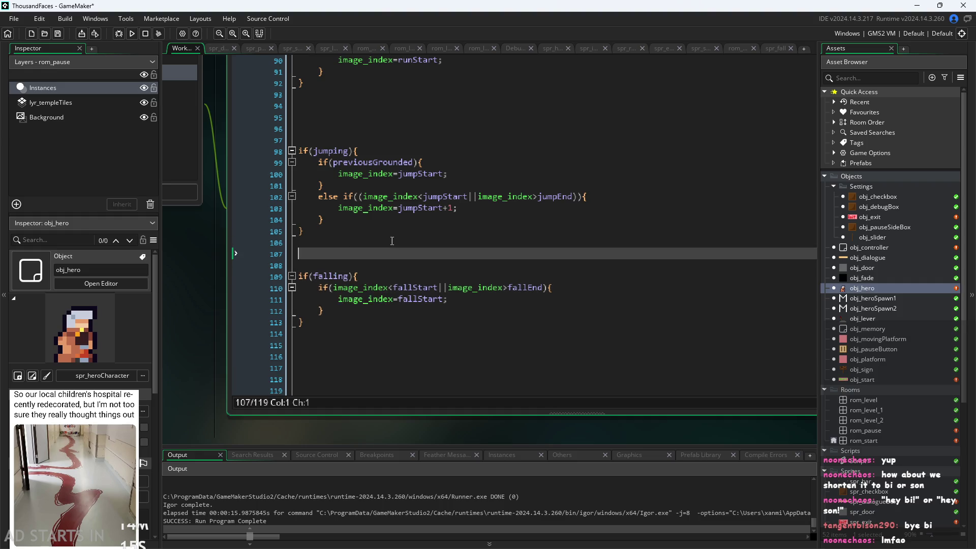
{"action": "key", "text": "ctrl+v"}
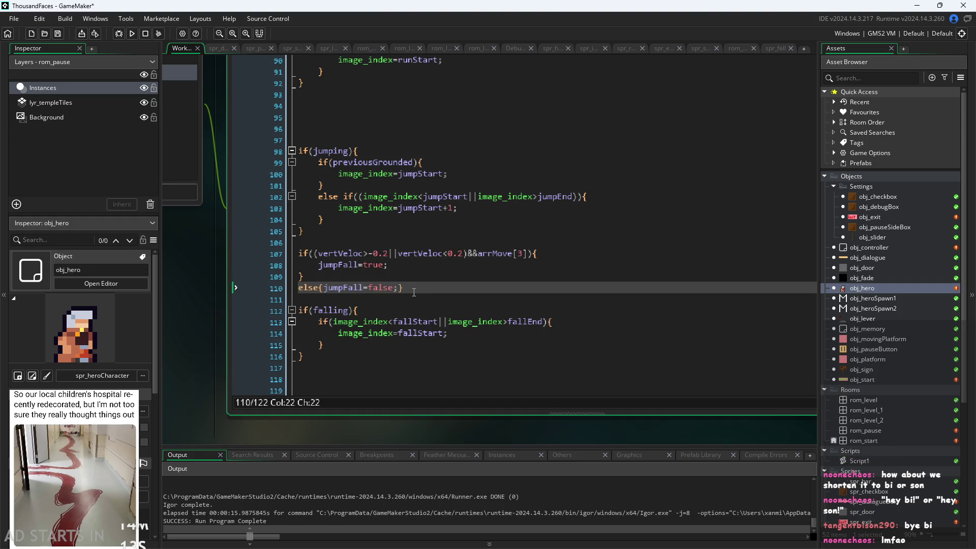
{"action": "left_click", "coordinate": [411, 298]}
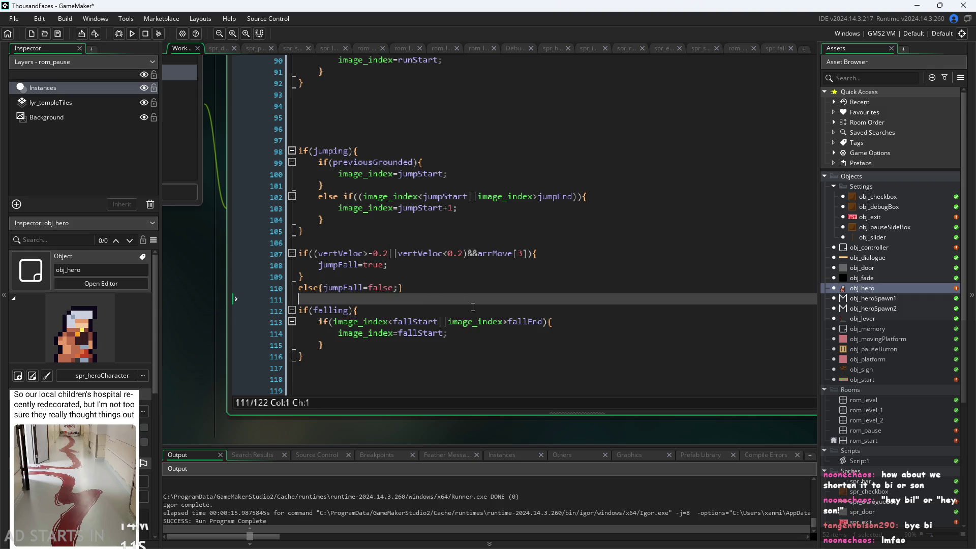
{"action": "mouse_move", "coordinate": [403, 288]}
{"action": "left_mouse_down"}
{"action": "mouse_move", "coordinate": [333, 288]}
{"action": "mouse_move", "coordinate": [127, 248]}
{"action": "left_mouse_up"}
{"action": "key", "text": "Delete"}
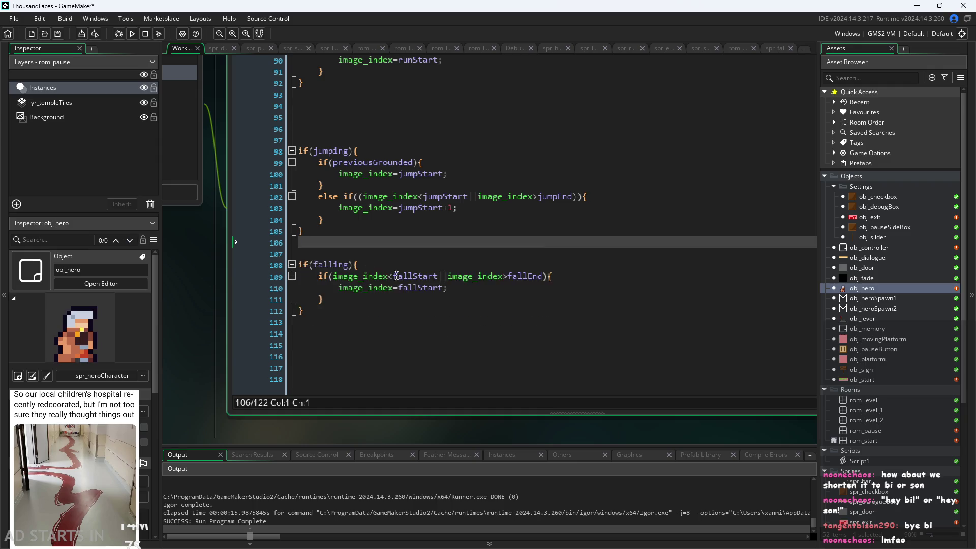
Paste the jumpFall if/else right after the jumping state check and remove the extra blank line
{"action": "scroll", "coordinate": [467, 277], "scroll_direction": "up", "scroll_amount": 8}
{"action": "scroll", "coordinate": [467, 277], "scroll_direction": "up", "scroll_amount": 3}
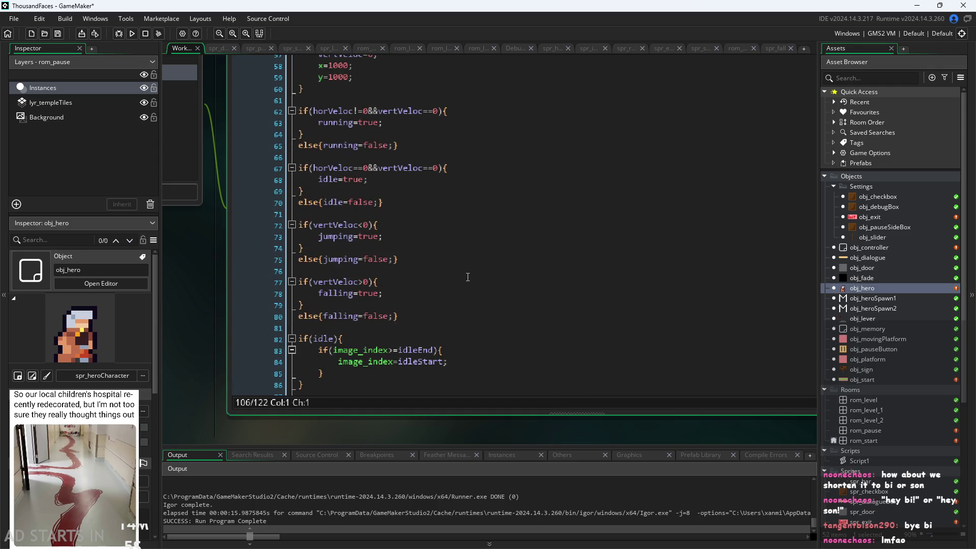
{"action": "left_click", "coordinate": [414, 224]}
{"action": "left_click", "coordinate": [416, 202]}
{"action": "left_click", "coordinate": [417, 179]}
{"action": "left_click", "coordinate": [417, 202]}
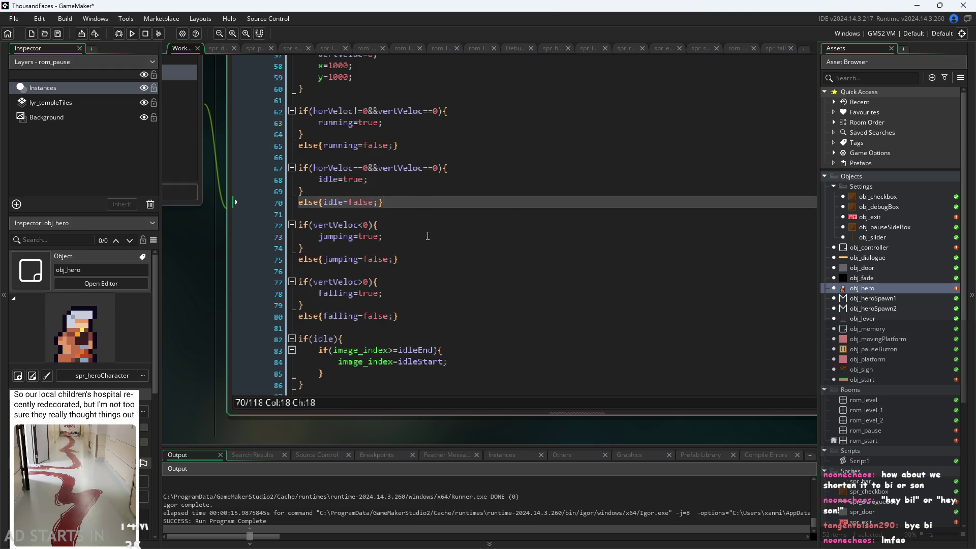
{"action": "left_click", "coordinate": [424, 236]}
{"action": "left_click", "coordinate": [430, 259]}
{"action": "key", "text": "Return"}
{"action": "key", "text": "Return"}
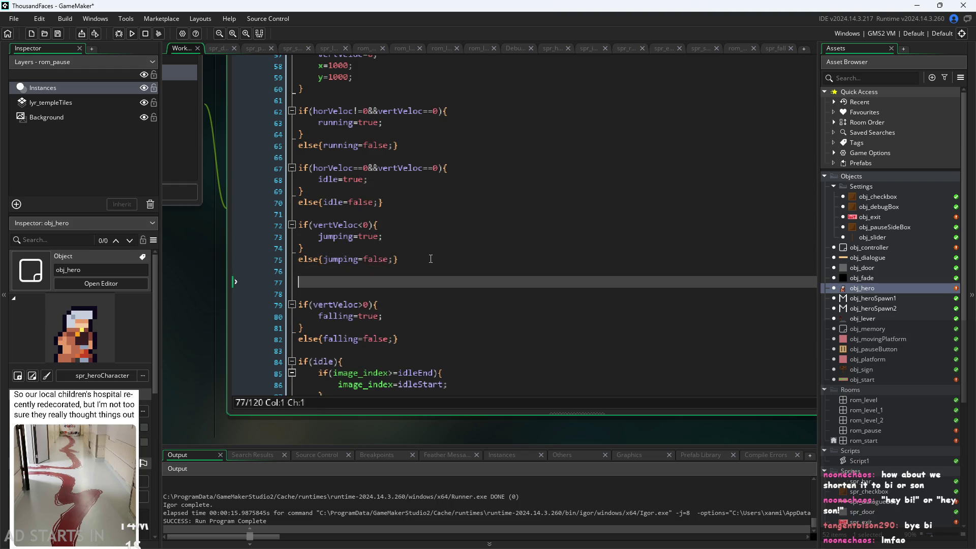
{"action": "key", "text": "ctrl+v"}
{"action": "left_click", "coordinate": [367, 272]}
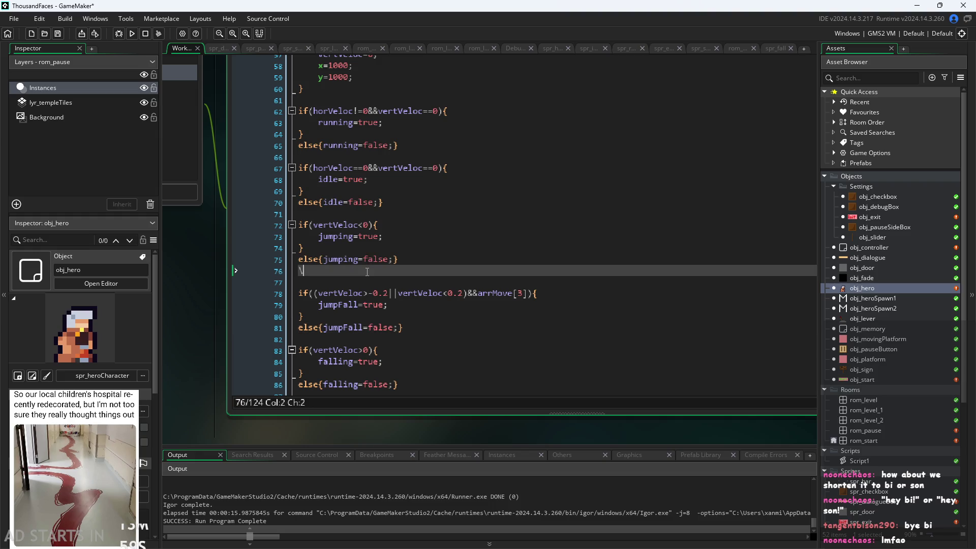
{"action": "key", "text": "BackSpace"}
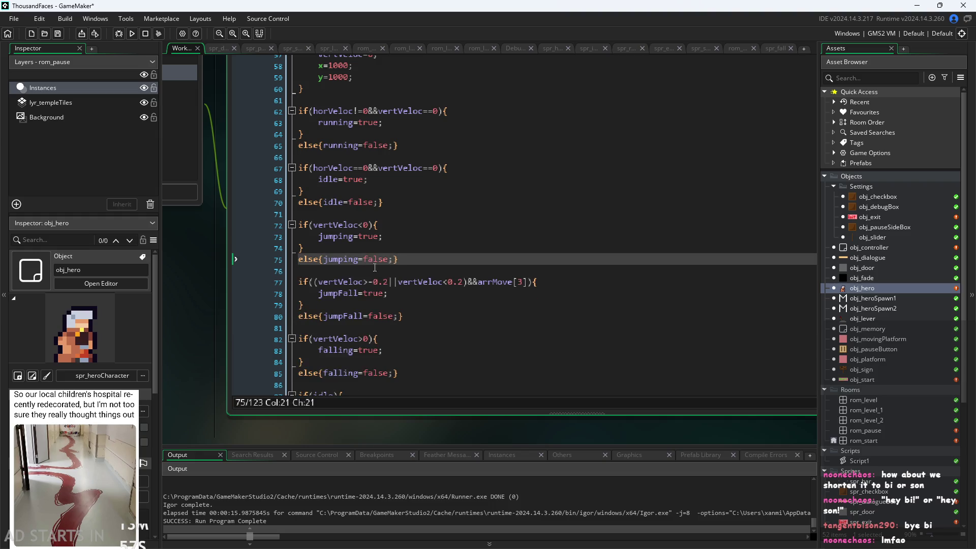
{"action": "left_click", "coordinate": [409, 234]}
{"action": "scroll", "coordinate": [409, 232], "scroll_direction": "down", "scroll_amount": 2}
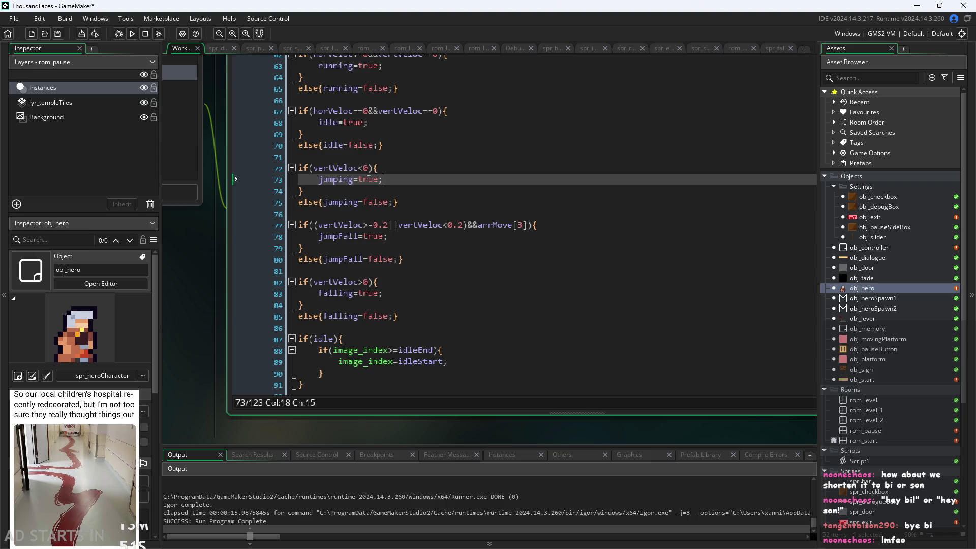
Write an empty if(jumpFall){ } block on line 100 using autocomplete
{"action": "scroll", "coordinate": [355, 227], "scroll_direction": "down", "scroll_amount": 10}
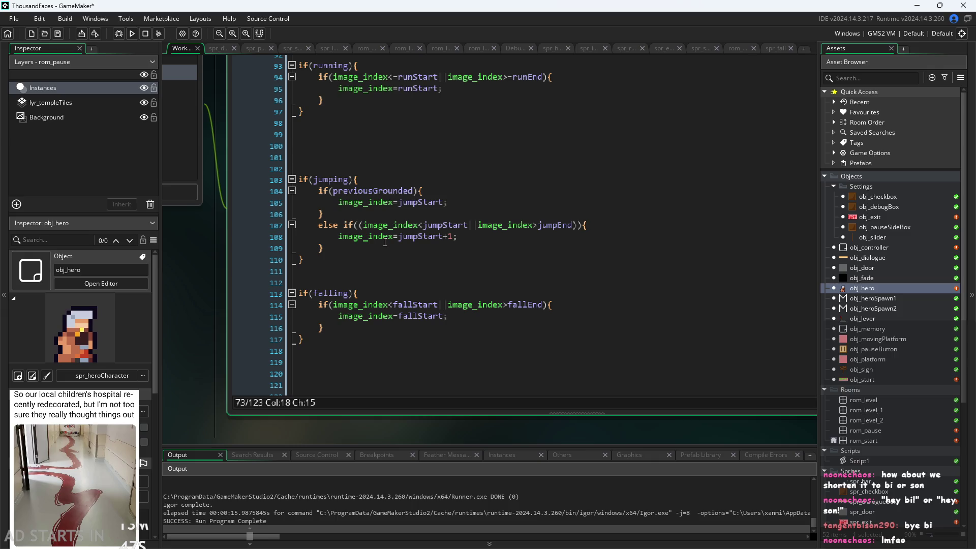
{"action": "scroll", "coordinate": [384, 243], "scroll_direction": "down", "scroll_amount": 1}
{"action": "scroll", "coordinate": [407, 254], "scroll_direction": "up", "scroll_amount": 2}
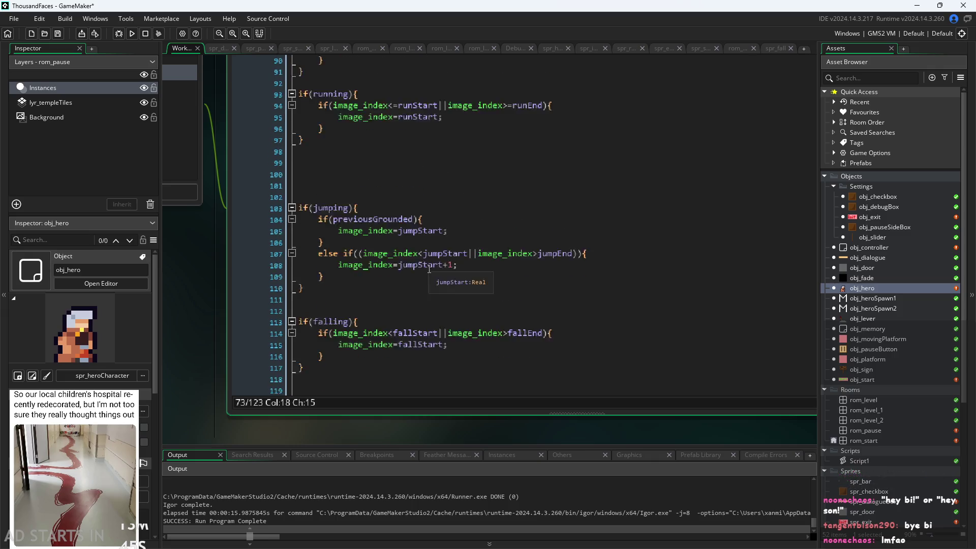
{"action": "scroll", "coordinate": [429, 269], "scroll_direction": "up", "scroll_amount": 2}
{"action": "left_click", "coordinate": [406, 226]}
{"action": "scroll", "coordinate": [405, 226], "scroll_direction": "down", "scroll_amount": 4}
{"action": "scroll", "coordinate": [405, 226], "scroll_direction": "up", "scroll_amount": 2}
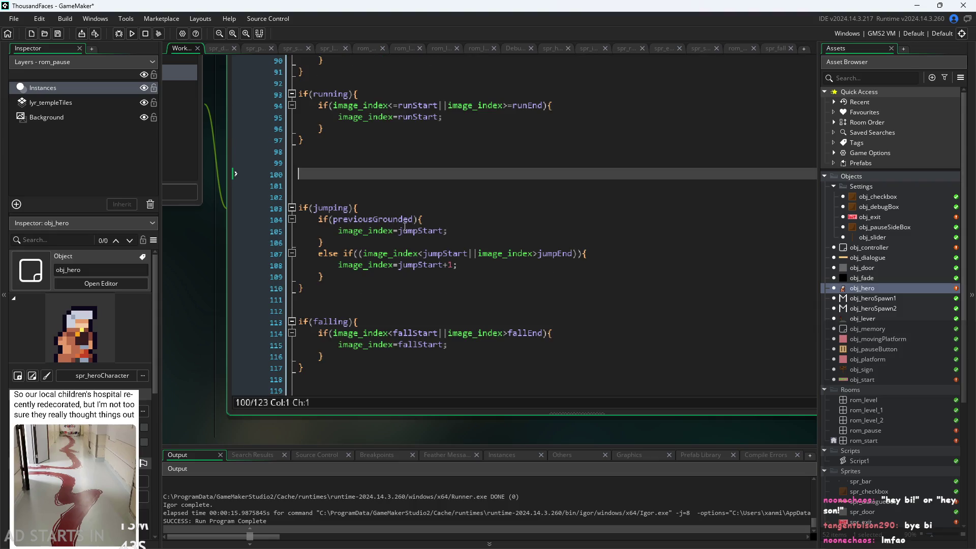
{"action": "scroll", "coordinate": [405, 227], "scroll_direction": "up", "scroll_amount": 1}
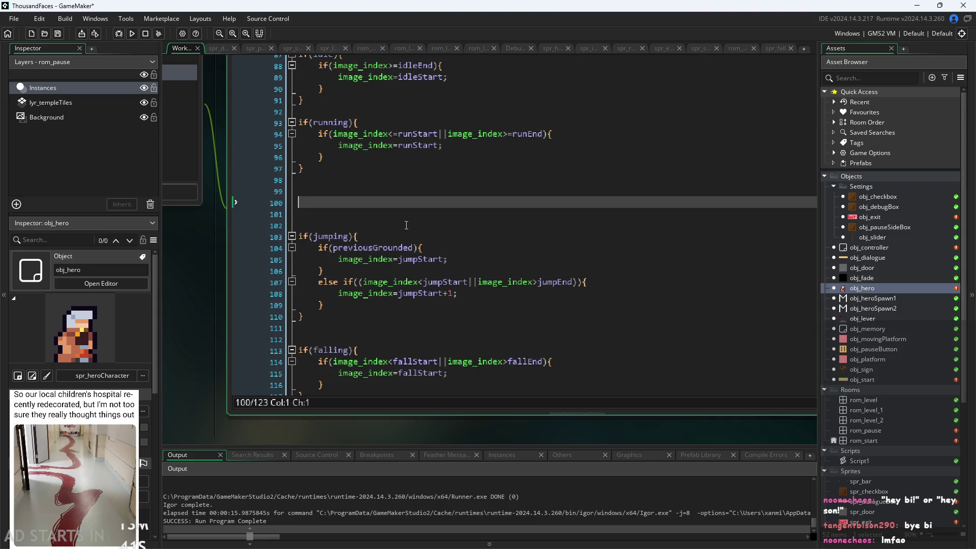
{"action": "type", "text": "if(jum"}
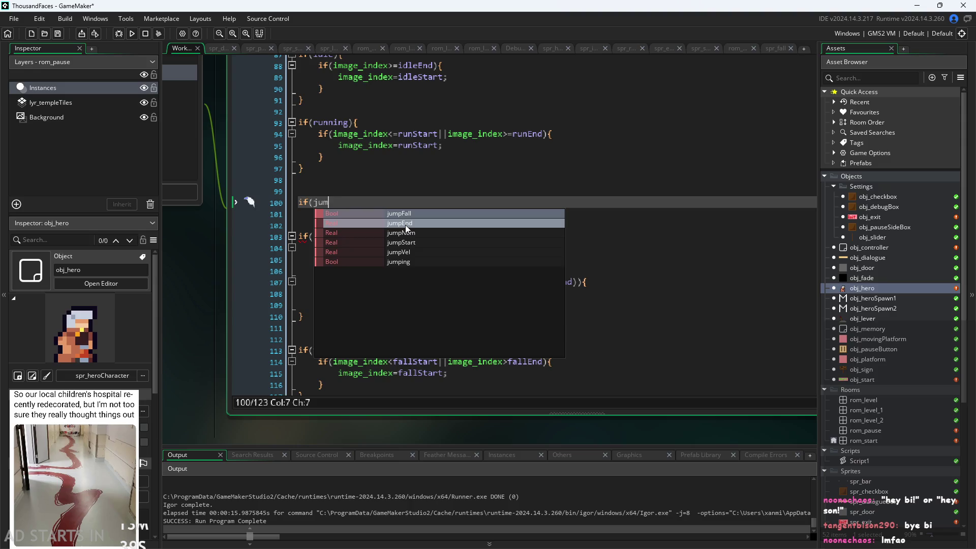
{"action": "key", "text": "Return"}
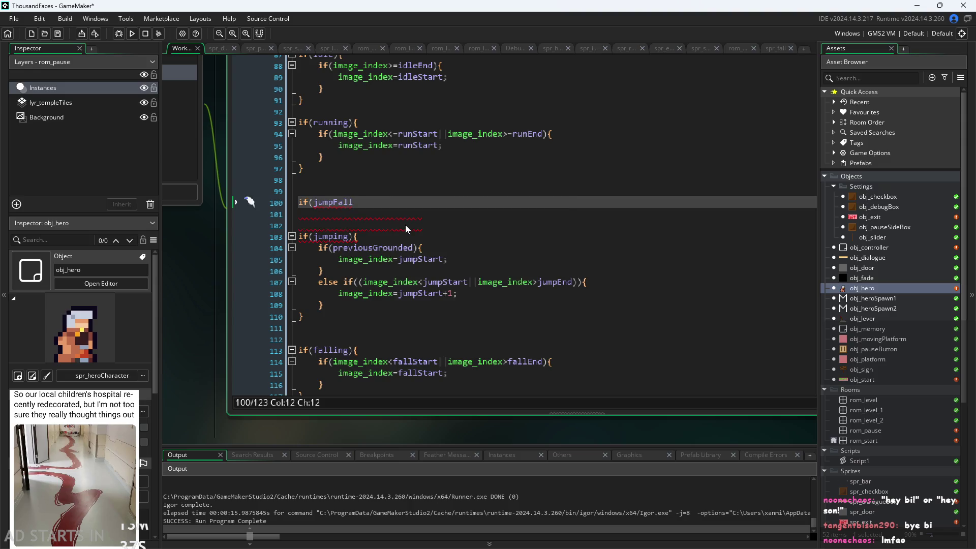
{"action": "type", "text": "){"}
{"action": "key", "text": "Return"}
{"action": "key", "text": "Return"}
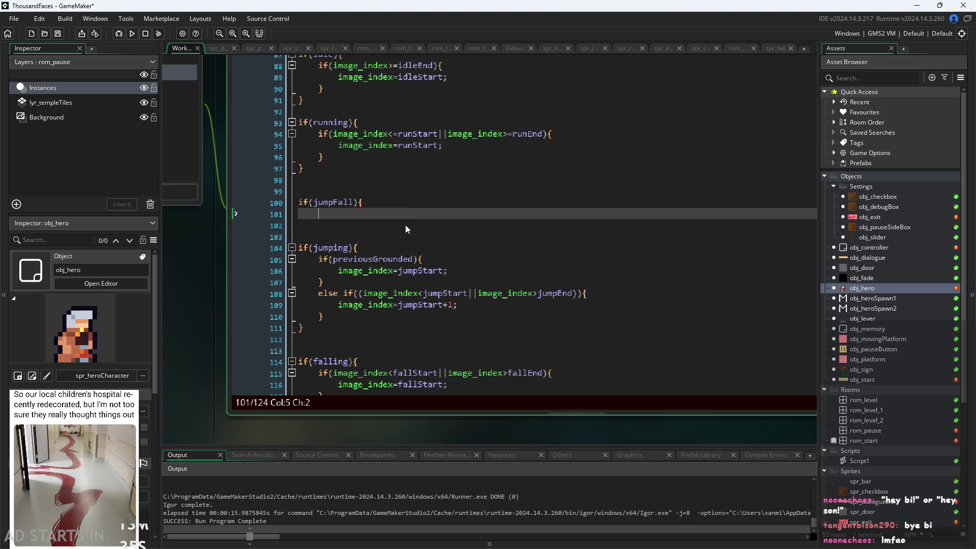
{"action": "type", "text": "}"}
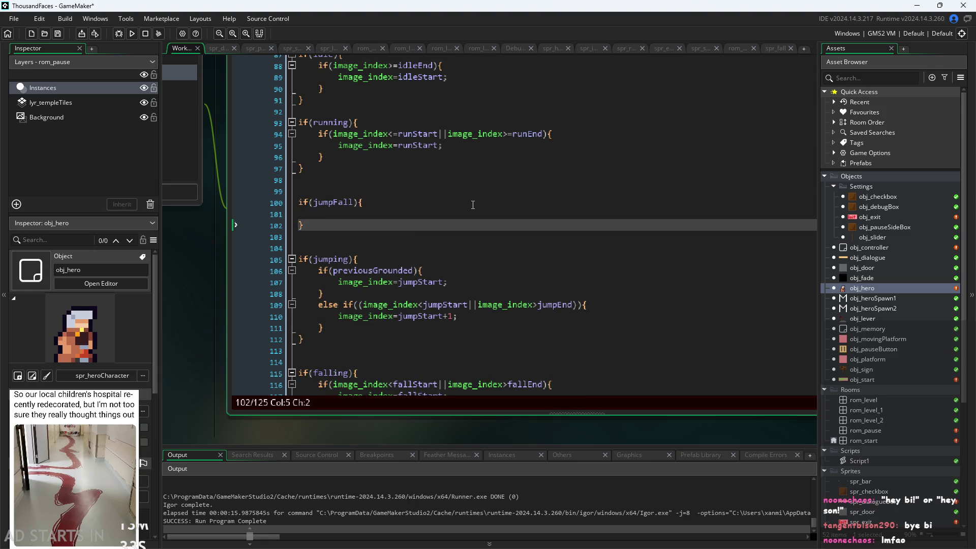
Add image_index= inside the block, with the copied image_index<jumpStart condition pasted above it
{"action": "left_click", "coordinate": [472, 202]}
{"action": "left_click", "coordinate": [471, 213]}
{"action": "type", "text": "ima"}
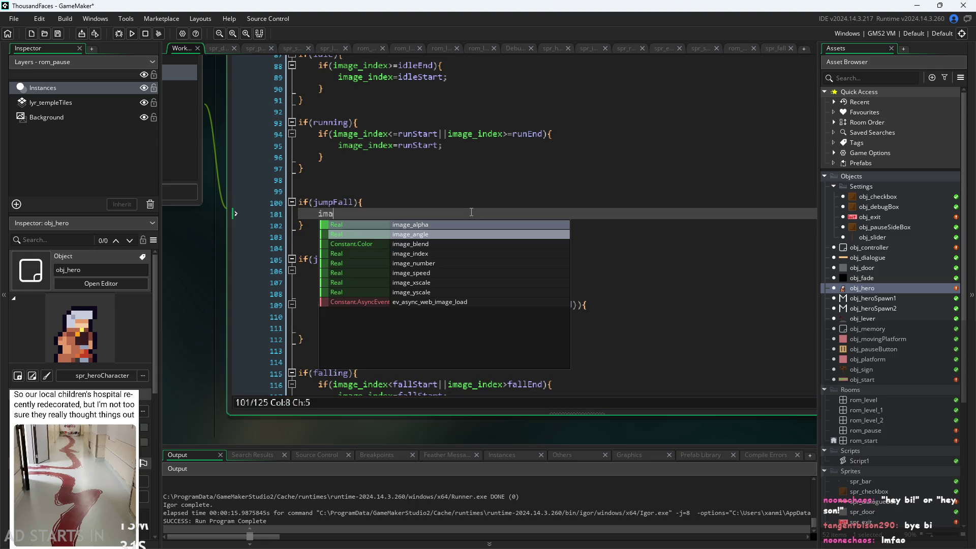
{"action": "type", "text": "ge_"}
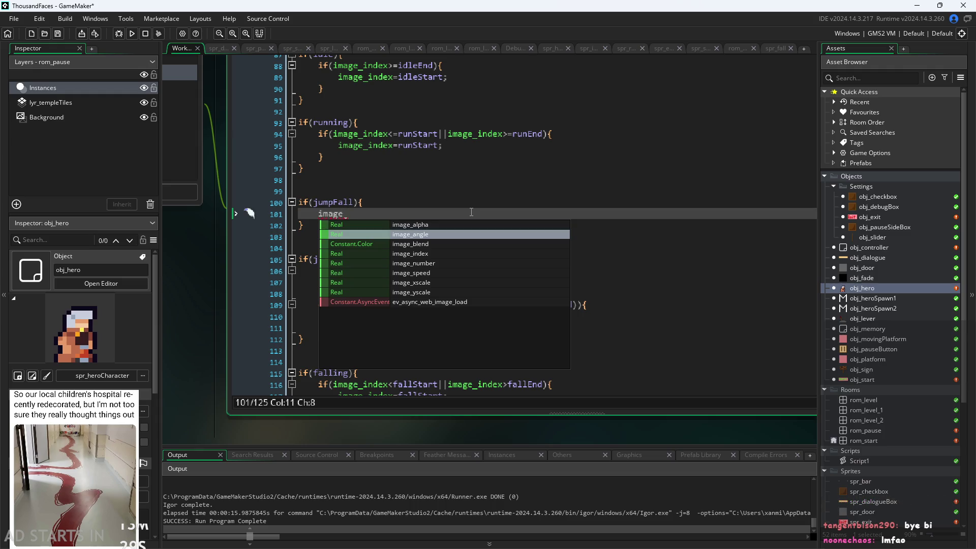
{"action": "key", "text": "Down"}
{"action": "key", "text": "Down"}
{"action": "key", "text": "Return"}
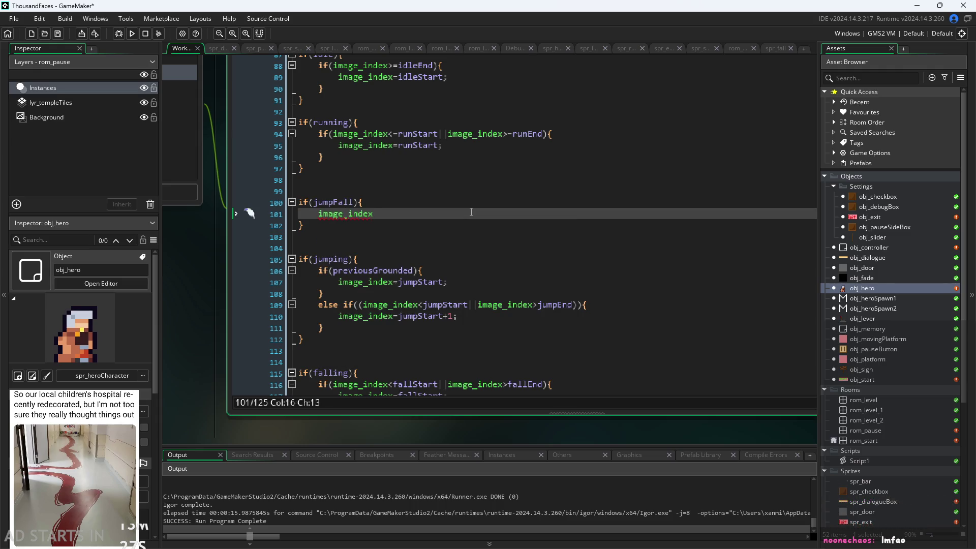
{"action": "type", "text": "="}
{"action": "mouse_move", "coordinate": [363, 305]}
{"action": "left_mouse_down"}
{"action": "mouse_move", "coordinate": [509, 305]}
{"action": "mouse_move", "coordinate": [468, 306]}
{"action": "left_mouse_up"}
{"action": "key", "text": "ctrl+c"}
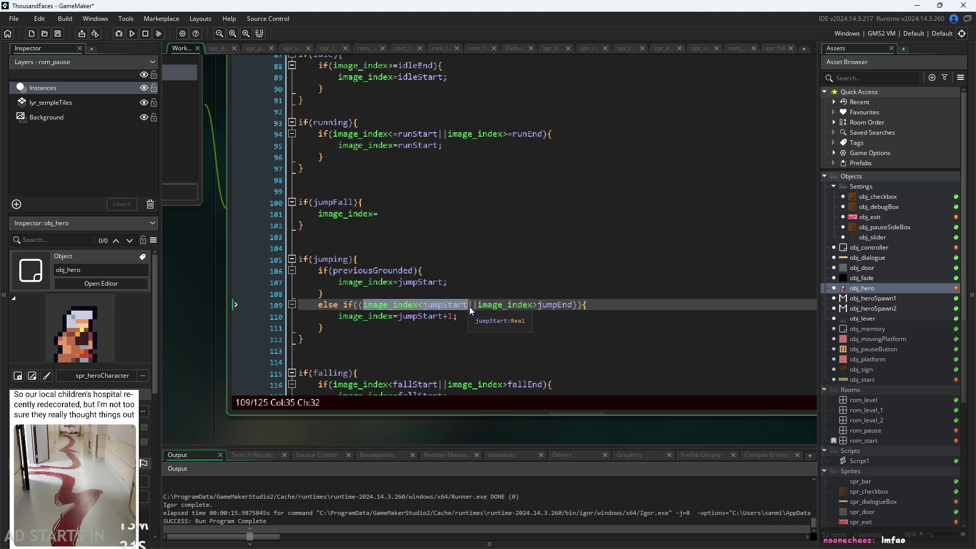
{"action": "left_click", "coordinate": [441, 214]}
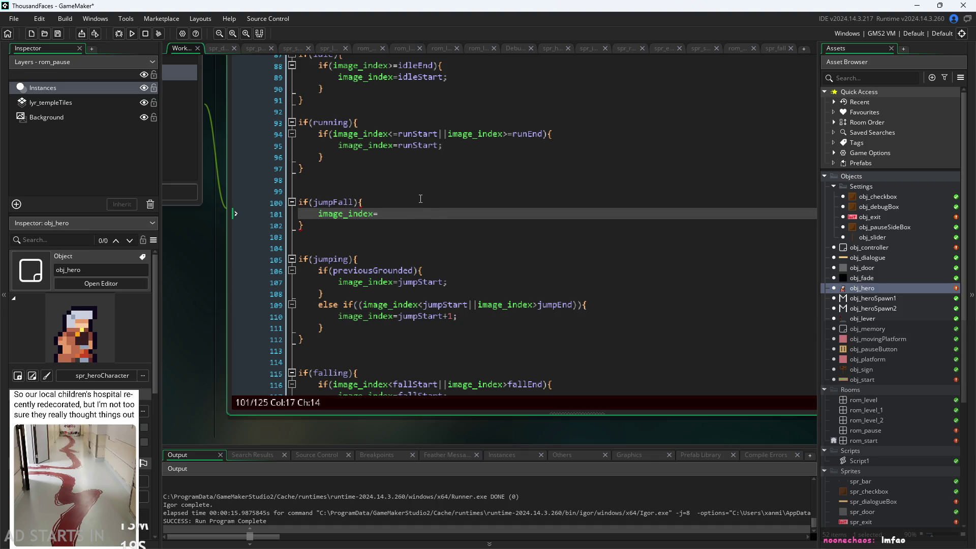
{"action": "key", "text": "Home"}
{"action": "key", "text": "Return"}
{"action": "key", "text": "Up"}
{"action": "key", "text": "ctrl+v"}
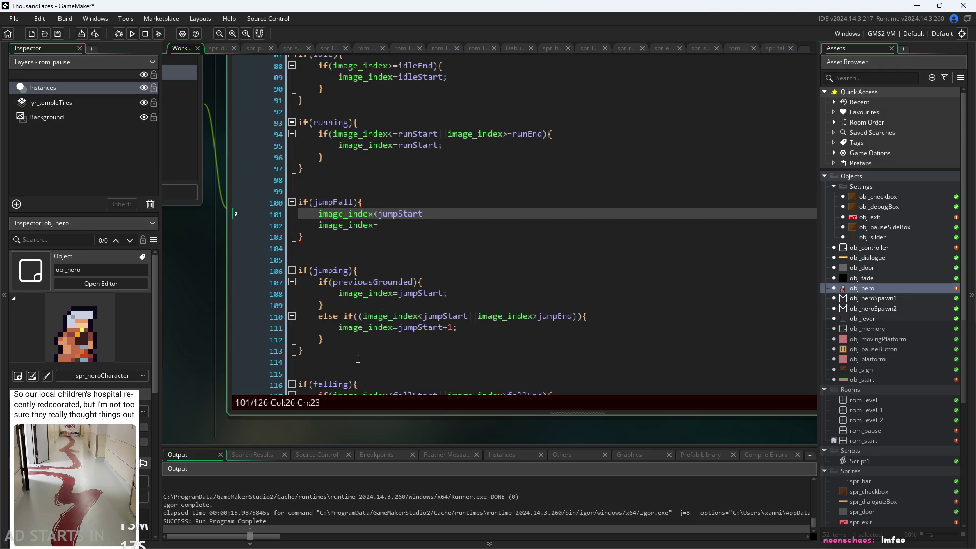
Wrap the condition as if(image_index<jumpFall){ } around the indented image_index= line
{"action": "left_click", "coordinate": [315, 214]}
{"action": "type", "text": "if("}
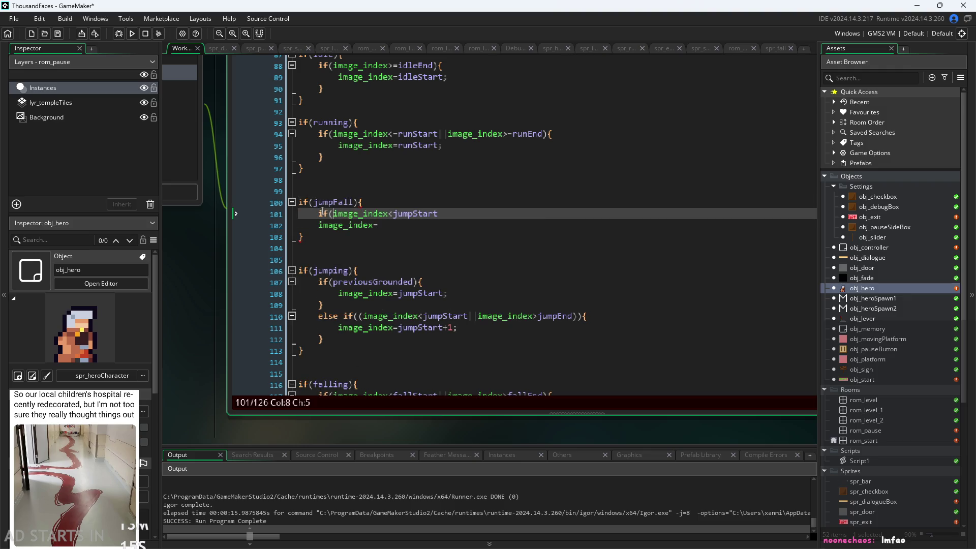
{"action": "key", "text": "Right"}
{"action": "key", "text": "Right"}
{"action": "key", "text": "Right"}
{"action": "key", "text": "BackSpace"}
{"action": "key", "text": "BackSpace"}
{"action": "key", "text": "BackSpace"}
{"action": "type", "text": "Fall"}
{"action": "type", "text": "){"}
{"action": "key", "text": "Down"}
{"action": "key", "text": "Down"}
{"action": "key", "text": "Left"}
{"action": "key", "text": "Return"}
{"action": "type", "text": "}"}
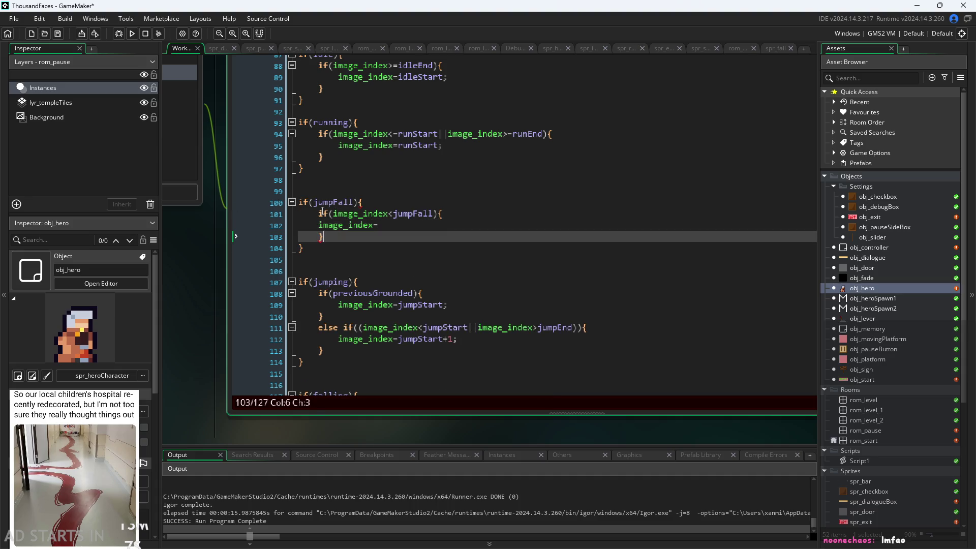
{"action": "key", "text": "Up"}
{"action": "key", "text": "Tab"}
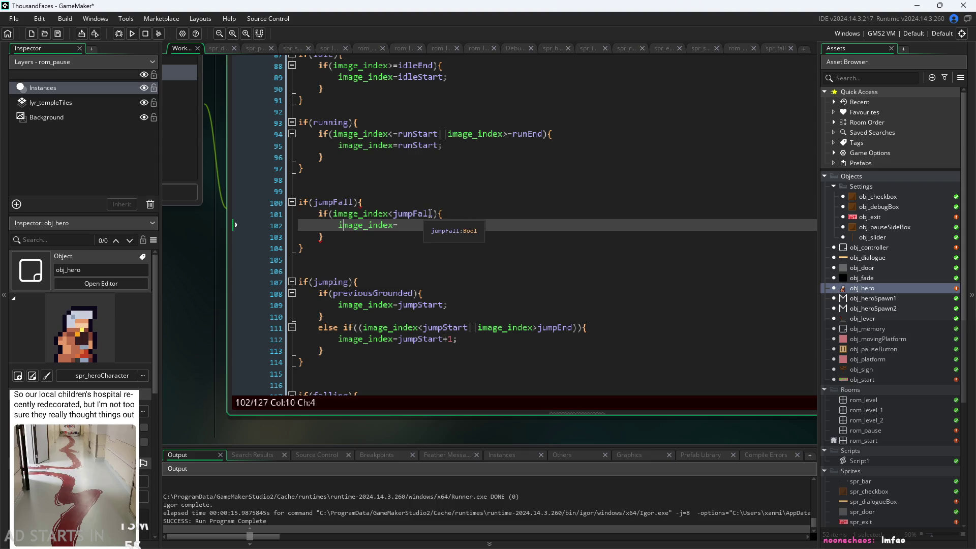
Rename the condition's variable to jumpFallStart
{"action": "left_click", "coordinate": [431, 213]}
{"action": "type", "text": "S"}
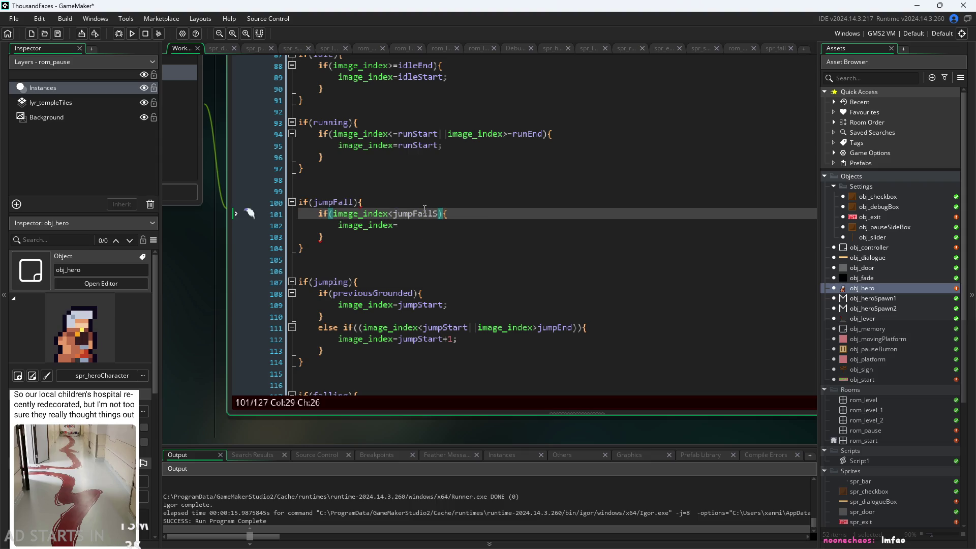
{"action": "key", "text": "BackSpace"}
{"action": "key", "text": "BackSpace"}
{"action": "key", "text": "BackSpace"}
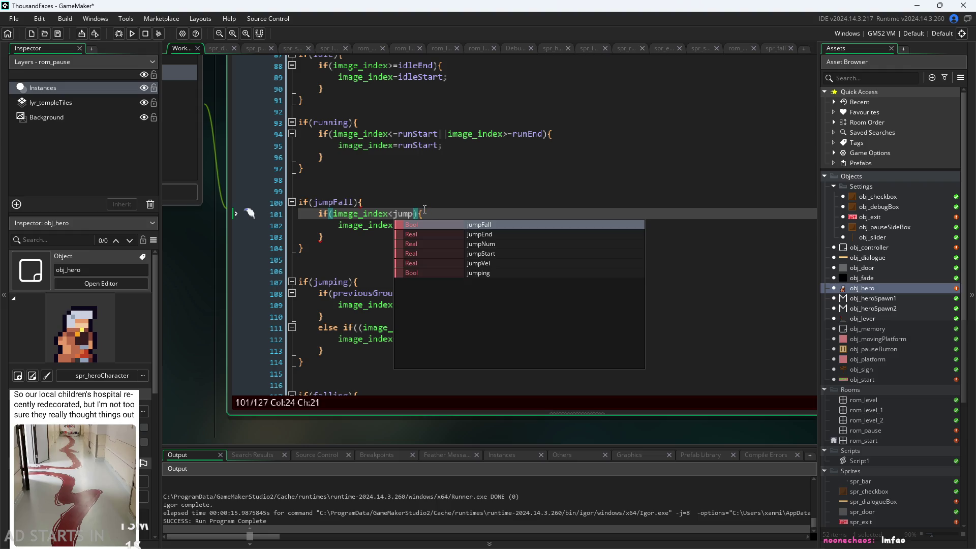
{"action": "key", "text": "BackSpace"}
{"action": "key", "text": "BackSpace"}
{"action": "key", "text": "BackSpace"}
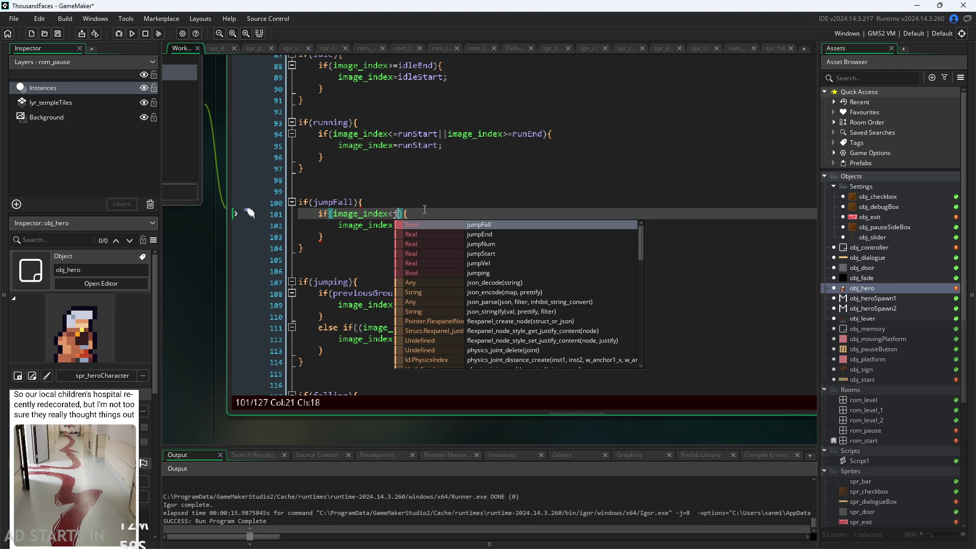
{"action": "type", "text": "umpFallS"}
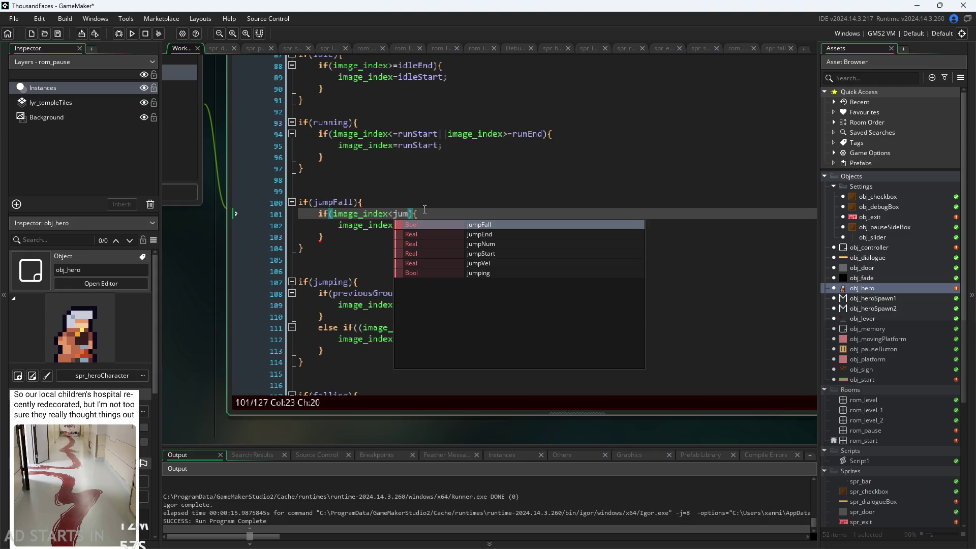
{"action": "type", "text": "tart"}
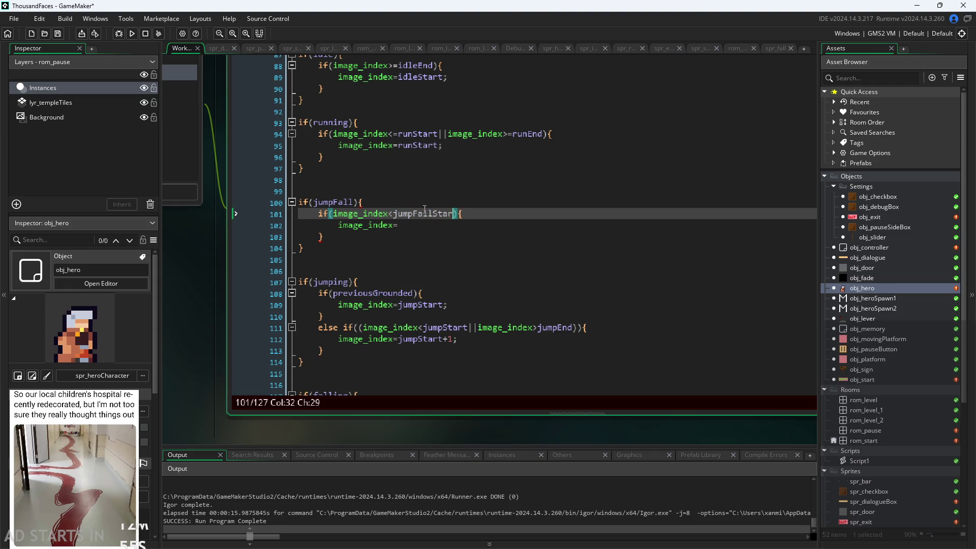
In obj_hero's Create event, uncomment jumpFallStart/jumpFallEnd and change fallStart from 15 to 17
{"action": "scroll", "coordinate": [192, 218], "scroll_direction": "up", "scroll_amount": 3}
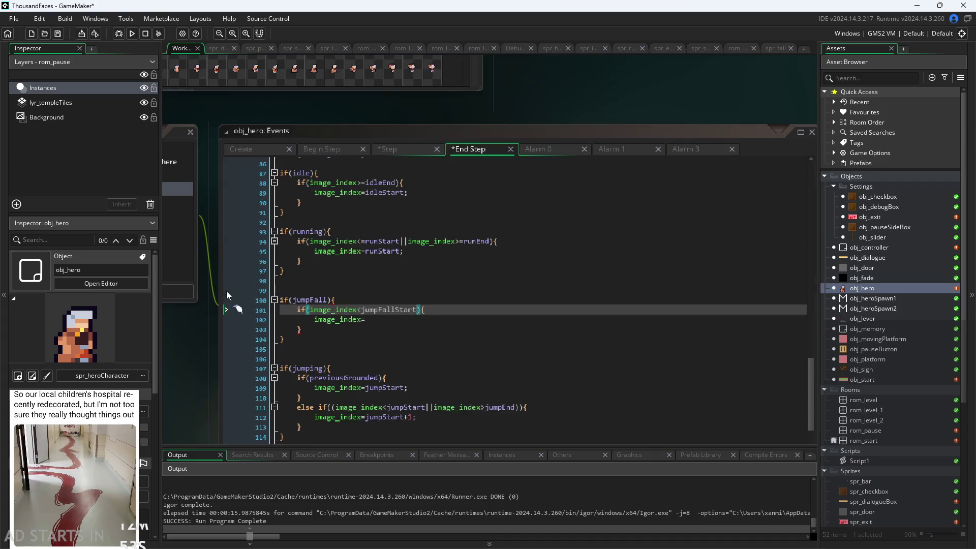
{"action": "left_click", "coordinate": [256, 149]}
{"action": "scroll", "coordinate": [196, 362], "scroll_direction": "down", "scroll_amount": 3}
{"action": "scroll", "coordinate": [255, 262], "scroll_direction": "up", "scroll_amount": 1}
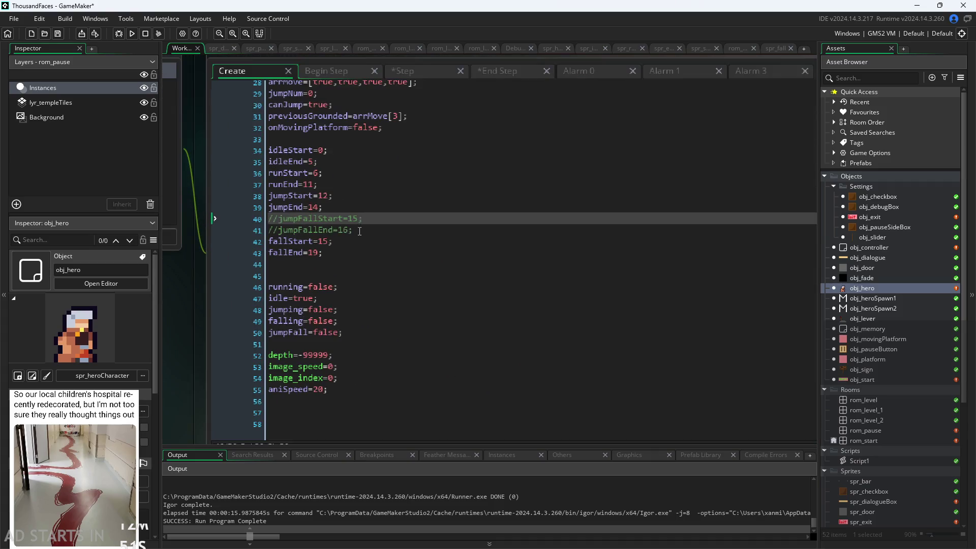
{"action": "left_click_drag", "start_coordinate": [354, 230], "coordinate": [269, 218]}
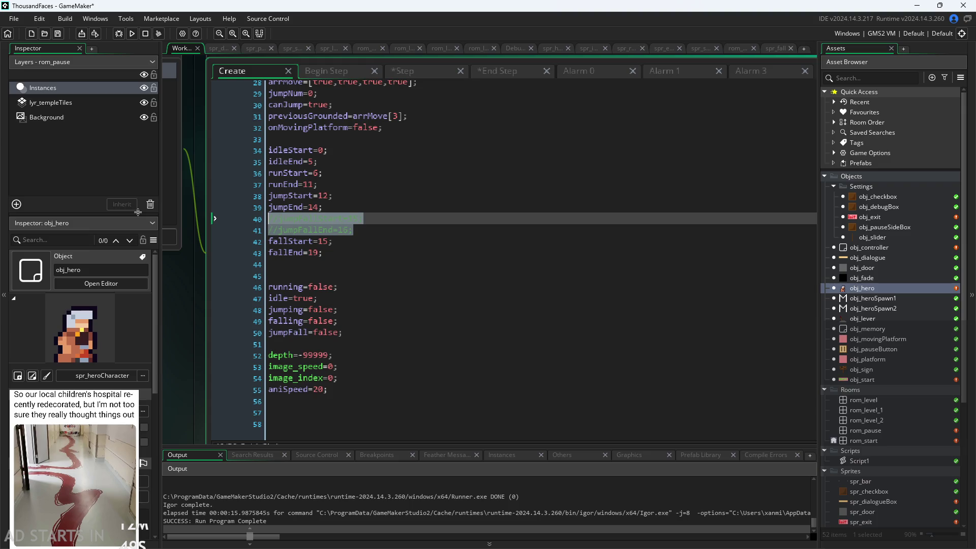
{"action": "key", "text": "ctrl+shift+k"}
{"action": "left_click", "coordinate": [350, 220], "text": "shift"}
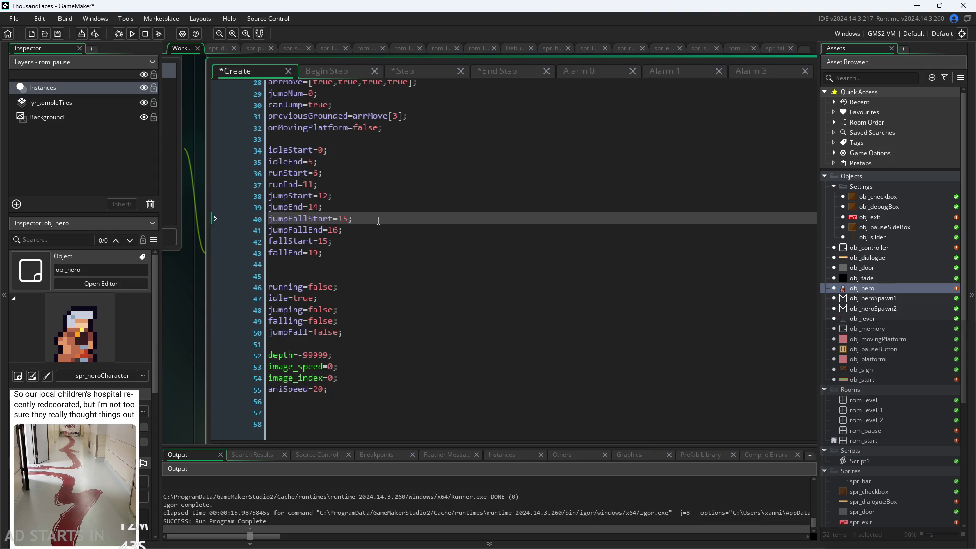
{"action": "mouse_move", "coordinate": [269, 242]}
{"action": "left_mouse_down"}
{"action": "mouse_move", "coordinate": [295, 233]}
{"action": "mouse_move", "coordinate": [333, 242]}
{"action": "left_mouse_up"}
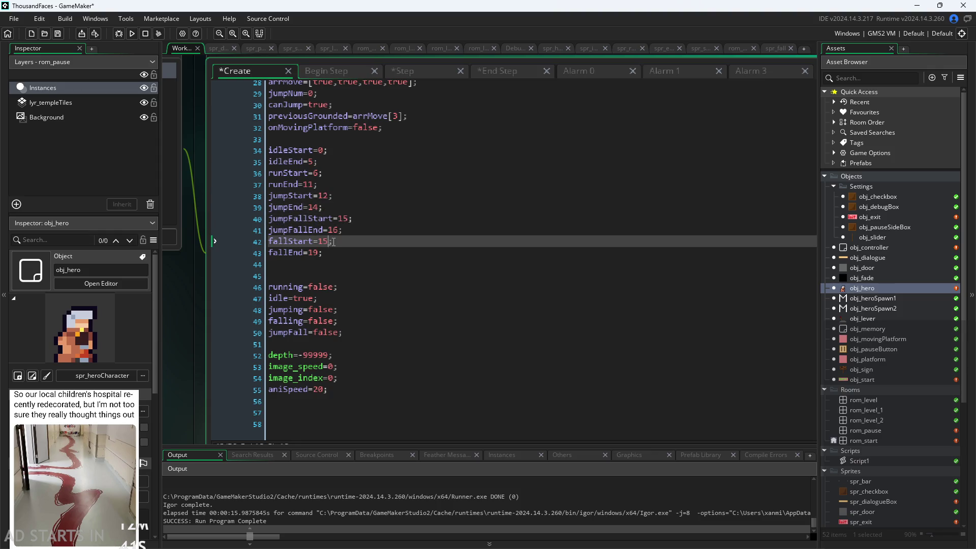
{"action": "key", "text": "BackSpace"}
{"action": "type", "text": "7"}
Review the jump and fall frame ranges: jumpFall 15–16, fall 17–19
{"action": "left_click", "coordinate": [214, 321]}
{"action": "left_click", "coordinate": [254, 241]}
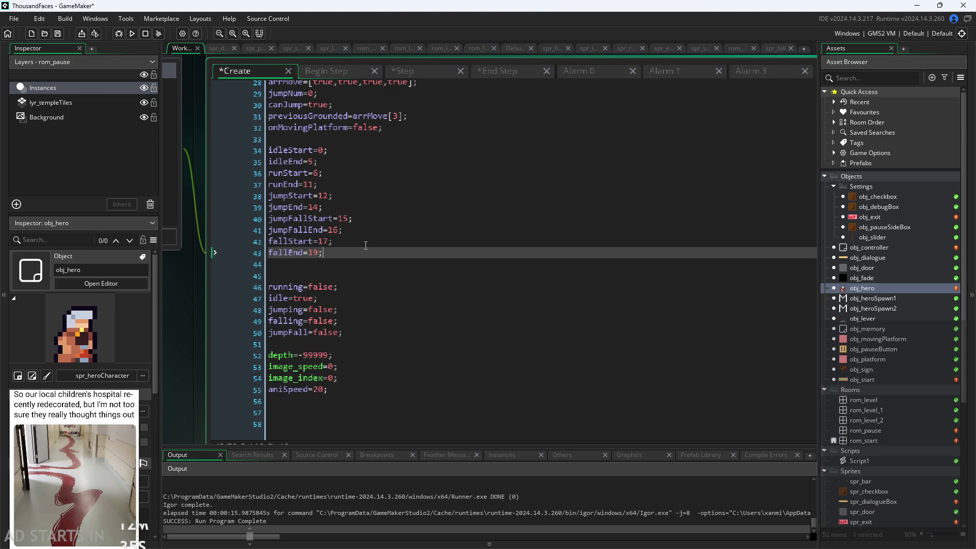
{"action": "left_click", "coordinate": [363, 254]}
{"action": "left_click", "coordinate": [371, 241]}
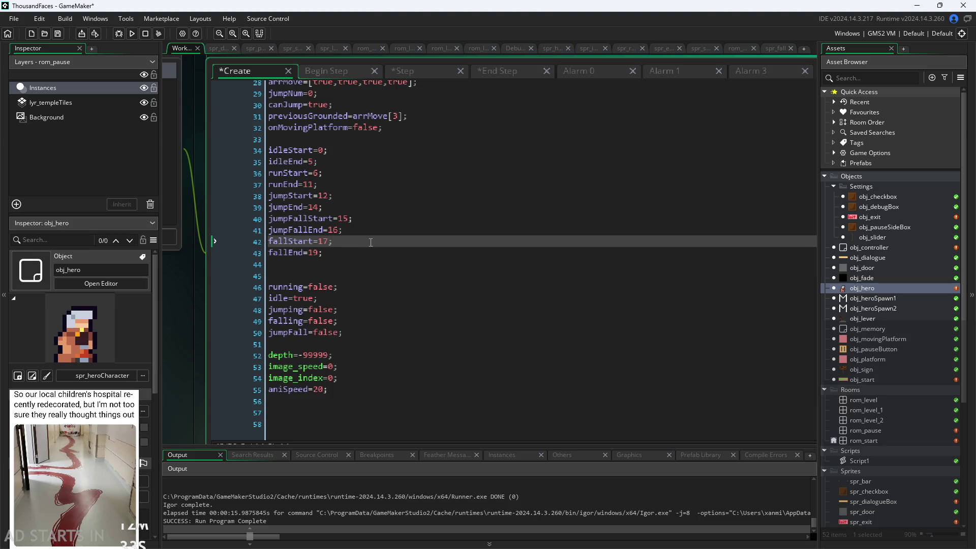
{"action": "left_click", "coordinate": [367, 233]}
{"action": "key", "text": "Up"}
{"action": "key", "text": "Up"}
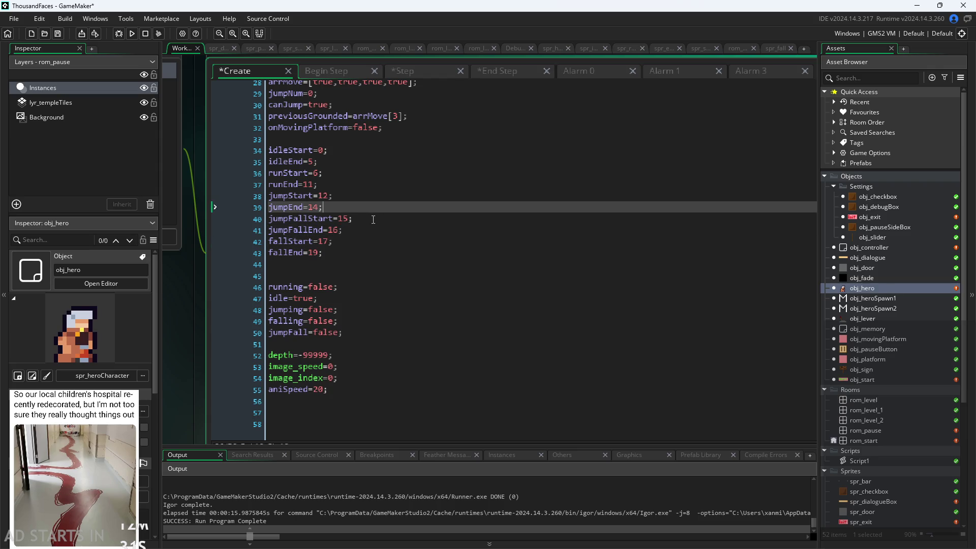
{"action": "key", "text": "Down"}
{"action": "key", "text": "Down"}
{"action": "key", "text": "Down"}
{"action": "key", "text": "Up"}
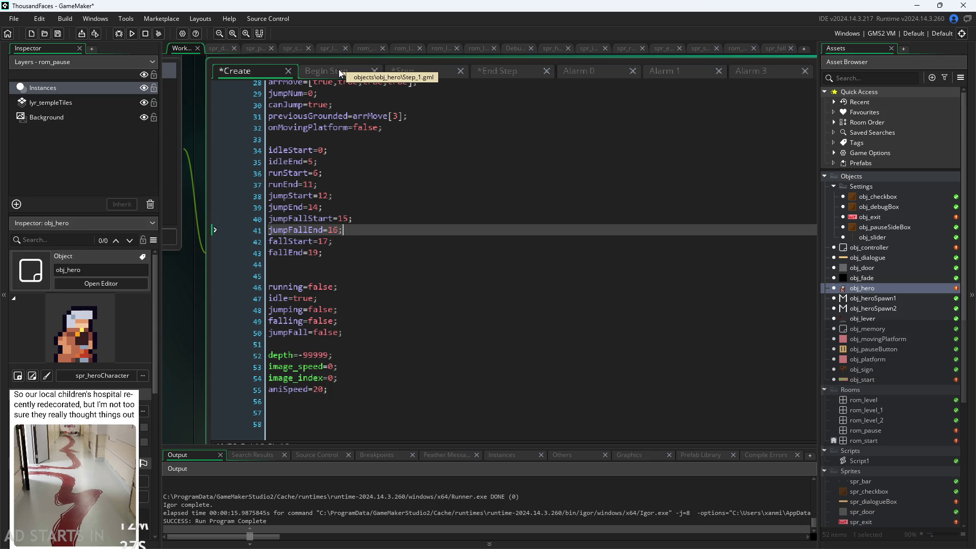
Glance at the Begin Step and Create code, then switch to the ThousandFacesNotes sketch in Paint
{"action": "left_click", "coordinate": [339, 69]}
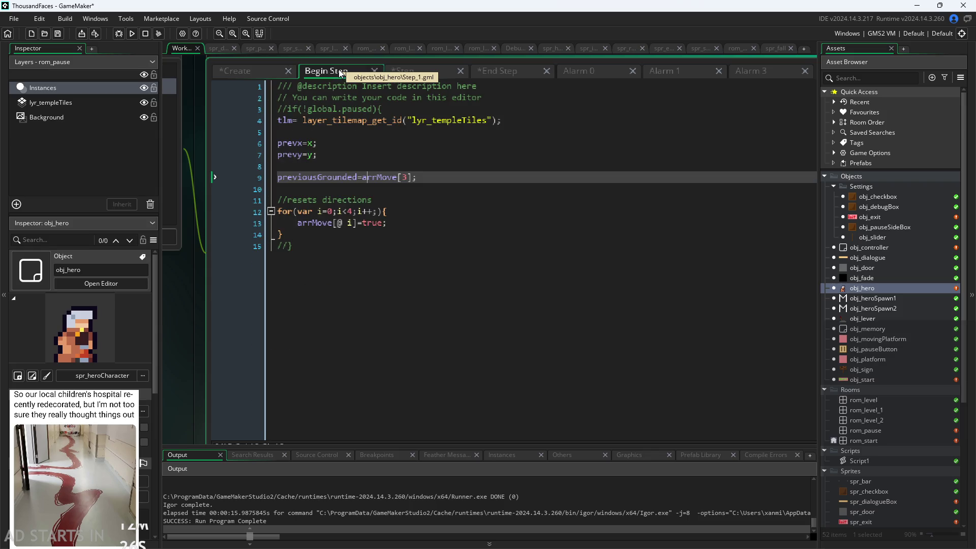
{"action": "left_click", "coordinate": [258, 69]}
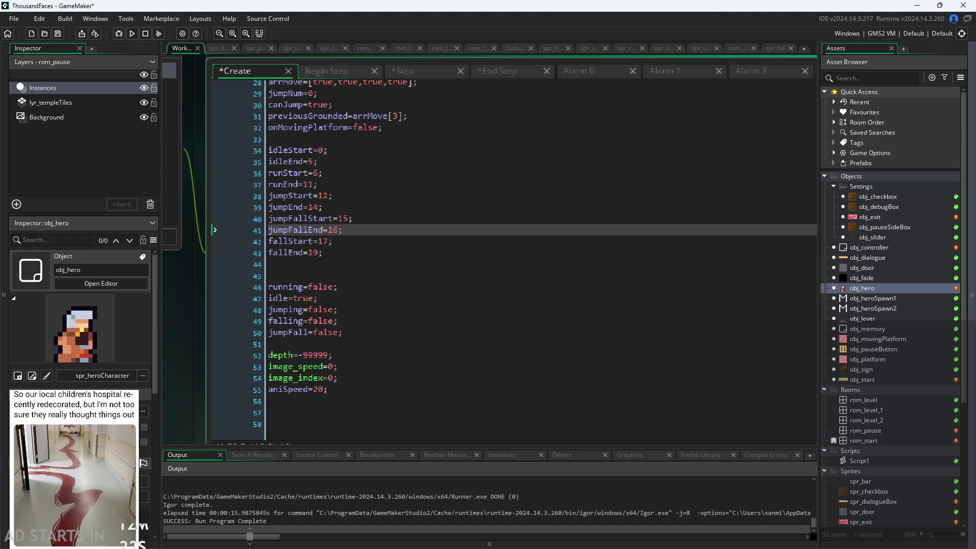
{"action": "key", "text": "alt+Tab"}
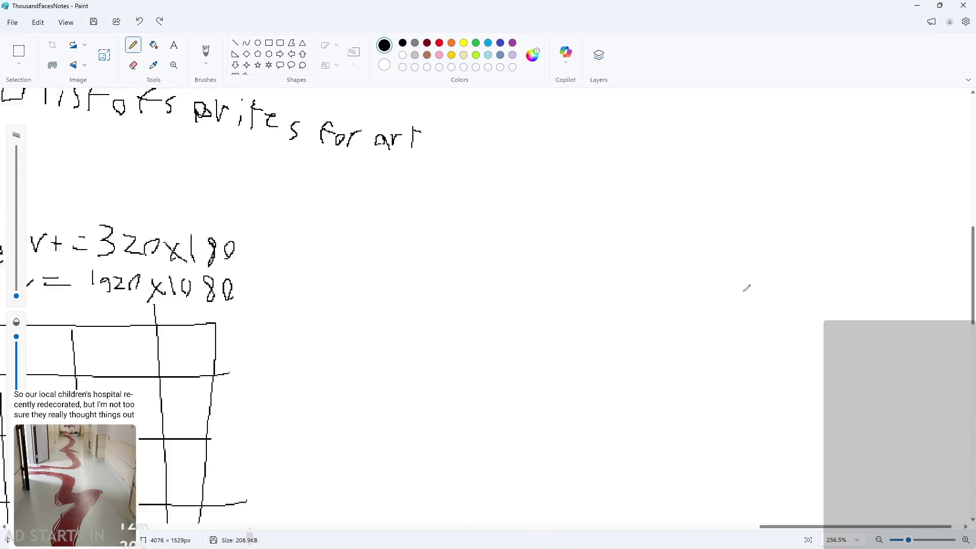
Pencil a rectangle with a small head loop above it
{"action": "scroll", "coordinate": [746, 288], "scroll_direction": "down", "scroll_amount": 2, "text": "ctrl"}
{"action": "mouse_move", "coordinate": [396, 188]}
{"action": "left_mouse_down"}
{"action": "mouse_move", "coordinate": [409, 217]}
{"action": "mouse_move", "coordinate": [503, 186]}
{"action": "mouse_move", "coordinate": [378, 188]}
{"action": "left_mouse_up"}
{"action": "mouse_move", "coordinate": [495, 178]}
{"action": "left_mouse_down"}
{"action": "mouse_move", "coordinate": [527, 172]}
{"action": "mouse_move", "coordinate": [630, 246]}
{"action": "mouse_move", "coordinate": [674, 333]}
{"action": "mouse_move", "coordinate": [679, 305]}
{"action": "left_mouse_up"}
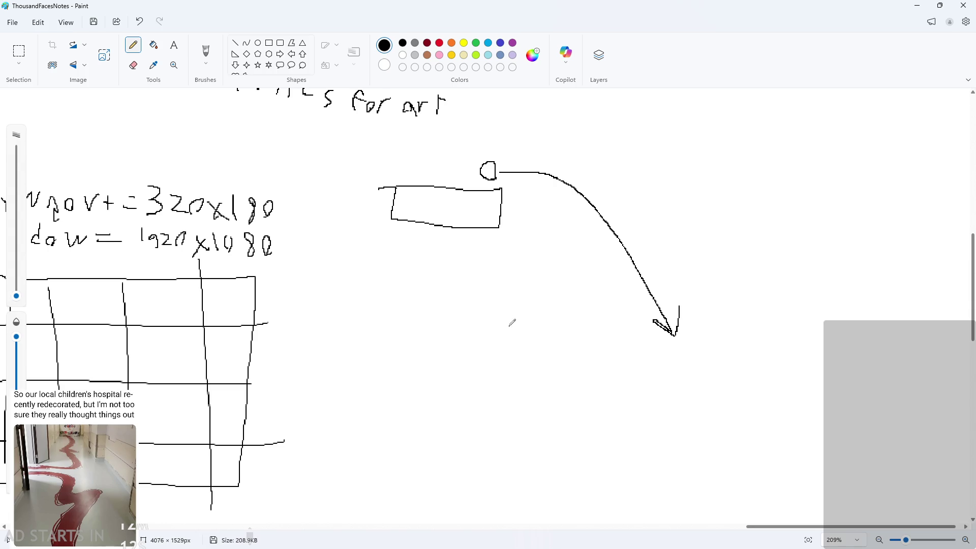
Draw a second arc ending in a small foot loop, undoing the misdrawn strokes
{"action": "mouse_move", "coordinate": [533, 316]}
{"action": "left_mouse_down"}
{"action": "mouse_move", "coordinate": [515, 332]}
{"action": "mouse_move", "coordinate": [535, 241]}
{"action": "mouse_move", "coordinate": [573, 174]}
{"action": "left_mouse_up"}
{"action": "key", "text": "ctrl+z"}
{"action": "key", "text": "ctrl+z"}
{"action": "mouse_move", "coordinate": [508, 321]}
{"action": "left_mouse_down"}
{"action": "mouse_move", "coordinate": [497, 327]}
{"action": "mouse_move", "coordinate": [513, 309]}
{"action": "mouse_move", "coordinate": [504, 272]}
{"action": "mouse_move", "coordinate": [555, 198]}
{"action": "mouse_move", "coordinate": [605, 218]}
{"action": "left_mouse_up"}
{"action": "scroll", "coordinate": [630, 254], "scroll_direction": "up", "scroll_amount": 3, "text": "ctrl"}
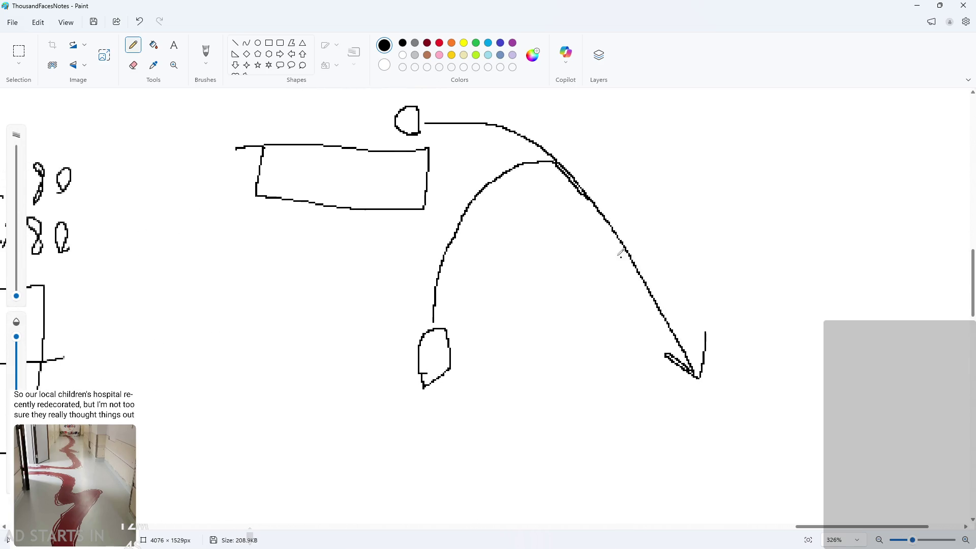
{"action": "scroll", "coordinate": [526, 212], "scroll_direction": "up", "scroll_amount": 5}
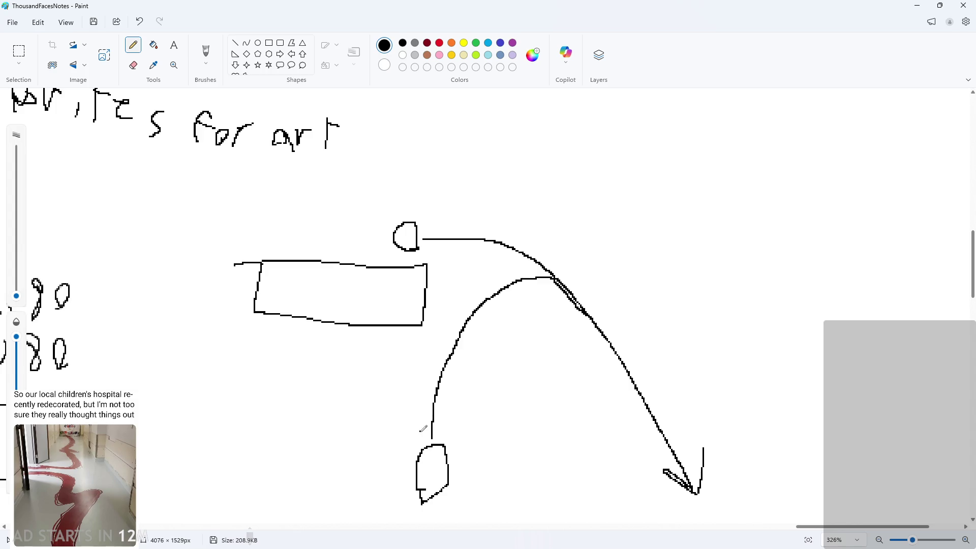
{"action": "mouse_move", "coordinate": [512, 293]}
{"action": "left_mouse_down"}
{"action": "mouse_move", "coordinate": [509, 394]}
{"action": "mouse_move", "coordinate": [456, 450]}
{"action": "left_mouse_up"}
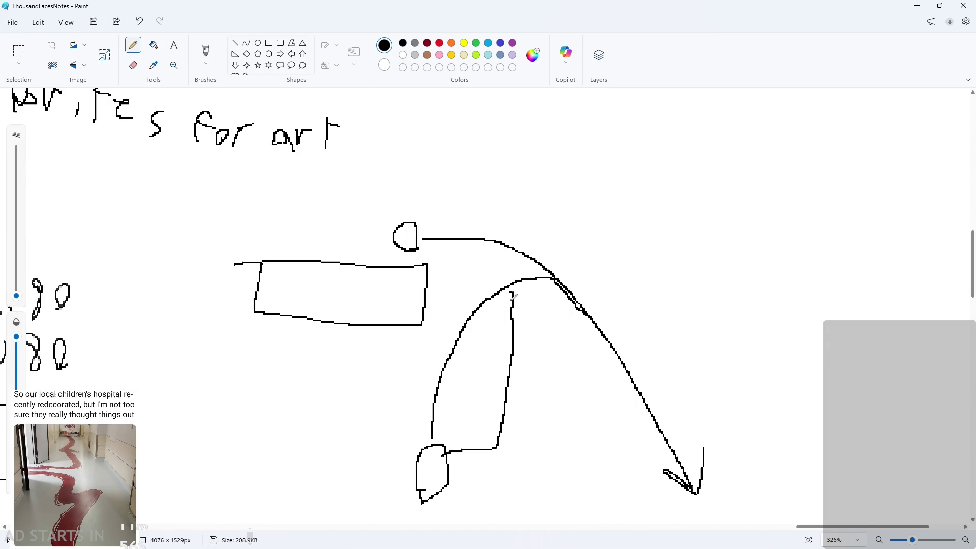
{"action": "key", "text": "ctrl+z"}
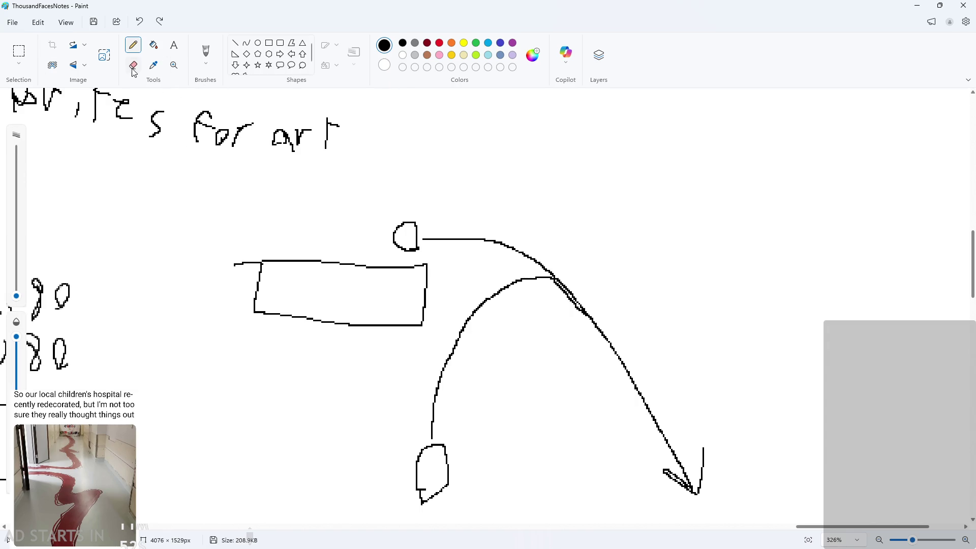
Erase the rectangle from the sketch
{"action": "left_click", "coordinate": [133, 66]}
{"action": "mouse_move", "coordinate": [254, 264]}
{"action": "left_mouse_down"}
{"action": "mouse_move", "coordinate": [246, 263]}
{"action": "mouse_move", "coordinate": [263, 263]}
{"action": "mouse_move", "coordinate": [262, 293]}
{"action": "mouse_move", "coordinate": [253, 290]}
{"action": "left_mouse_up"}
{"action": "left_click", "coordinate": [19, 51]}
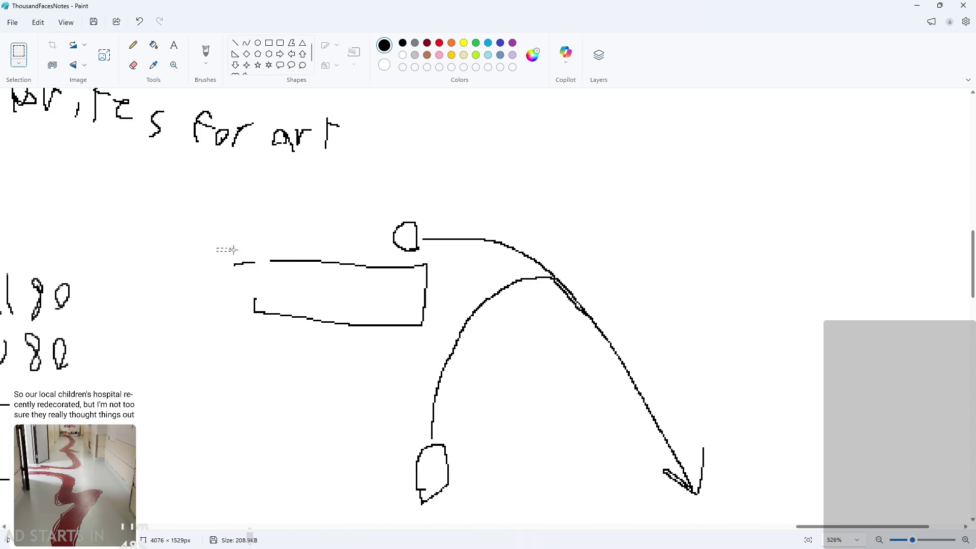
{"action": "mouse_move", "coordinate": [233, 249]}
{"action": "left_mouse_down"}
{"action": "mouse_move", "coordinate": [401, 338]}
{"action": "mouse_move", "coordinate": [435, 341]}
{"action": "left_mouse_up"}
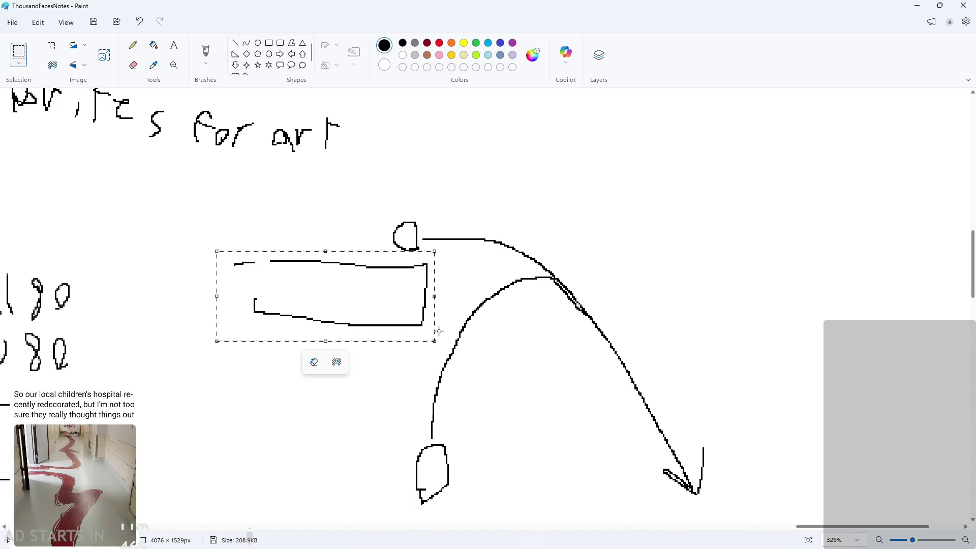
{"action": "key", "text": "Delete"}
Pencil a horizontal ledge line under the head and an open bracket shape left of the arc
{"action": "left_click", "coordinate": [133, 44]}
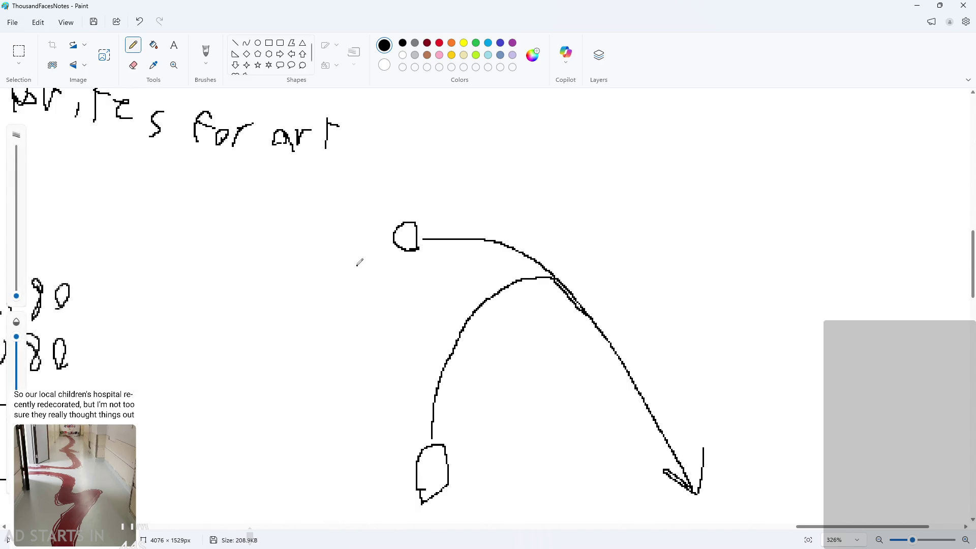
{"action": "left_click_drag", "start_coordinate": [357, 266], "coordinate": [436, 256]}
{"action": "key", "text": "ctrl+z"}
{"action": "mouse_move", "coordinate": [310, 248]}
{"action": "left_mouse_down"}
{"action": "mouse_move", "coordinate": [437, 250]}
{"action": "mouse_move", "coordinate": [435, 275]}
{"action": "left_mouse_up"}
{"action": "key", "text": "ctrl+z"}
{"action": "mouse_move", "coordinate": [474, 281]}
{"action": "left_mouse_down"}
{"action": "mouse_move", "coordinate": [366, 284]}
{"action": "mouse_move", "coordinate": [370, 430]}
{"action": "mouse_move", "coordinate": [405, 429]}
{"action": "left_mouse_up"}
Zoom in and add a second bottom line inside the bracket
{"action": "scroll", "coordinate": [261, 401], "scroll_direction": "up", "scroll_amount": 1}
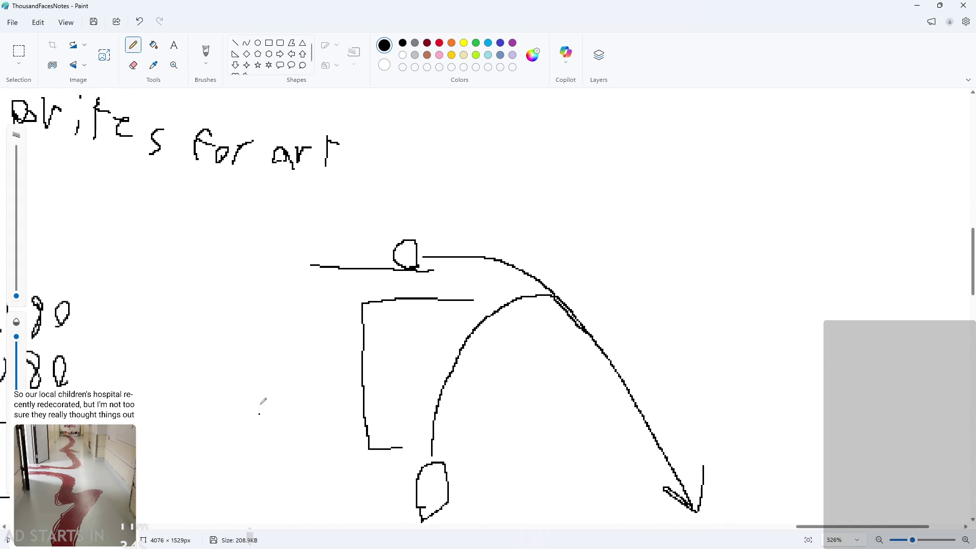
{"action": "scroll", "coordinate": [331, 420], "scroll_direction": "down", "scroll_amount": 2}
{"action": "scroll", "coordinate": [331, 421], "scroll_direction": "up", "scroll_amount": 3, "text": "ctrl"}
{"action": "left_click_drag", "start_coordinate": [407, 314], "coordinate": [514, 327]}
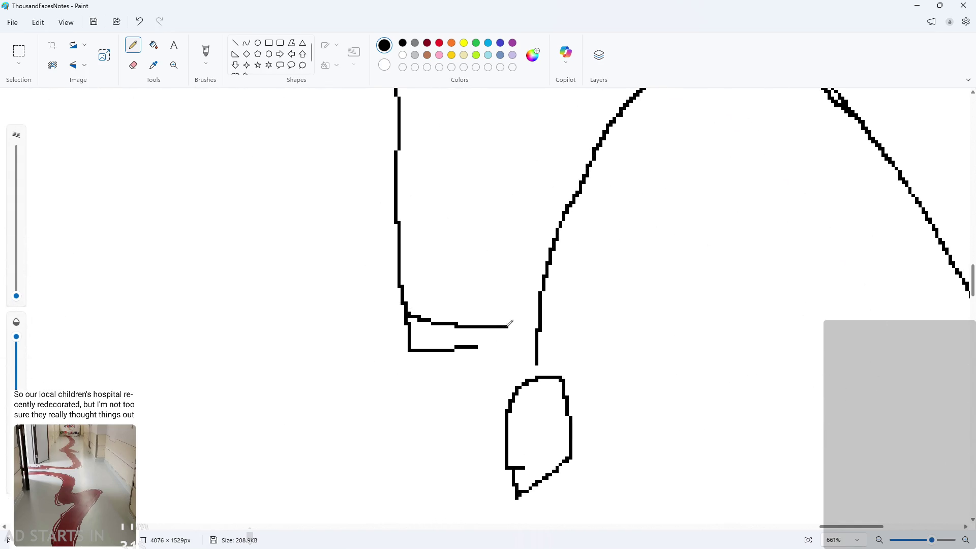
Handwrite the label "Jump 1" to the left of the bracket, redrawing the 1
{"action": "left_click_drag", "start_coordinate": [219, 323], "coordinate": [272, 325]}
{"action": "mouse_move", "coordinate": [244, 333]}
{"action": "left_mouse_down"}
{"action": "mouse_move", "coordinate": [230, 363]}
{"action": "mouse_move", "coordinate": [290, 344]}
{"action": "mouse_move", "coordinate": [342, 362]}
{"action": "mouse_move", "coordinate": [337, 374]}
{"action": "left_mouse_up"}
{"action": "mouse_move", "coordinate": [356, 346]}
{"action": "left_mouse_down"}
{"action": "mouse_move", "coordinate": [362, 338]}
{"action": "mouse_move", "coordinate": [381, 373]}
{"action": "left_mouse_up"}
{"action": "scroll", "coordinate": [441, 372], "scroll_direction": "down", "scroll_amount": 2, "text": "ctrl"}
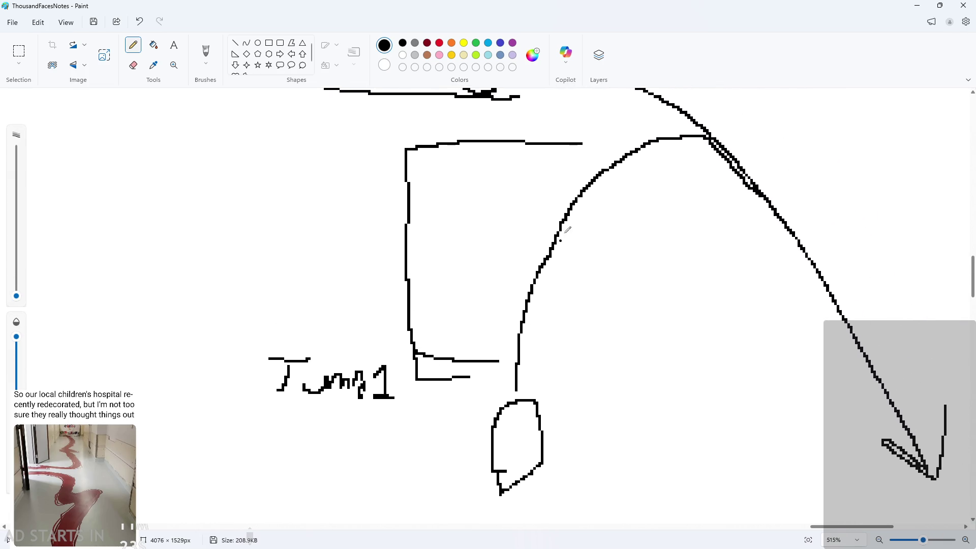
{"action": "key", "text": "ctrl+z"}
{"action": "left_click_drag", "start_coordinate": [377, 371], "coordinate": [396, 411]}
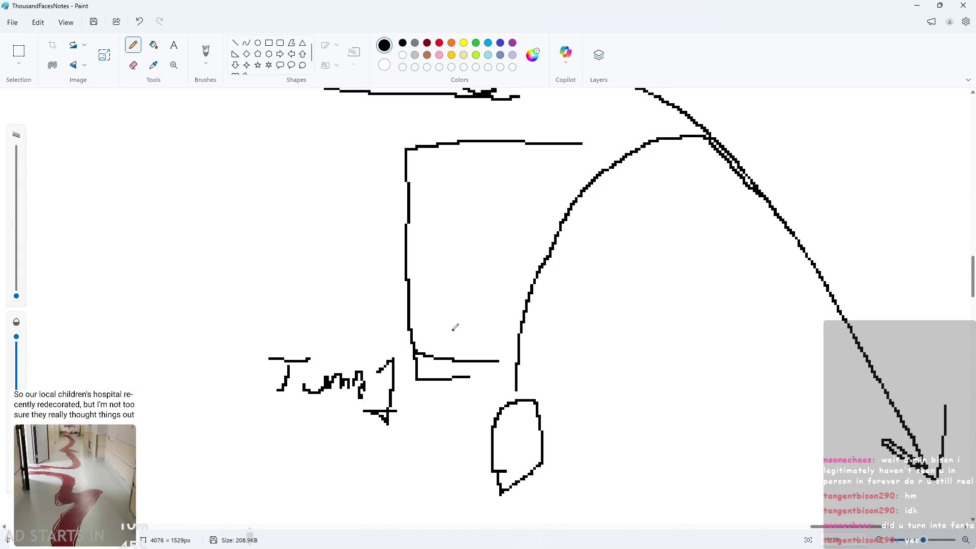
Write a 'Jump 2' label stroke above the Jump 1 label in the Paint sketch
{"action": "scroll", "coordinate": [450, 333], "scroll_direction": "up", "scroll_amount": 1}
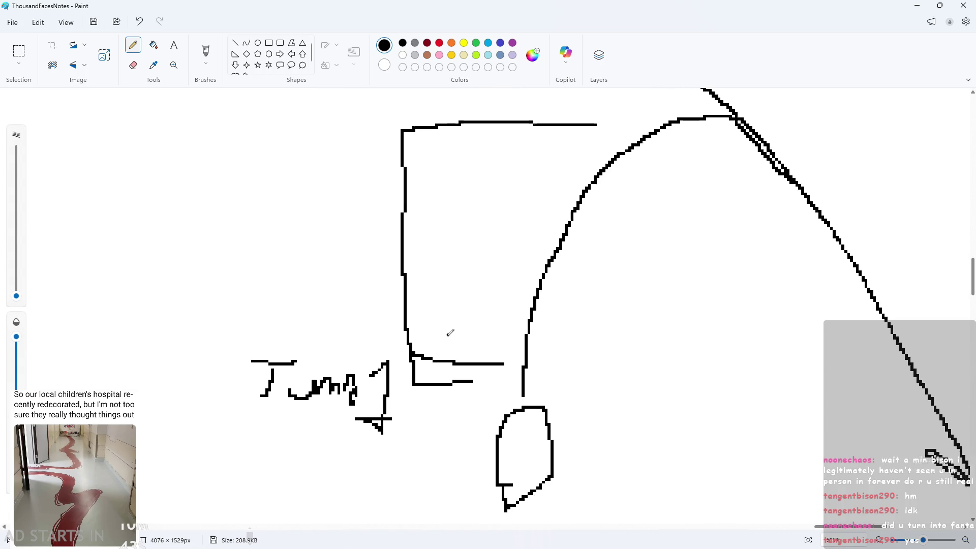
{"action": "scroll", "coordinate": [451, 331], "scroll_direction": "down", "scroll_amount": 2}
{"action": "left_click", "coordinate": [466, 330]}
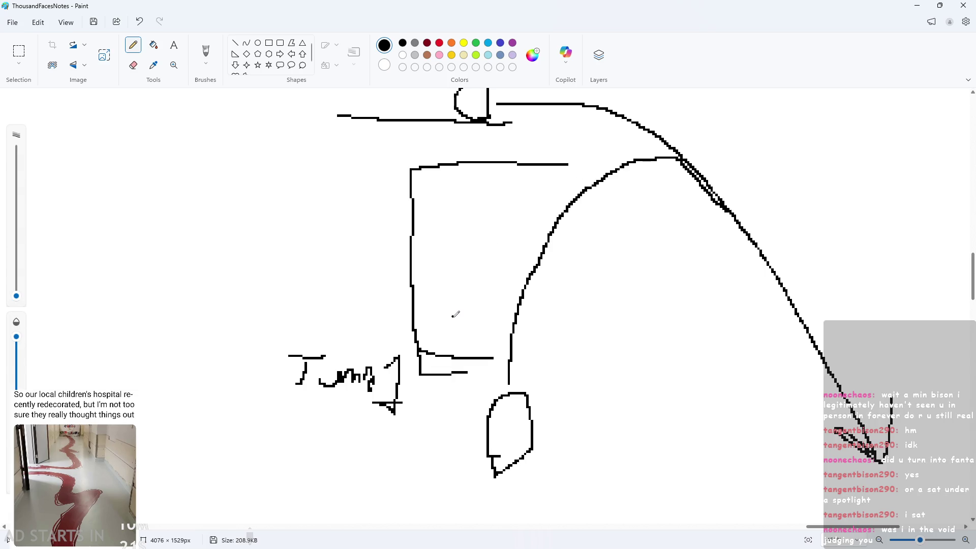
{"action": "mouse_move", "coordinate": [296, 309]}
{"action": "left_mouse_down"}
{"action": "mouse_move", "coordinate": [313, 307]}
{"action": "mouse_move", "coordinate": [328, 328]}
{"action": "mouse_move", "coordinate": [366, 326]}
{"action": "mouse_move", "coordinate": [382, 346]}
{"action": "mouse_move", "coordinate": [399, 333]}
{"action": "mouse_move", "coordinate": [400, 344]}
{"action": "left_mouse_up"}
Draw a raised step line rising from the bracket's top-right
{"action": "scroll", "coordinate": [620, 163], "scroll_direction": "up", "scroll_amount": 1}
{"action": "scroll", "coordinate": [622, 161], "scroll_direction": "down", "scroll_amount": 1}
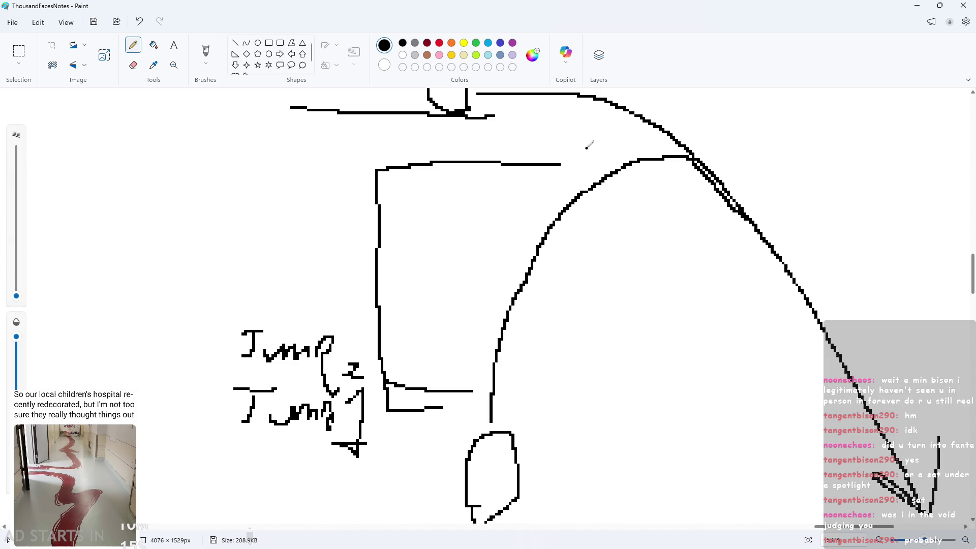
{"action": "mouse_move", "coordinate": [562, 163]}
{"action": "left_mouse_down"}
{"action": "mouse_move", "coordinate": [569, 118]}
{"action": "mouse_move", "coordinate": [727, 111]}
{"action": "mouse_move", "coordinate": [730, 164]}
{"action": "left_mouse_up"}
{"action": "scroll", "coordinate": [814, 194], "scroll_direction": "down", "scroll_amount": 1}
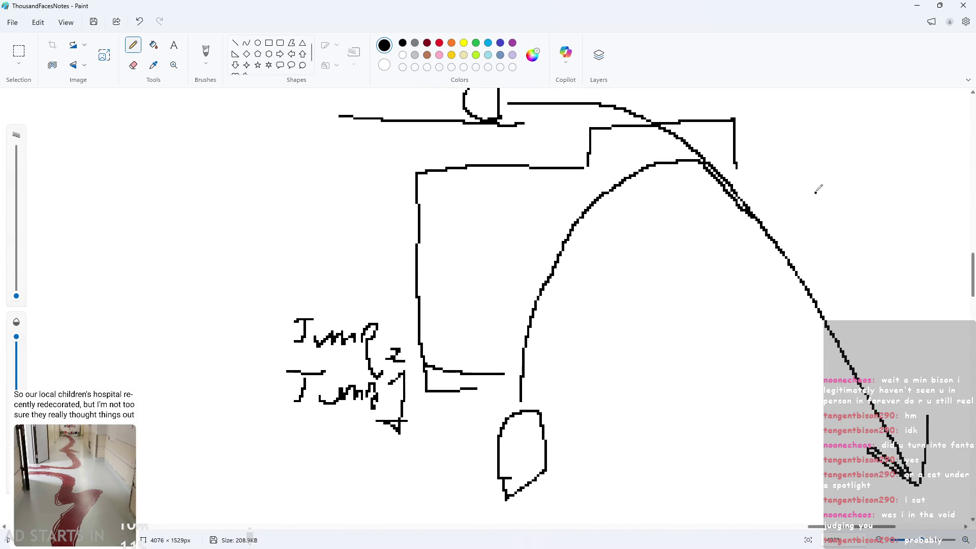
{"action": "scroll", "coordinate": [815, 191], "scroll_direction": "up", "scroll_amount": 2}
{"action": "scroll", "coordinate": [786, 193], "scroll_direction": "down", "scroll_amount": 2}
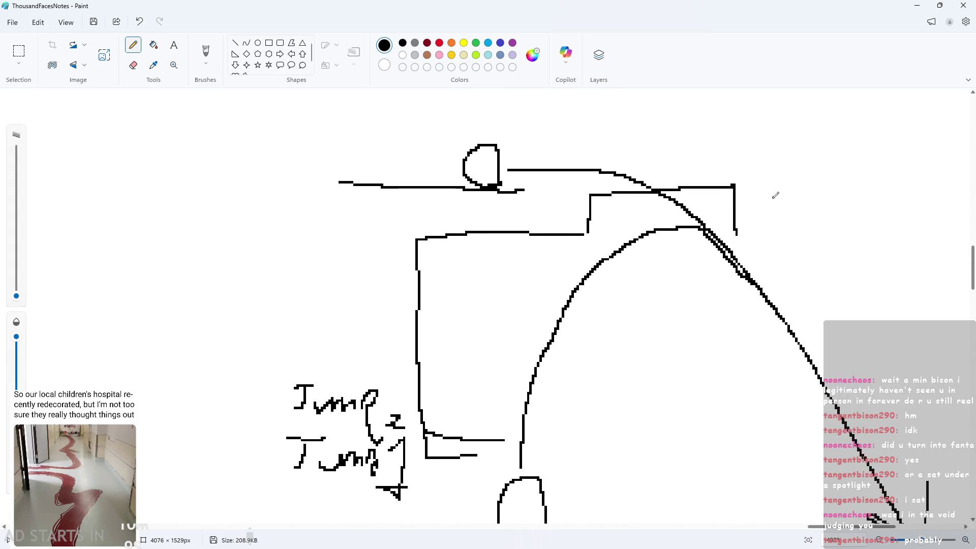
{"action": "left_click", "coordinate": [763, 178]}
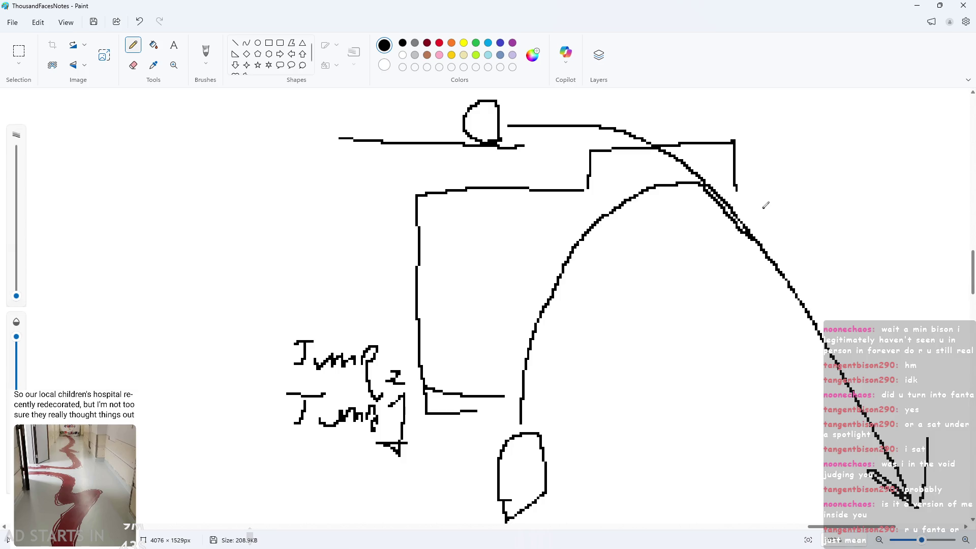
Draw a second box outline right of the arc, descending to the arrow
{"action": "scroll", "coordinate": [658, 161], "scroll_direction": "down", "scroll_amount": 2, "text": "ctrl"}
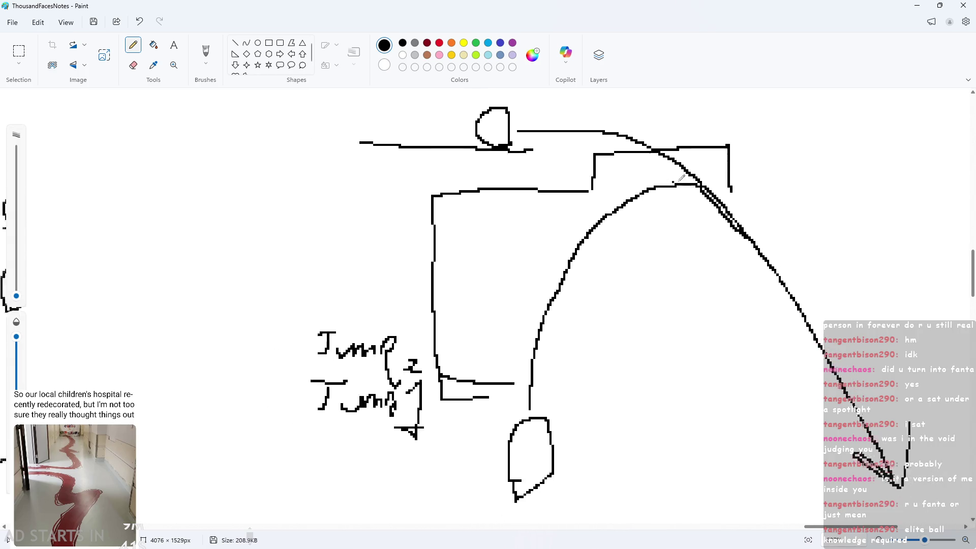
{"action": "scroll", "coordinate": [681, 179], "scroll_direction": "down", "scroll_amount": 1, "text": "ctrl"}
{"action": "mouse_move", "coordinate": [742, 192]}
{"action": "left_mouse_down"}
{"action": "mouse_move", "coordinate": [850, 196]}
{"action": "mouse_move", "coordinate": [875, 312]}
{"action": "mouse_move", "coordinate": [857, 381]}
{"action": "mouse_move", "coordinate": [840, 386]}
{"action": "left_mouse_up"}
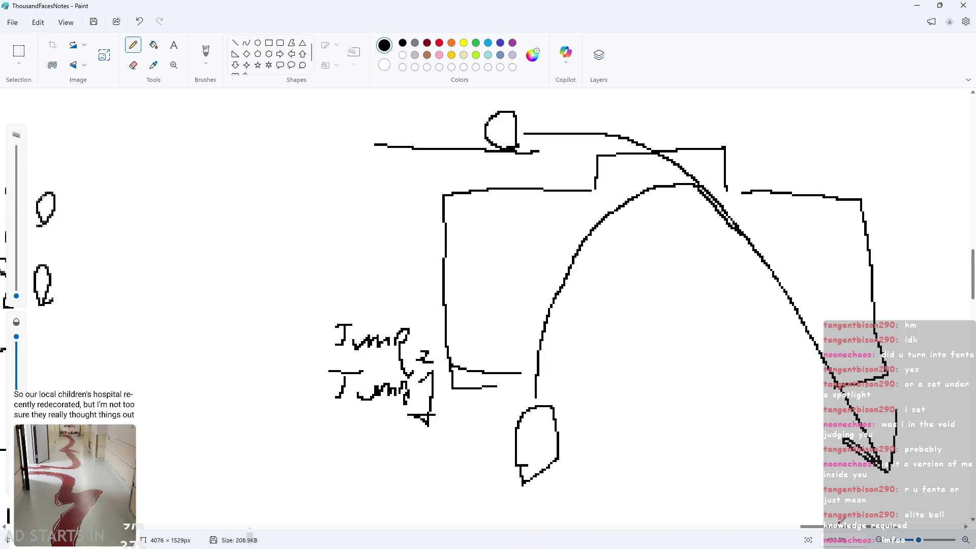
{"action": "left_click_drag", "start_coordinate": [842, 528], "coordinate": [891, 529]}
{"action": "scroll", "coordinate": [570, 367], "scroll_direction": "up", "scroll_amount": 1, "text": "ctrl"}
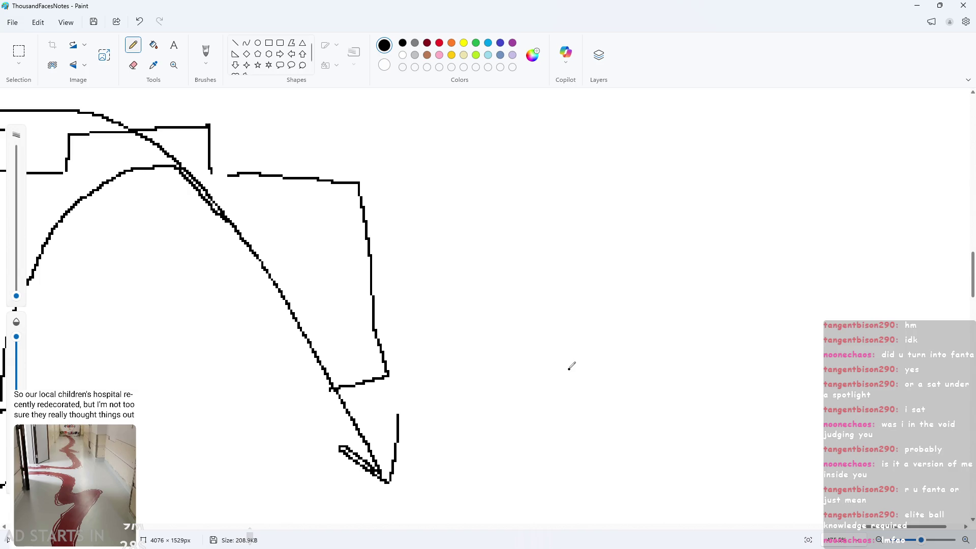
{"action": "scroll", "coordinate": [460, 270], "scroll_direction": "down", "scroll_amount": 1, "text": "ctrl"}
Handwrite the 'Falling' label beside the right box, undoing a stray underline
{"action": "mouse_move", "coordinate": [405, 276]}
{"action": "left_mouse_down"}
{"action": "mouse_move", "coordinate": [422, 243]}
{"action": "mouse_move", "coordinate": [448, 275]}
{"action": "mouse_move", "coordinate": [511, 272]}
{"action": "mouse_move", "coordinate": [529, 282]}
{"action": "left_mouse_up"}
{"action": "mouse_move", "coordinate": [563, 242]}
{"action": "left_mouse_down"}
{"action": "mouse_move", "coordinate": [565, 282]}
{"action": "mouse_move", "coordinate": [606, 291]}
{"action": "mouse_move", "coordinate": [641, 279]}
{"action": "mouse_move", "coordinate": [628, 293]}
{"action": "left_mouse_up"}
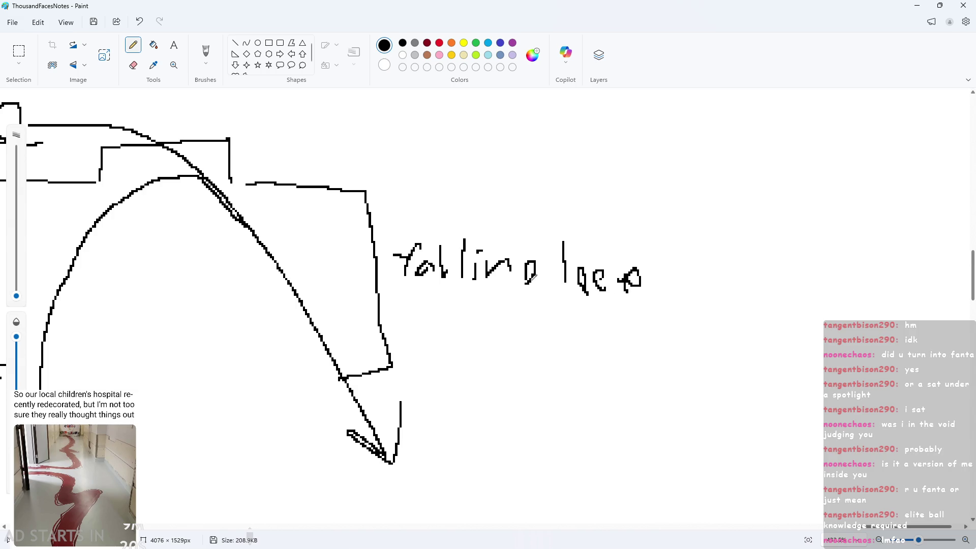
{"action": "mouse_move", "coordinate": [543, 250]}
{"action": "left_mouse_down"}
{"action": "mouse_move", "coordinate": [540, 300]}
{"action": "mouse_move", "coordinate": [531, 284]}
{"action": "left_mouse_up"}
{"action": "scroll", "coordinate": [342, 257], "scroll_direction": "down", "scroll_amount": 1, "text": "ctrl"}
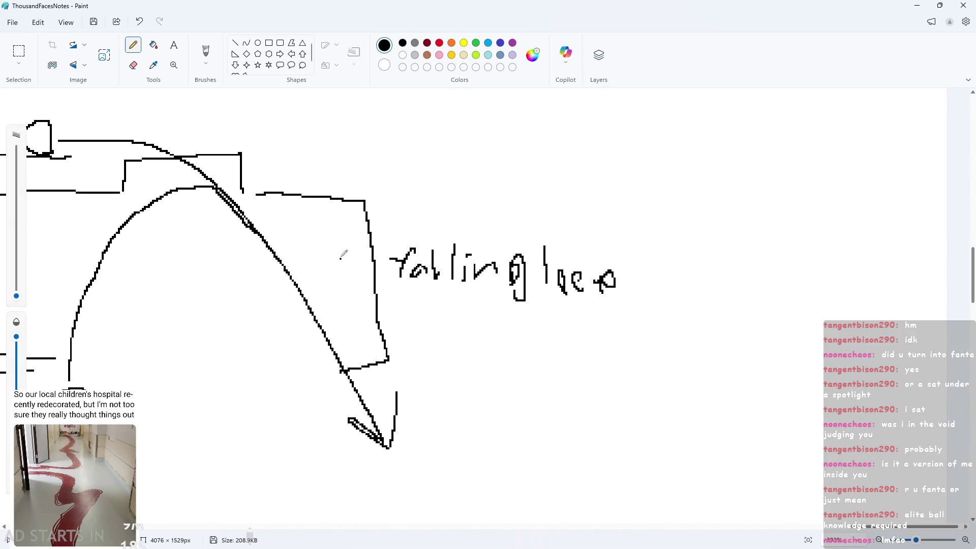
{"action": "left_click_drag", "start_coordinate": [368, 219], "coordinate": [257, 224]}
{"action": "key", "text": "ctrl+z"}
{"action": "scroll", "coordinate": [235, 229], "scroll_direction": "up", "scroll_amount": 1}
{"action": "left_click_drag", "start_coordinate": [249, 528], "coordinate": [824, 530]}
{"action": "scroll", "coordinate": [444, 133], "scroll_direction": "up", "scroll_amount": 1, "text": "ctrl"}
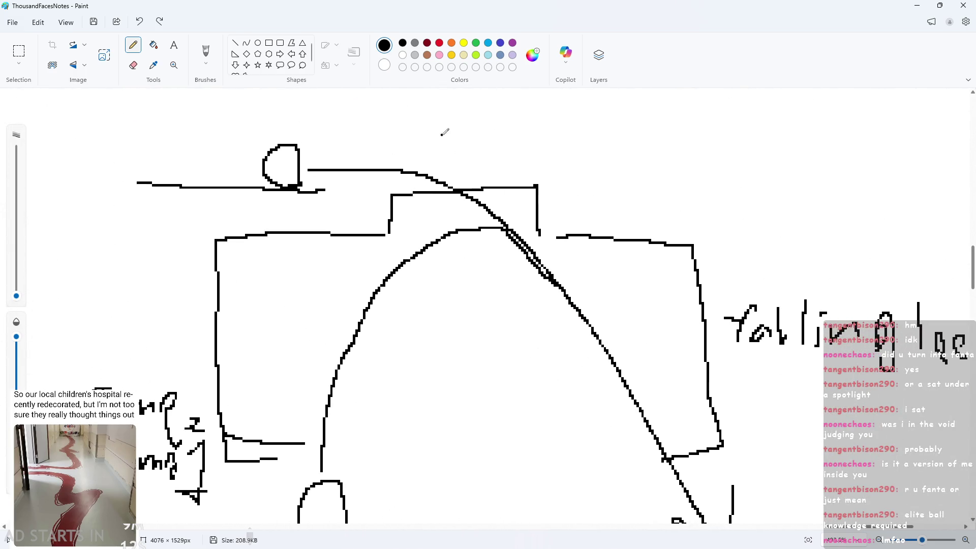
{"action": "scroll", "coordinate": [443, 132], "scroll_direction": "up", "scroll_amount": 1}
Handwrite 'FallJump' above the arc, redrawing the misdrawn p
{"action": "left_click_drag", "start_coordinate": [409, 207], "coordinate": [422, 177]}
{"action": "left_click_drag", "start_coordinate": [406, 191], "coordinate": [425, 191]}
{"action": "left_click_drag", "start_coordinate": [440, 195], "coordinate": [450, 213]}
{"action": "mouse_move", "coordinate": [462, 181]}
{"action": "left_mouse_down"}
{"action": "mouse_move", "coordinate": [462, 204]}
{"action": "mouse_move", "coordinate": [486, 184]}
{"action": "mouse_move", "coordinate": [478, 206]}
{"action": "left_mouse_up"}
{"action": "left_click_drag", "start_coordinate": [491, 195], "coordinate": [543, 200]}
{"action": "left_click_drag", "start_coordinate": [552, 181], "coordinate": [559, 213]}
{"action": "scroll", "coordinate": [437, 244], "scroll_direction": "down", "scroll_amount": 2}
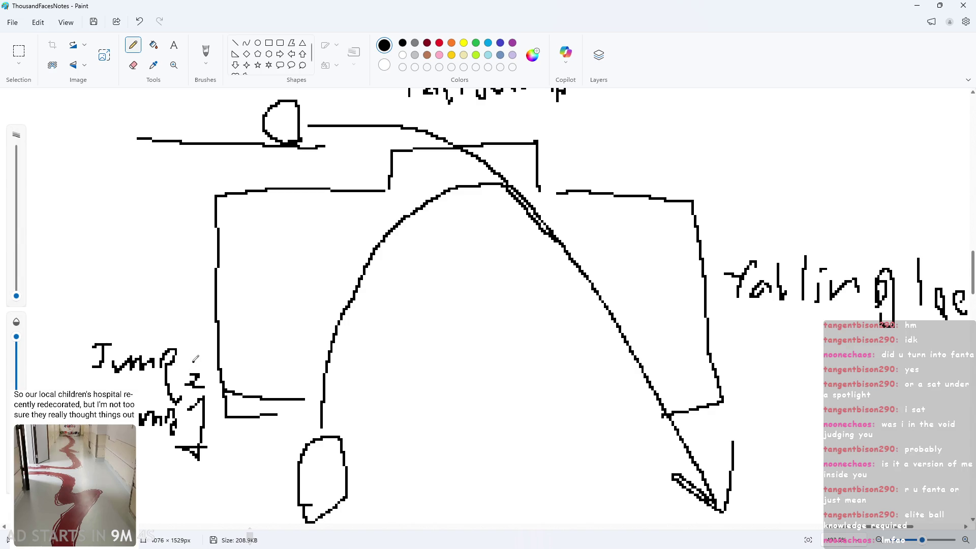
{"action": "key", "text": "ctrl+z"}
{"action": "scroll", "coordinate": [426, 240], "scroll_direction": "up", "scroll_amount": 2}
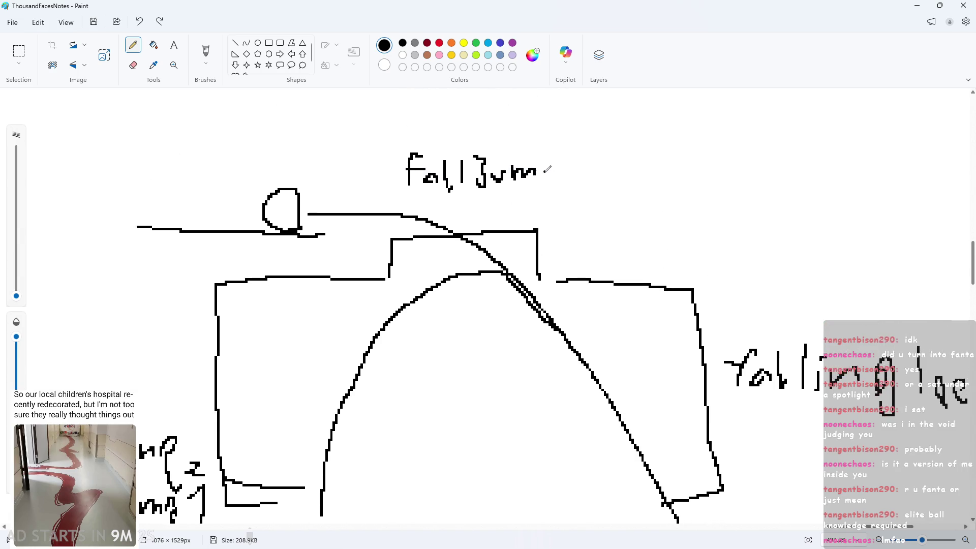
{"action": "left_click_drag", "start_coordinate": [548, 170], "coordinate": [548, 206]}
{"action": "scroll", "coordinate": [548, 206], "scroll_direction": "down", "scroll_amount": 2}
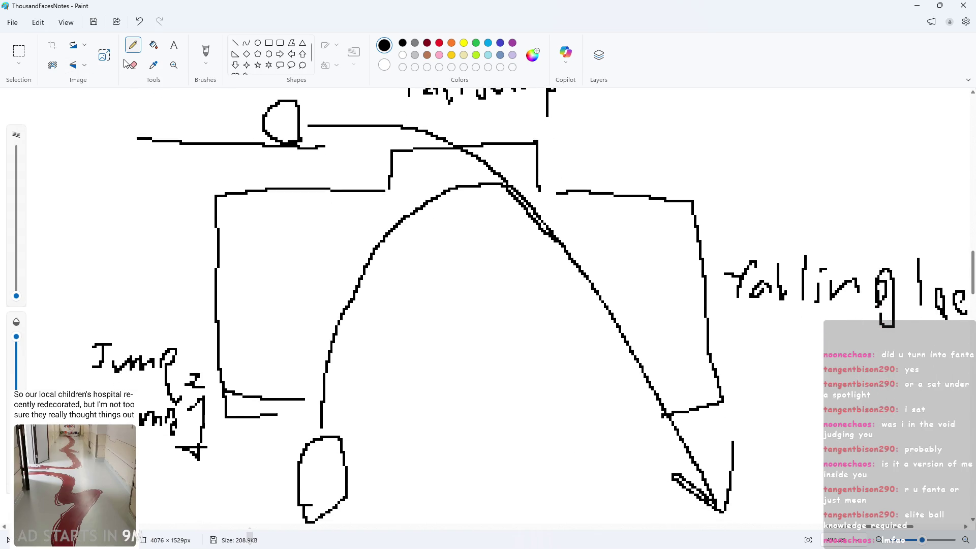
{"action": "left_click", "coordinate": [18, 51]}
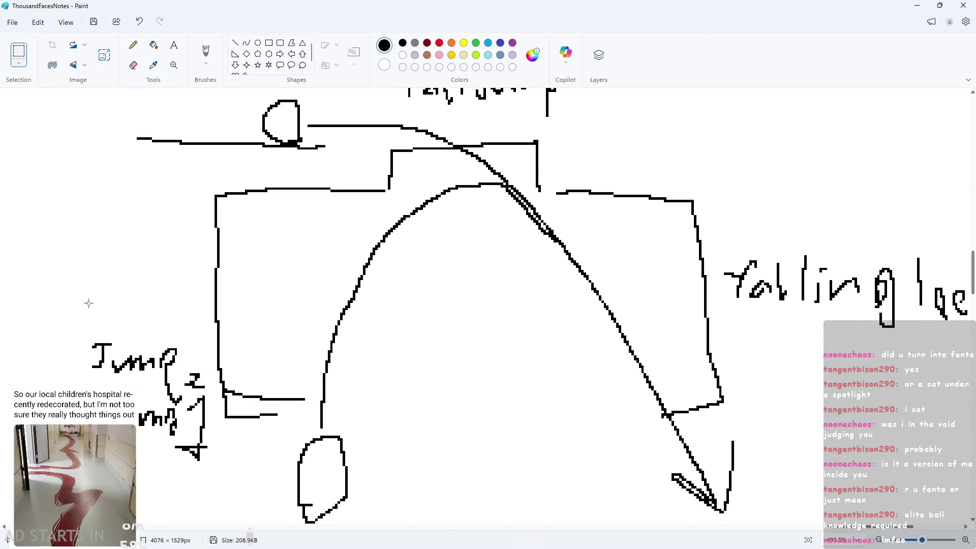
Shrink the Jump label and move it down-left near the arc's start
{"action": "mouse_move", "coordinate": [74, 332]}
{"action": "left_mouse_down"}
{"action": "mouse_move", "coordinate": [210, 393]}
{"action": "mouse_move", "coordinate": [208, 381]}
{"action": "left_mouse_up"}
{"action": "left_click", "coordinate": [207, 381]}
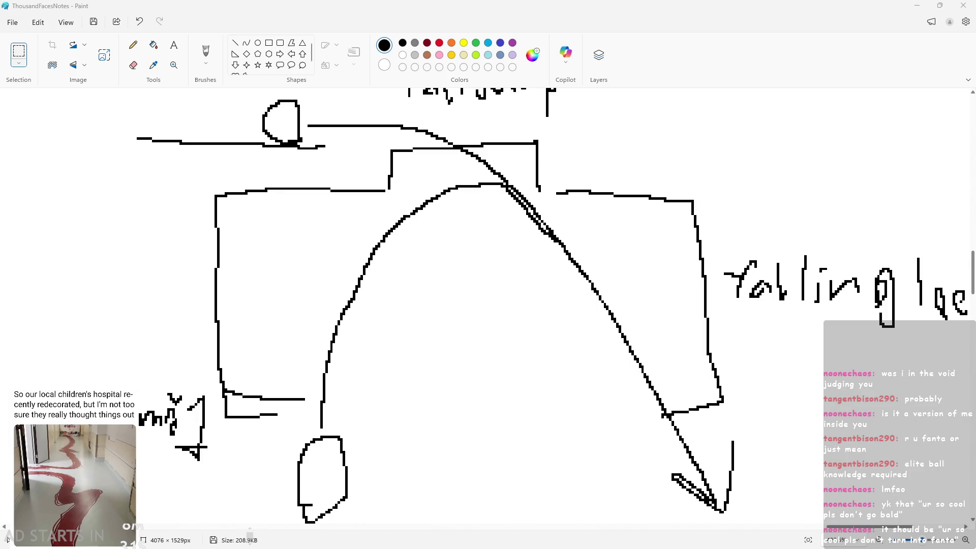
{"action": "scroll", "coordinate": [572, 337], "scroll_direction": "down", "scroll_amount": 1}
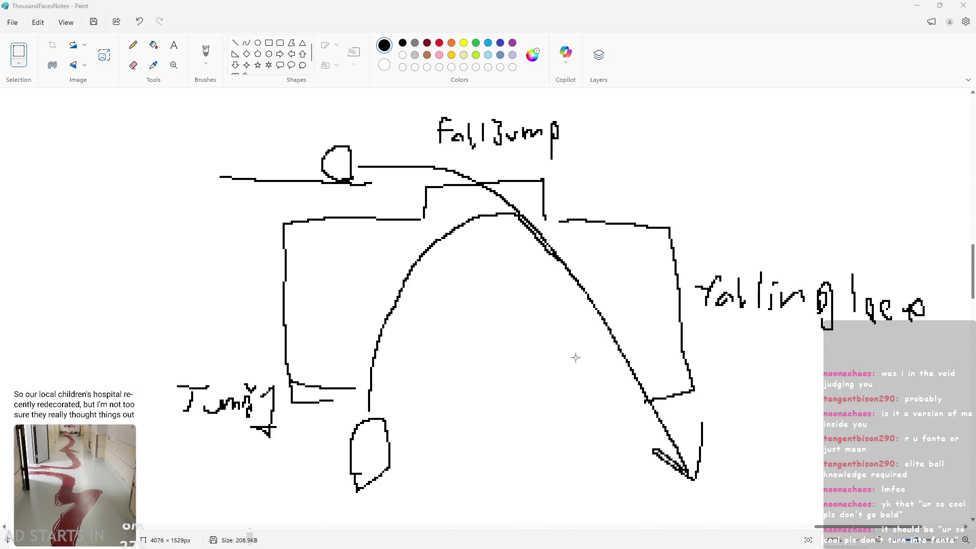
{"action": "scroll", "coordinate": [409, 283], "scroll_direction": "up", "scroll_amount": 1}
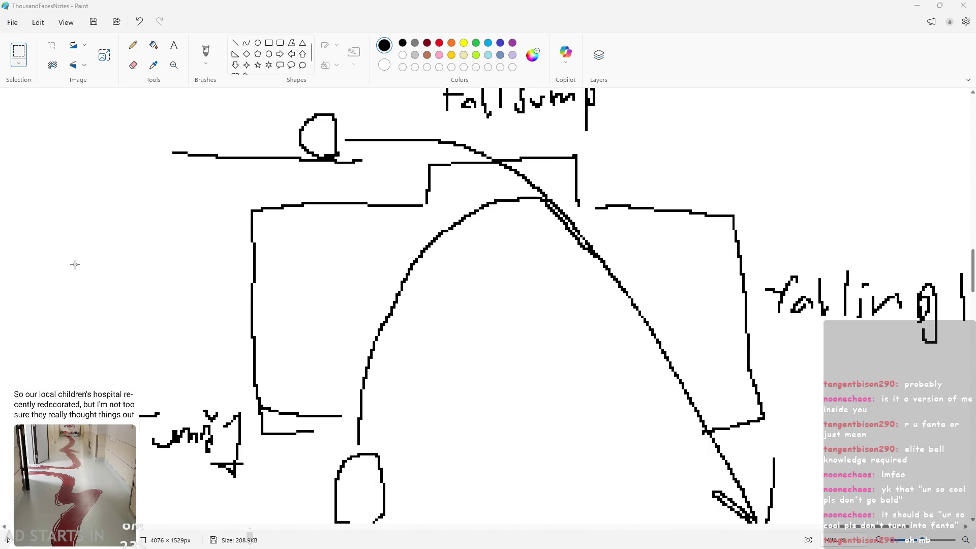
{"action": "left_click_drag", "start_coordinate": [83, 265], "coordinate": [55, 289]}
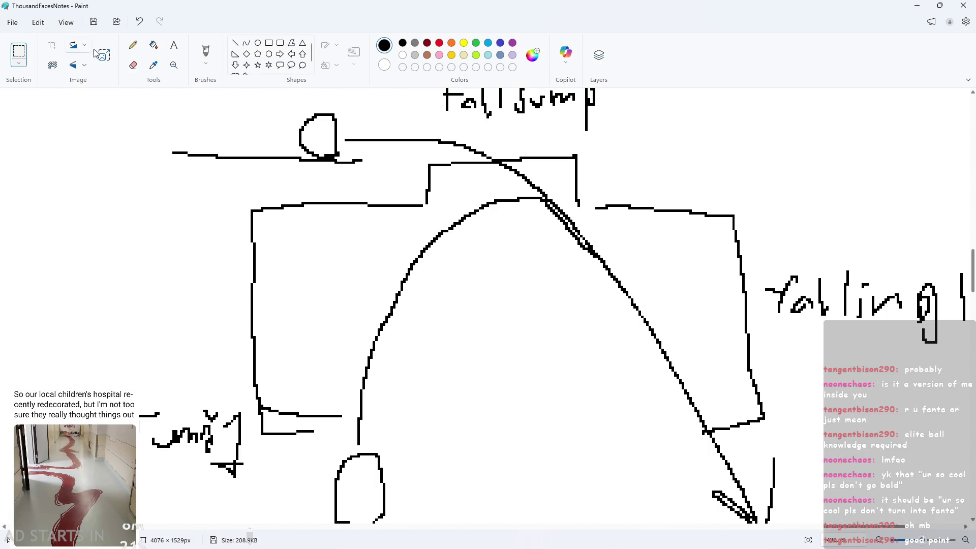
Handwrite 'Jump loop' on the left, undoing a misdrawn letter, then return to GameMaker
{"action": "left_click", "coordinate": [131, 51]}
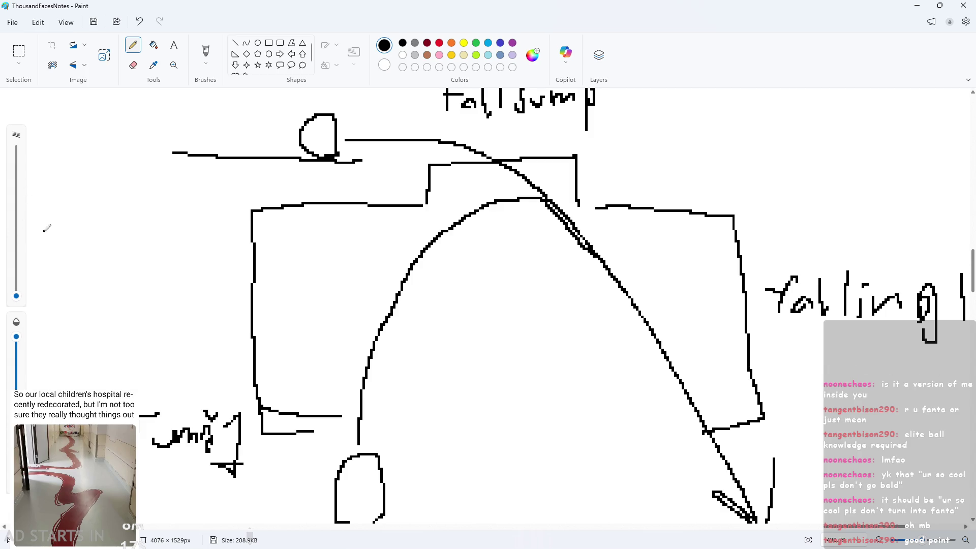
{"action": "mouse_move", "coordinate": [44, 234]}
{"action": "left_mouse_down"}
{"action": "mouse_move", "coordinate": [71, 232]}
{"action": "mouse_move", "coordinate": [47, 258]}
{"action": "left_mouse_up"}
{"action": "mouse_move", "coordinate": [64, 243]}
{"action": "left_mouse_down"}
{"action": "mouse_move", "coordinate": [134, 250]}
{"action": "mouse_move", "coordinate": [136, 272]}
{"action": "mouse_move", "coordinate": [94, 294]}
{"action": "mouse_move", "coordinate": [141, 286]}
{"action": "mouse_move", "coordinate": [183, 304]}
{"action": "mouse_move", "coordinate": [180, 288]}
{"action": "mouse_move", "coordinate": [171, 284]}
{"action": "mouse_move", "coordinate": [181, 300]}
{"action": "mouse_move", "coordinate": [168, 293]}
{"action": "mouse_move", "coordinate": [166, 322]}
{"action": "left_mouse_up"}
{"action": "key", "text": "ctrl+z"}
{"action": "key", "text": "ctrl+z"}
{"action": "scroll", "coordinate": [207, 305], "scroll_direction": "down", "scroll_amount": 4}
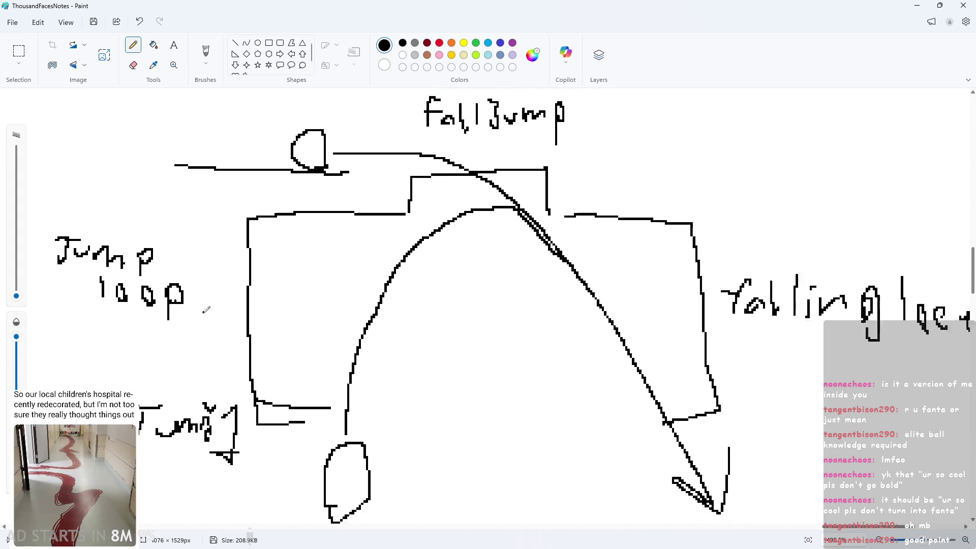
{"action": "scroll", "coordinate": [740, 300], "scroll_direction": "down", "scroll_amount": 1}
{"action": "scroll", "coordinate": [560, 330], "scroll_direction": "up", "scroll_amount": 2}
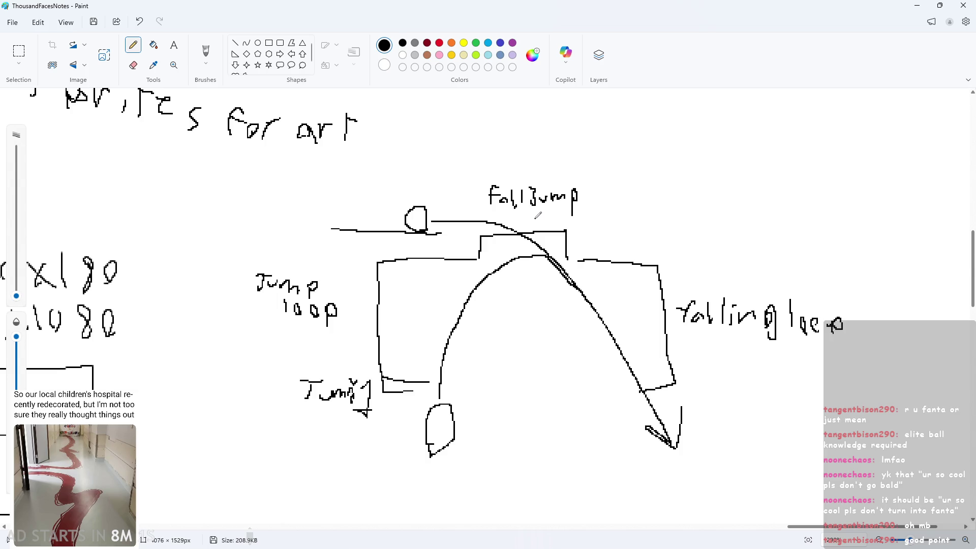
{"action": "double_click", "coordinate": [910, 5]}
{"action": "left_click", "coordinate": [910, 4]}
In End Step line 102, replace the placeholder 0 with image_index = jumpFallStart
{"action": "left_click", "coordinate": [338, 71]}
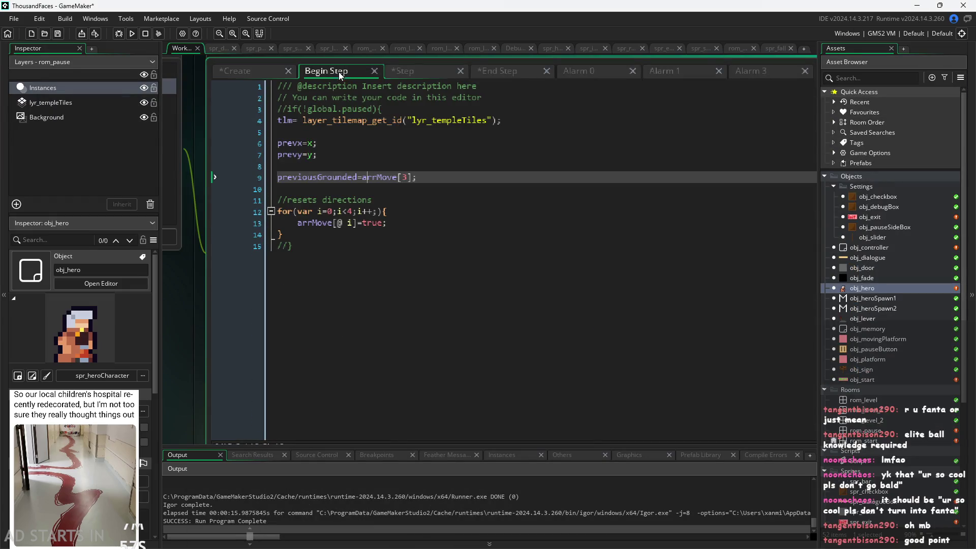
{"action": "left_click", "coordinate": [412, 85]}
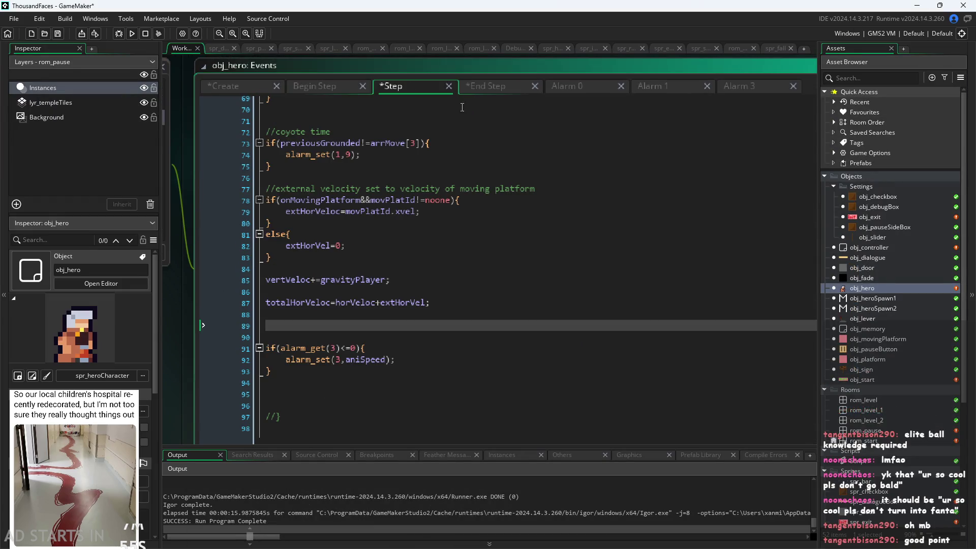
{"action": "left_click", "coordinate": [487, 88]}
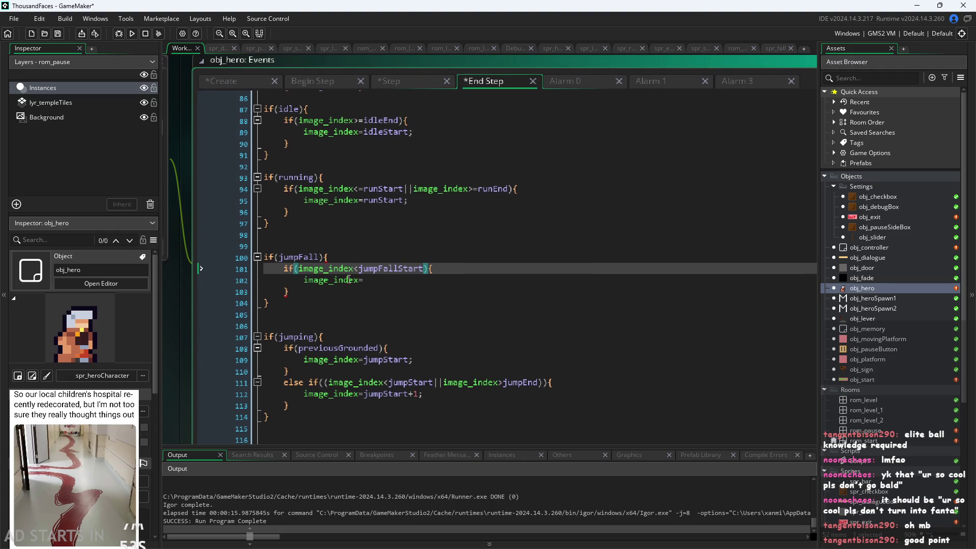
{"action": "key", "text": "Down"}
{"action": "key", "text": "Up"}
{"action": "key", "text": "Up"}
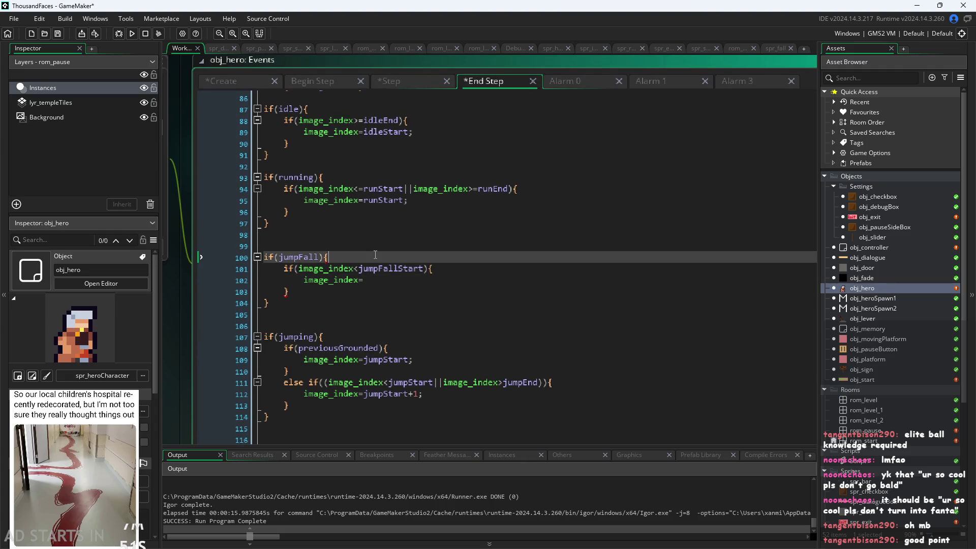
{"action": "key", "text": "Down"}
{"action": "key", "text": "Down"}
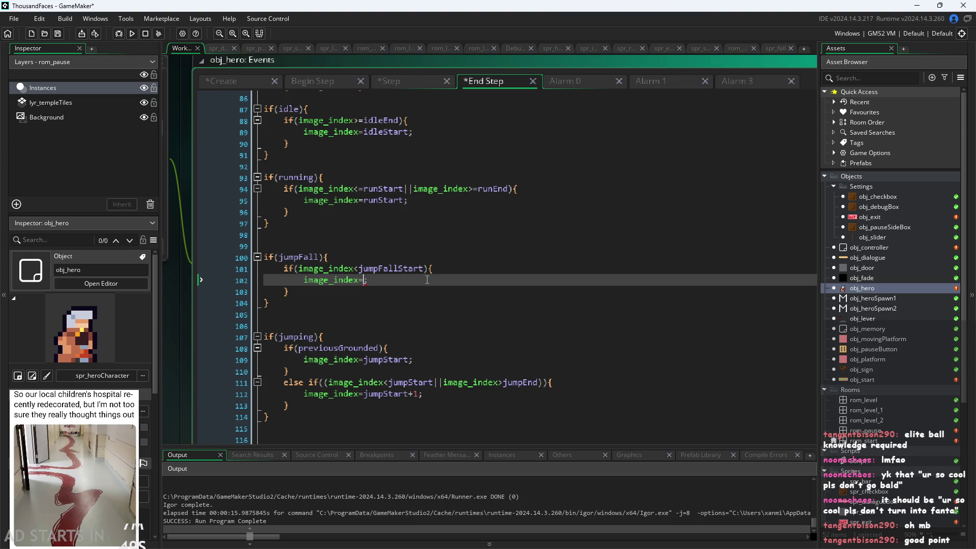
{"action": "type", "text": "0"}
{"action": "key", "text": "BackSpace"}
{"action": "type", "text": "jumpFall"}
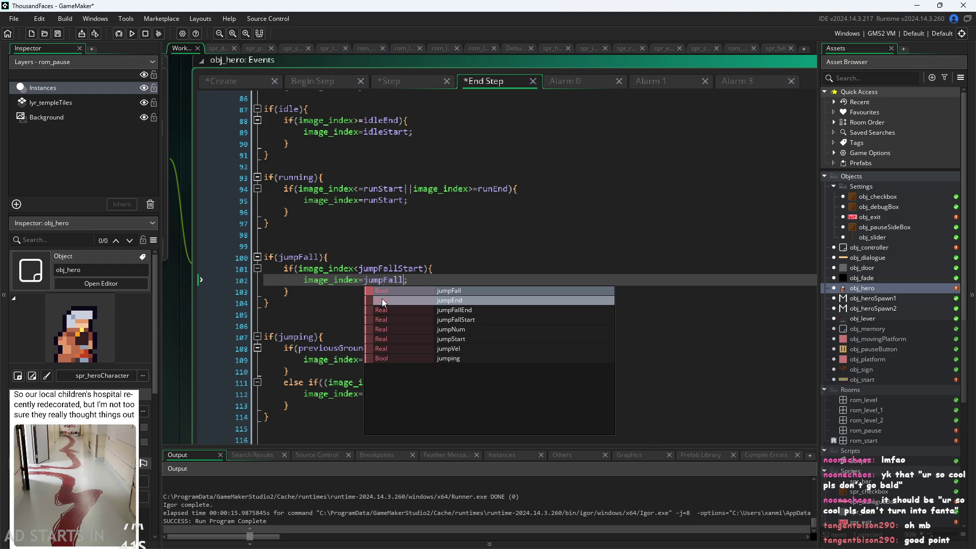
{"action": "type", "text": "S"}
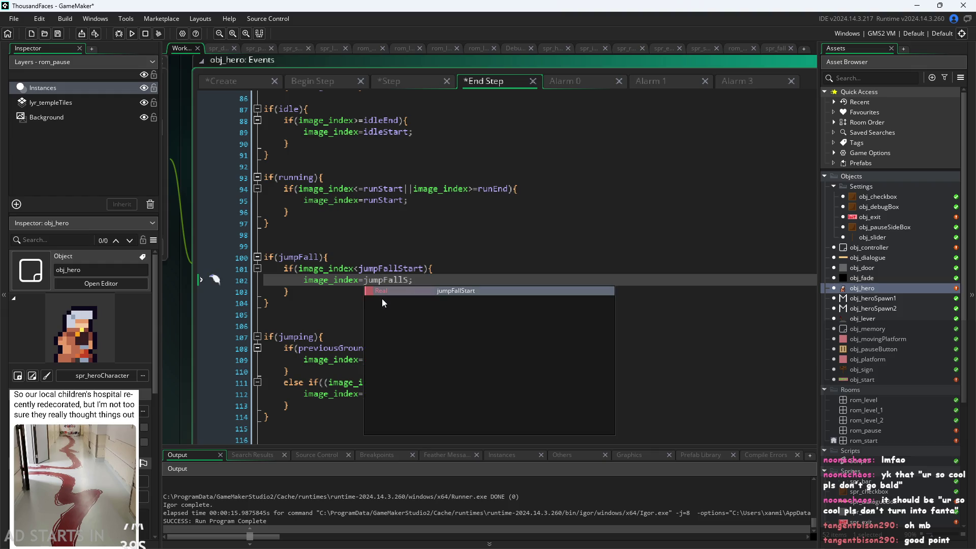
{"action": "key", "text": "Return"}
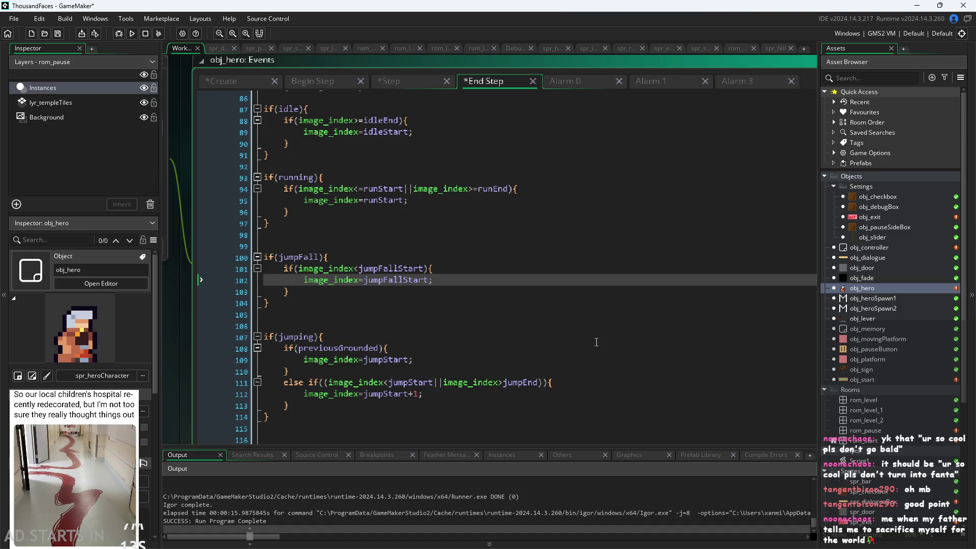
{"action": "scroll", "coordinate": [312, 304], "scroll_direction": "up", "scroll_amount": 2}
{"action": "scroll", "coordinate": [312, 304], "scroll_direction": "left", "scroll_amount": 3}
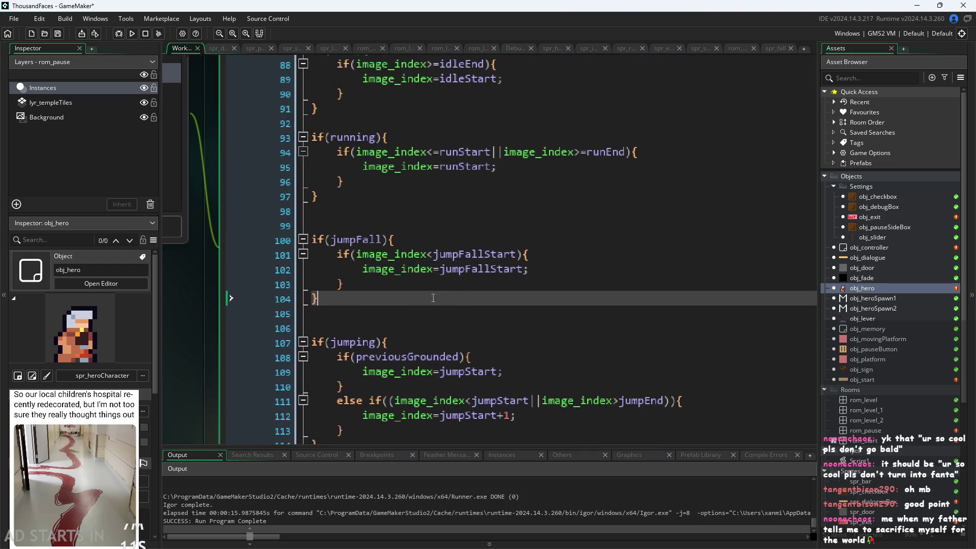
{"action": "left_click", "coordinate": [555, 291]}
{"action": "left_click", "coordinate": [571, 254]}
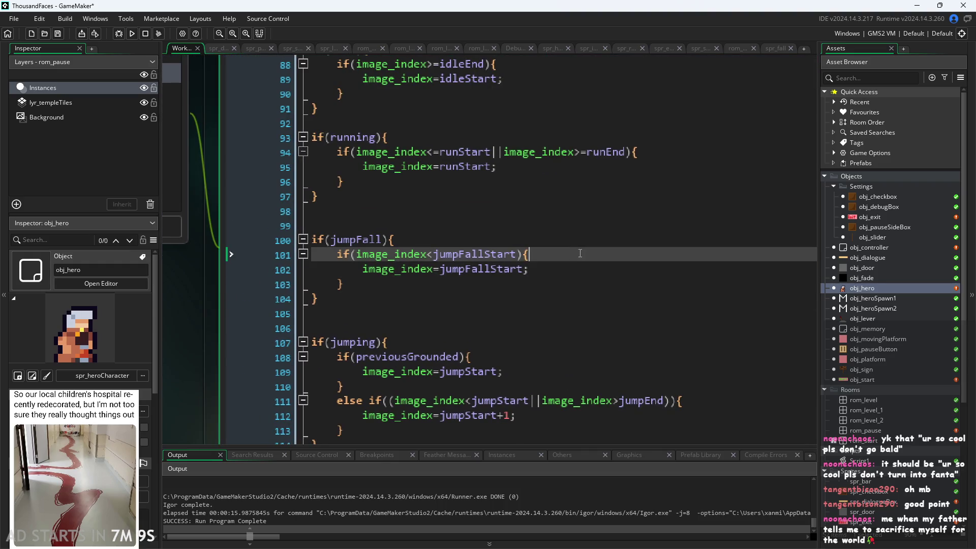
{"action": "left_click", "coordinate": [570, 269]}
{"action": "left_click", "coordinate": [570, 238]}
{"action": "left_click", "coordinate": [592, 254]}
{"action": "left_click", "coordinate": [592, 269]}
{"action": "scroll", "coordinate": [461, 285], "scroll_direction": "up", "scroll_amount": 2}
{"action": "scroll", "coordinate": [461, 293], "scroll_direction": "up", "scroll_amount": 5}
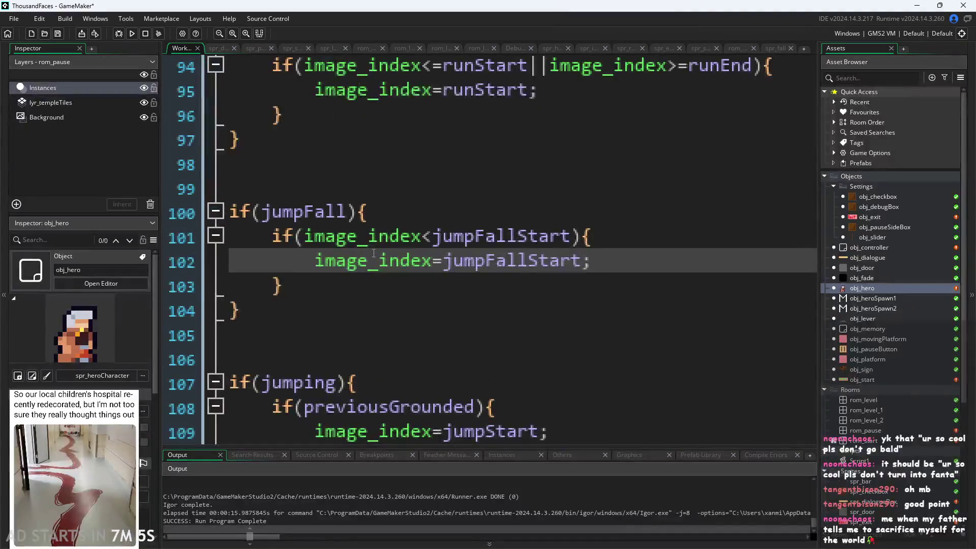
{"action": "scroll", "coordinate": [345, 263], "scroll_direction": "up", "scroll_amount": 5}
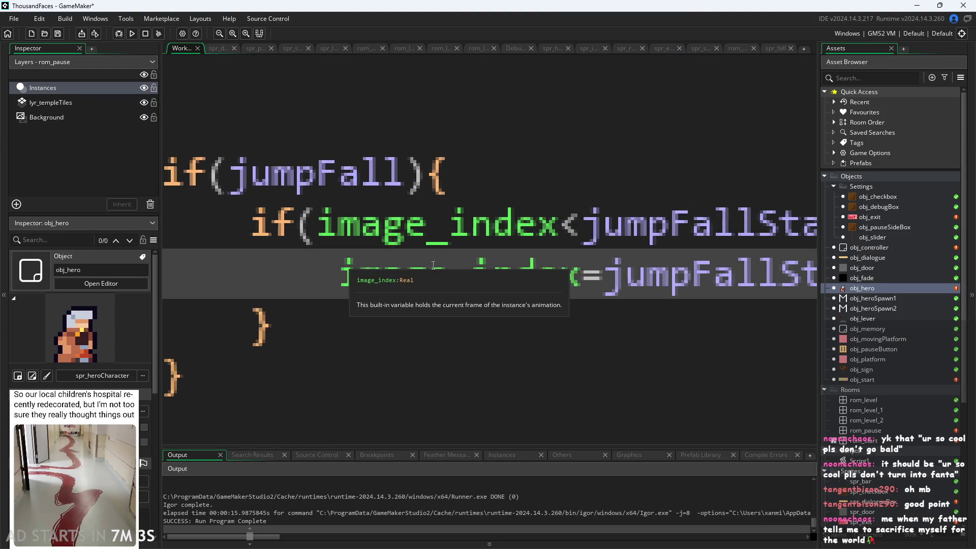
{"action": "scroll", "coordinate": [226, 270], "scroll_direction": "up", "scroll_amount": 5}
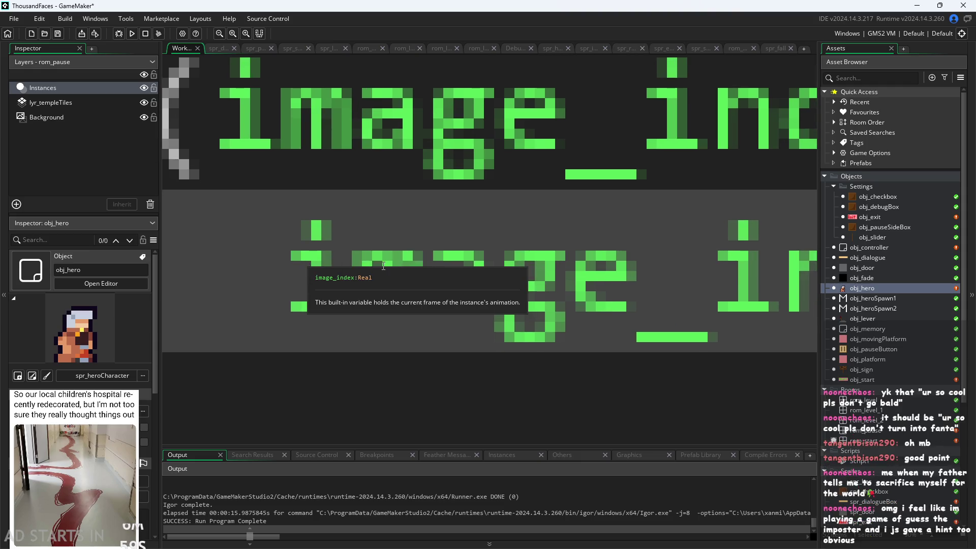
{"action": "left_click", "coordinate": [493, 268], "text": "shift"}
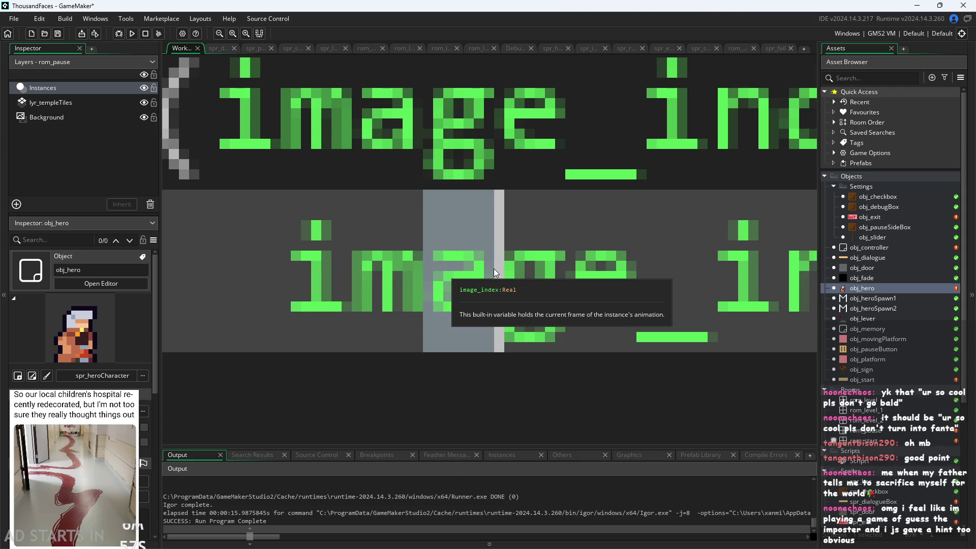
{"action": "left_click", "coordinate": [555, 332]}
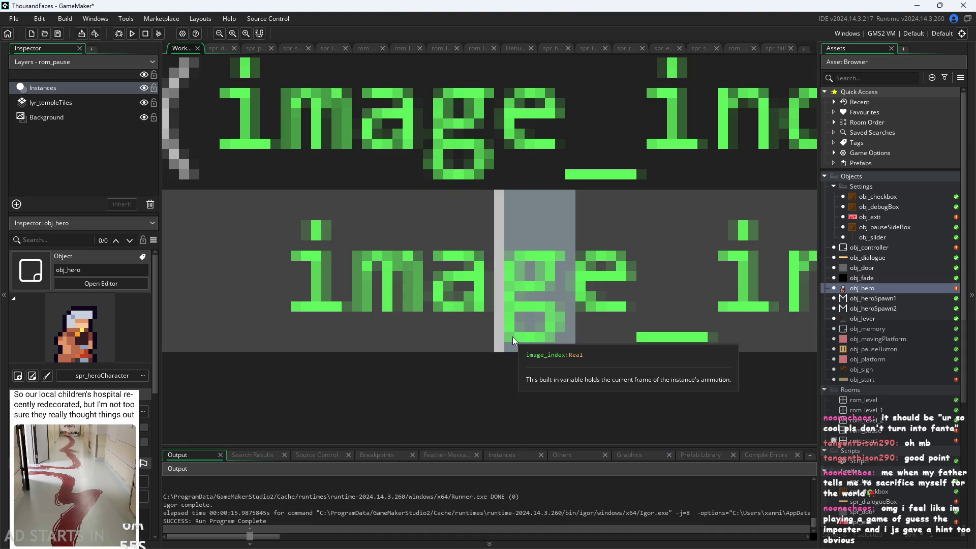
{"action": "scroll", "coordinate": [579, 336], "scroll_direction": "down", "scroll_amount": 2}
{"action": "scroll", "coordinate": [579, 334], "scroll_direction": "down", "scroll_amount": 4}
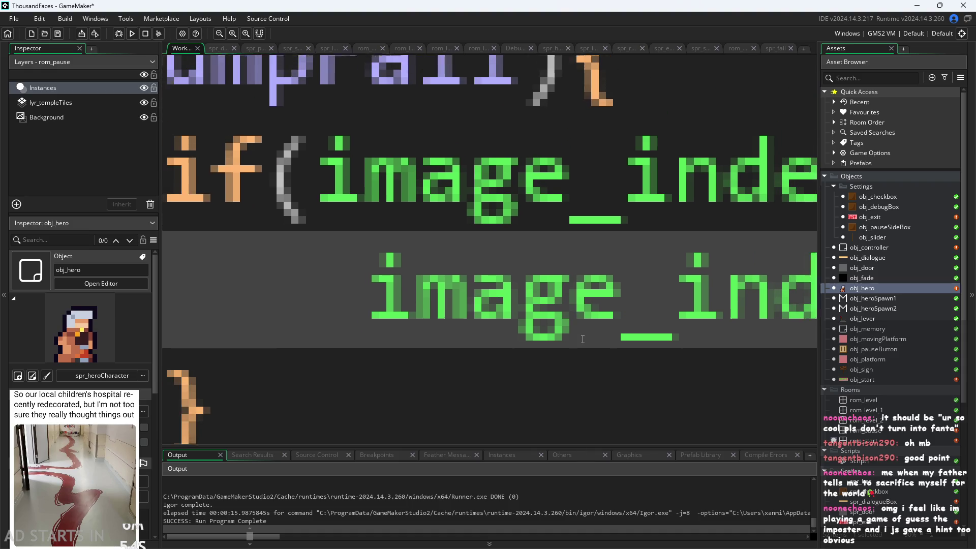
{"action": "scroll", "coordinate": [586, 338], "scroll_direction": "down", "scroll_amount": 3}
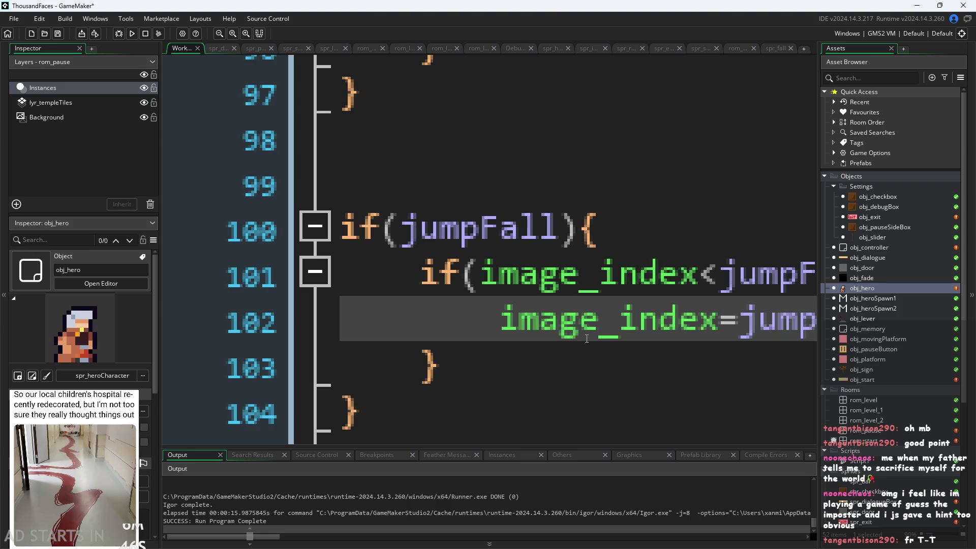
{"action": "scroll", "coordinate": [586, 338], "scroll_direction": "down", "scroll_amount": 5}
{"action": "scroll", "coordinate": [630, 318], "scroll_direction": "up", "scroll_amount": 3}
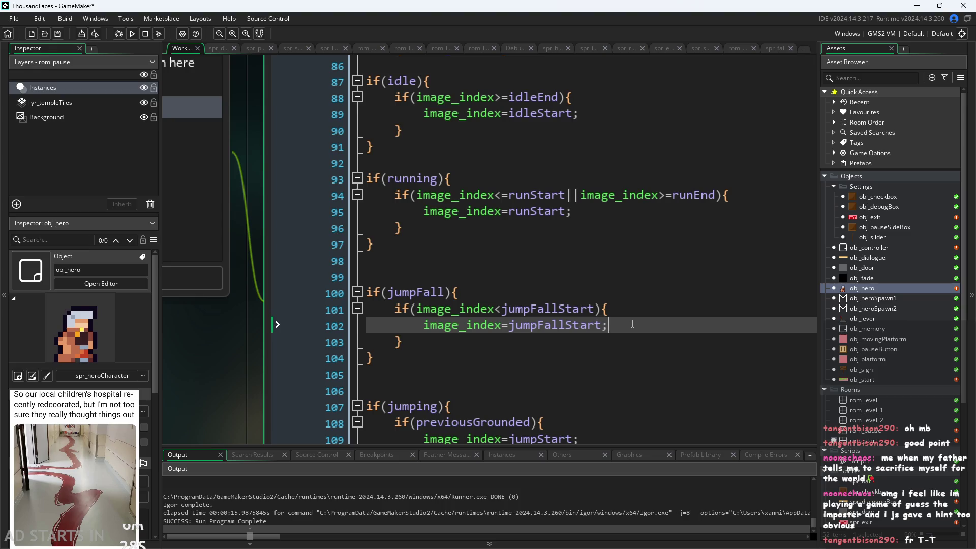
Remove the extra blank line between the running block and the jumpFall block
{"action": "left_click", "coordinate": [629, 305]}
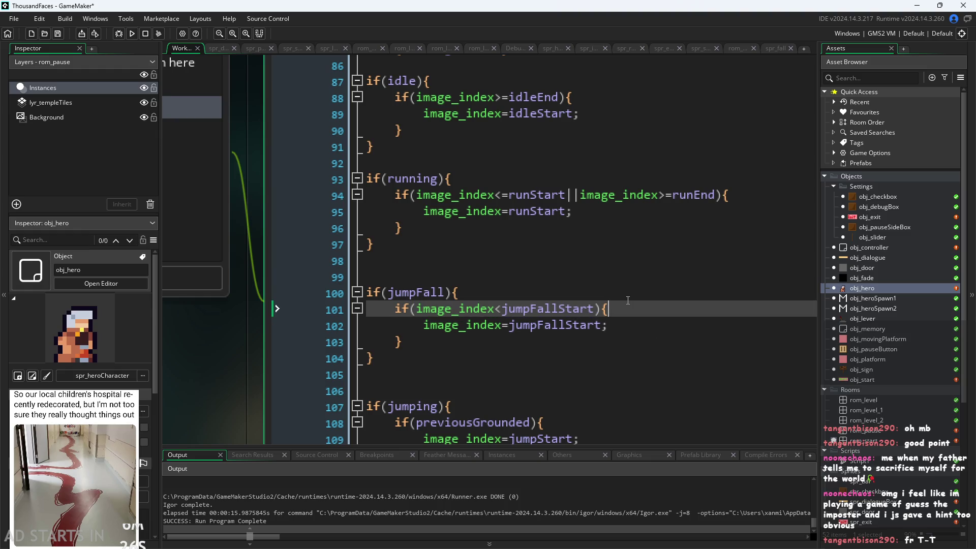
{"action": "key", "text": "Down"}
{"action": "key", "text": "Down"}
{"action": "key", "text": "Up"}
{"action": "key", "text": "Up"}
{"action": "key", "text": "Up"}
{"action": "key", "text": "Up"}
{"action": "key", "text": "Up"}
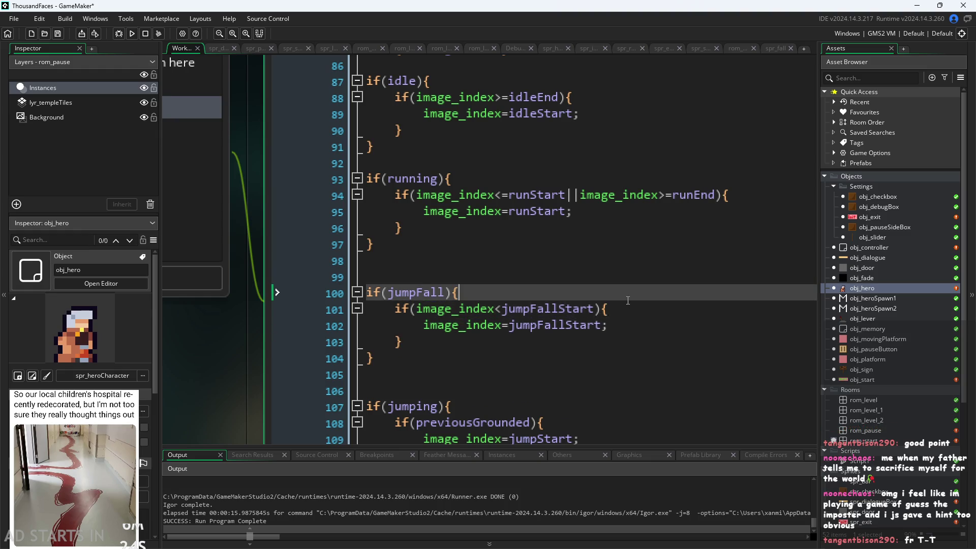
{"action": "key", "text": "Down"}
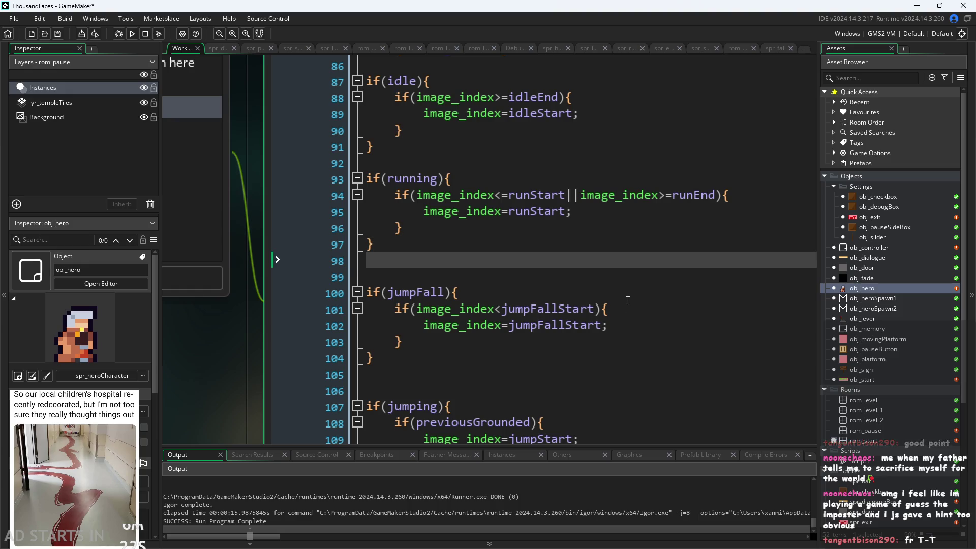
{"action": "key", "text": "BackSpace"}
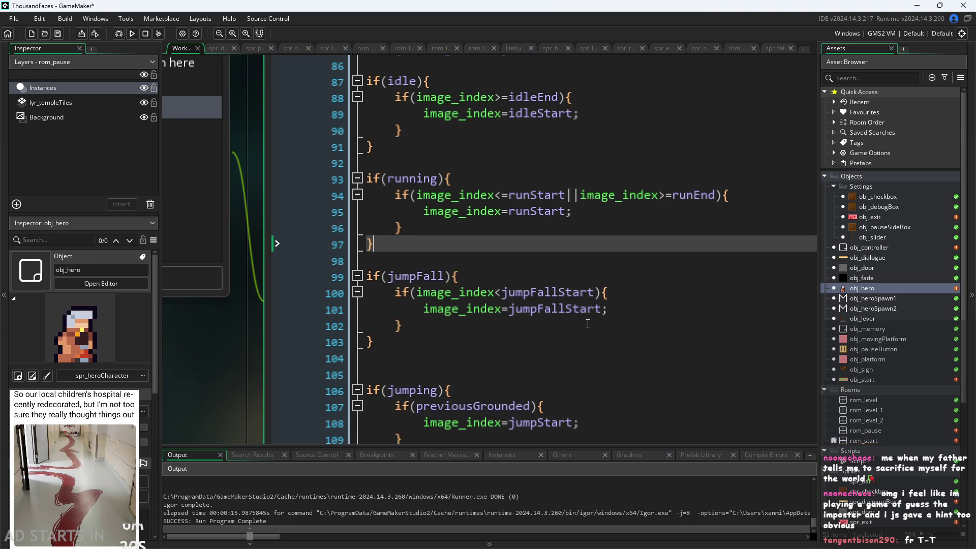
{"action": "scroll", "coordinate": [589, 323], "scroll_direction": "up", "scroll_amount": 3}
{"action": "key", "text": "Up"}
{"action": "key", "text": "Up"}
{"action": "key", "text": "Up"}
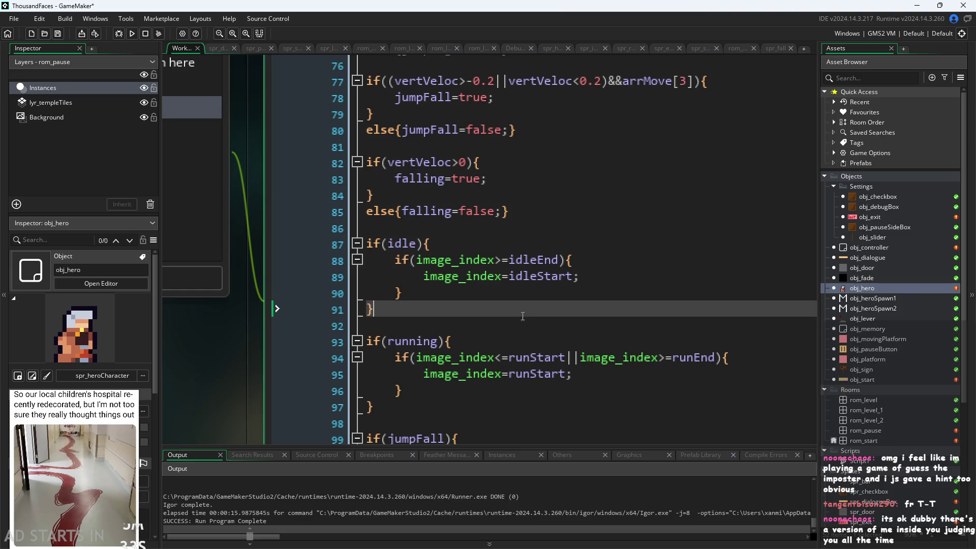
Add blank lines above and after the idle block and after the running block
{"action": "left_click", "coordinate": [545, 245]}
{"action": "left_click", "coordinate": [557, 230]}
{"action": "key", "text": "Return"}
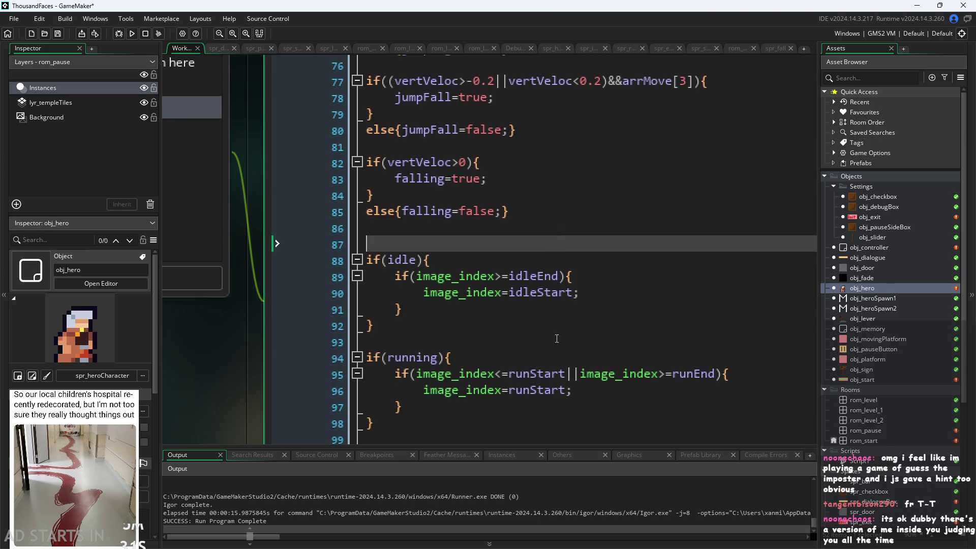
{"action": "left_click", "coordinate": [556, 341]}
{"action": "key", "text": "Return"}
{"action": "scroll", "coordinate": [596, 326], "scroll_direction": "down", "scroll_amount": 3}
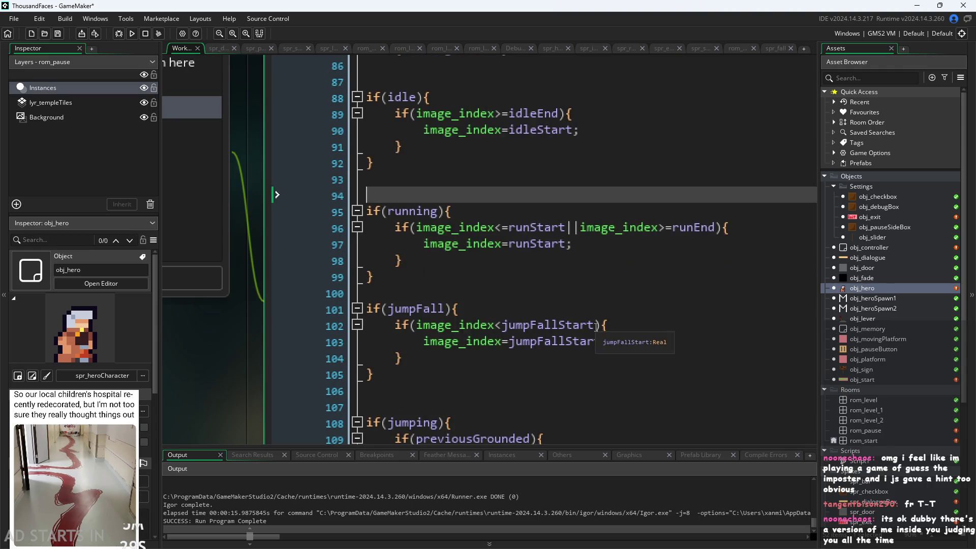
{"action": "left_click", "coordinate": [564, 278]}
{"action": "key", "text": "Return"}
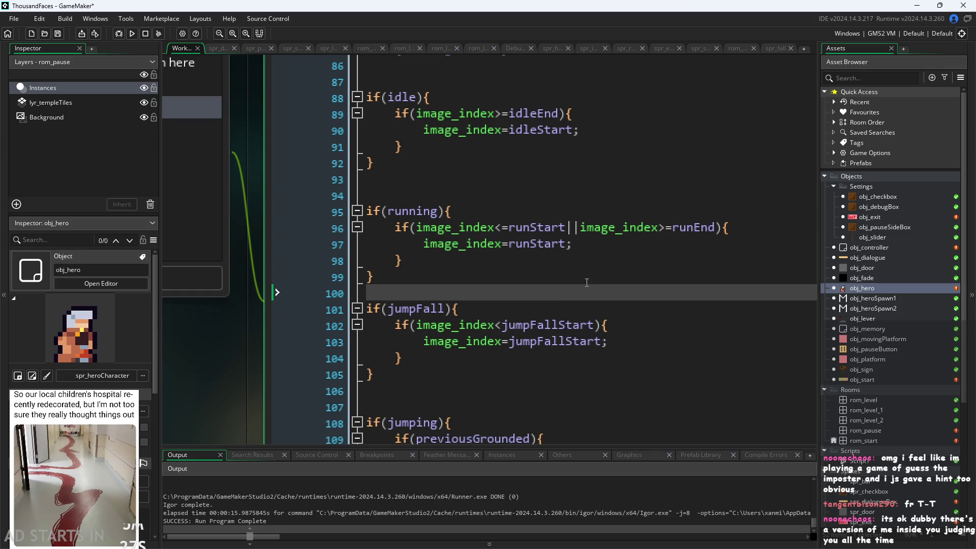
{"action": "scroll", "coordinate": [603, 300], "scroll_direction": "up", "scroll_amount": 1}
{"action": "left_click", "coordinate": [604, 314]}
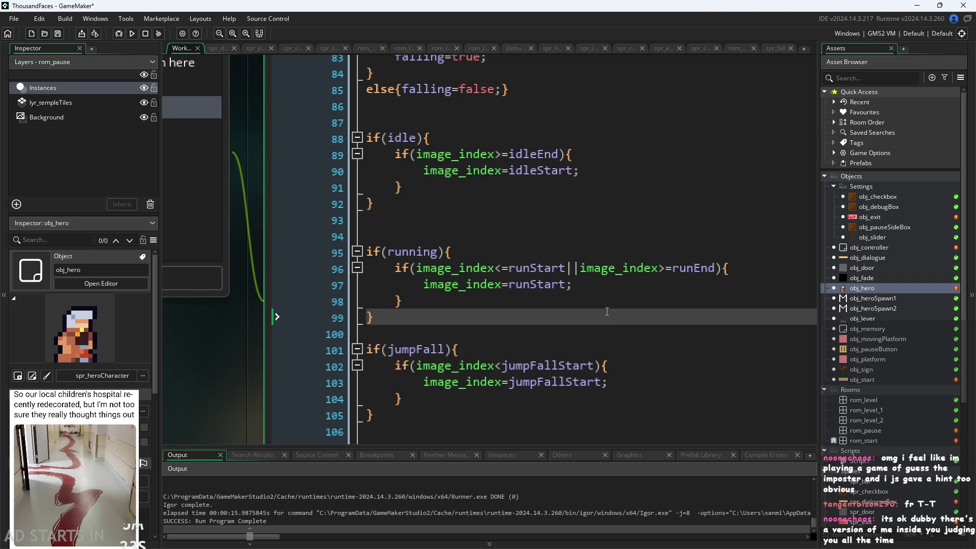
{"action": "key", "text": "Return"}
{"action": "key", "text": "Return"}
{"action": "key", "text": "BackSpace"}
{"action": "key", "text": "BackSpace"}
Review the idle and running blocks' line spacing in the End Step code
{"action": "scroll", "coordinate": [669, 321], "scroll_direction": "up", "scroll_amount": 1}
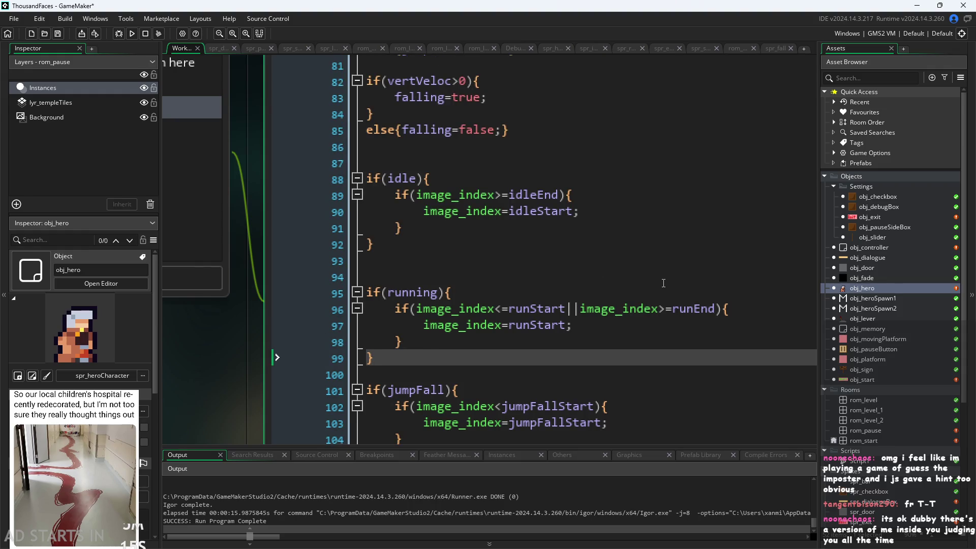
{"action": "scroll", "coordinate": [664, 283], "scroll_direction": "up", "scroll_amount": 1}
{"action": "left_click", "coordinate": [613, 301]}
{"action": "left_click", "coordinate": [624, 287]}
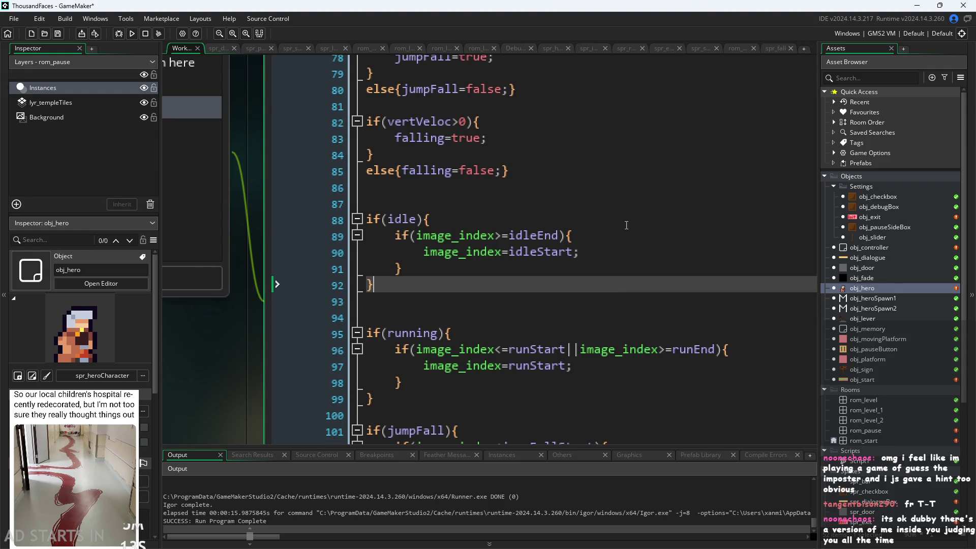
{"action": "left_click", "coordinate": [626, 223]}
{"action": "scroll", "coordinate": [626, 213], "scroll_direction": "up", "scroll_amount": 1}
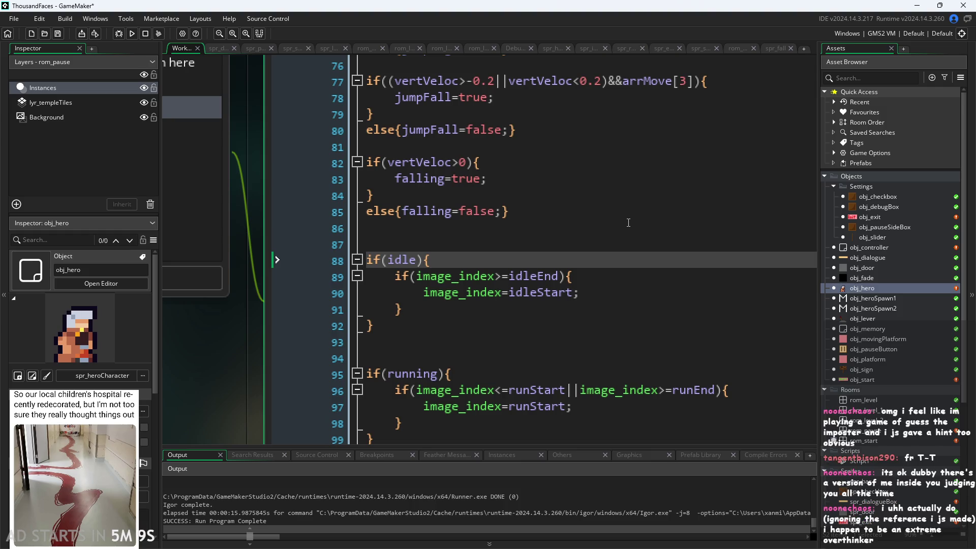
{"action": "key", "text": "Down"}
{"action": "key", "text": "Down"}
{"action": "key", "text": "Down"}
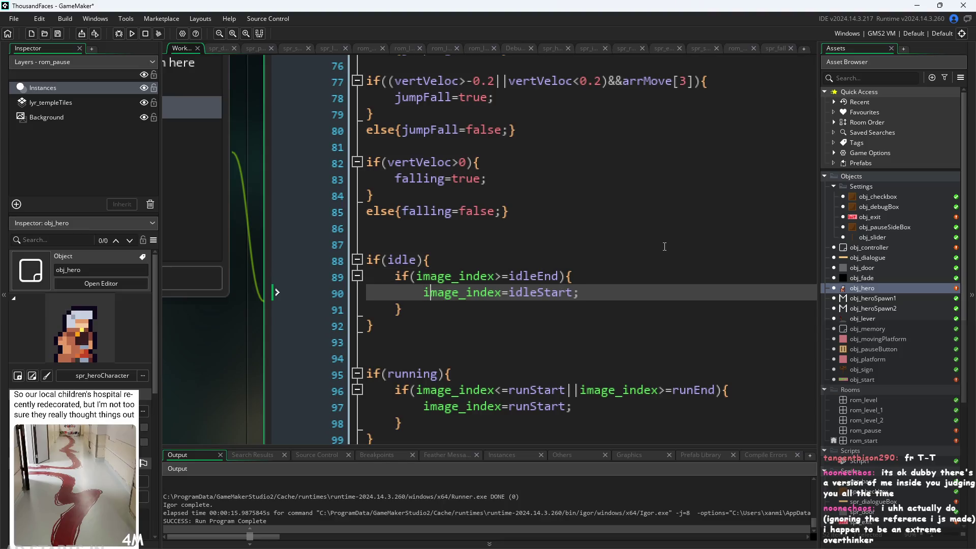
{"action": "key", "text": "Up"}
{"action": "key", "text": "Up"}
{"action": "key", "text": "Up"}
{"action": "key", "text": "Down"}
{"action": "key", "text": "Down"}
{"action": "key", "text": "Down"}
{"action": "key", "text": "Down"}
{"action": "key", "text": "Down"}
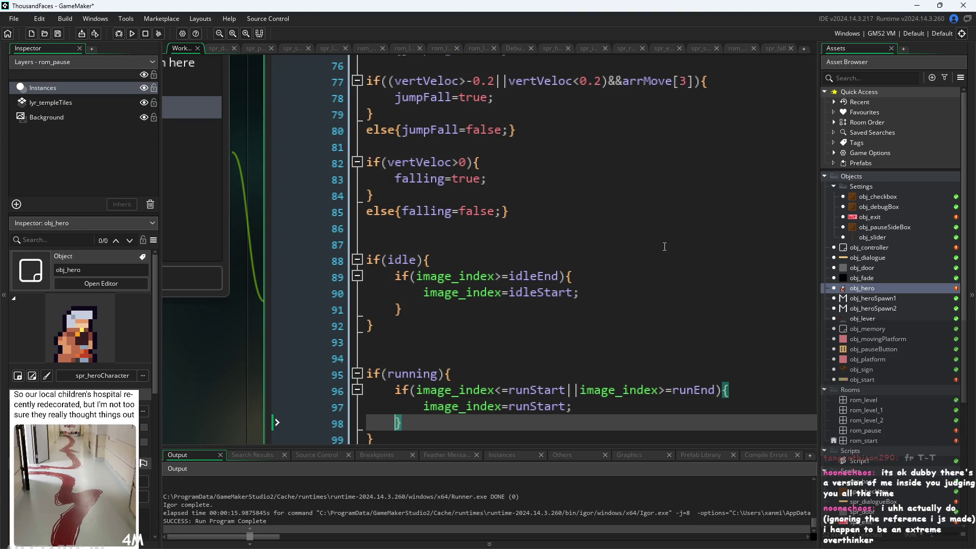
{"action": "key", "text": "Up"}
{"action": "key", "text": "Up"}
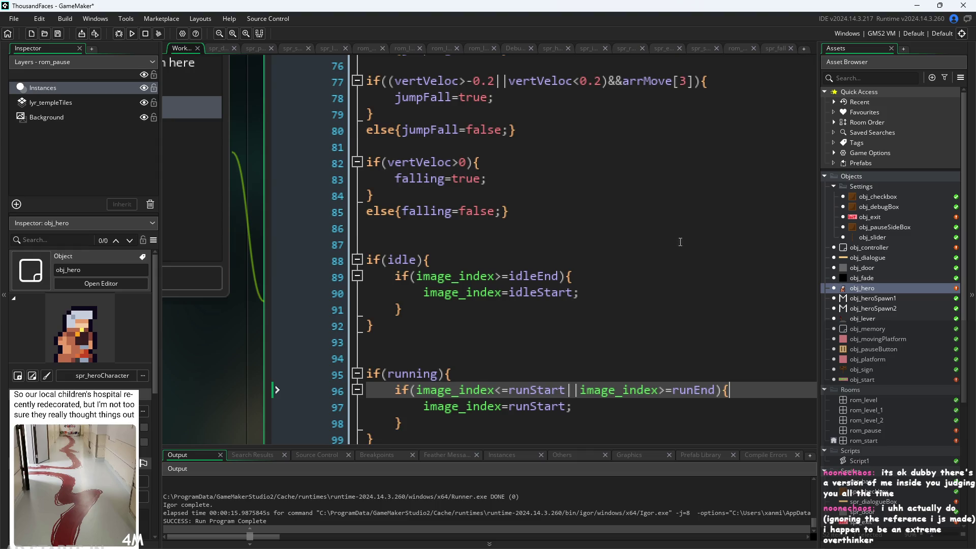
{"action": "scroll", "coordinate": [679, 250], "scroll_direction": "down", "scroll_amount": 3}
{"action": "scroll", "coordinate": [276, 366], "scroll_direction": "down", "scroll_amount": 5}
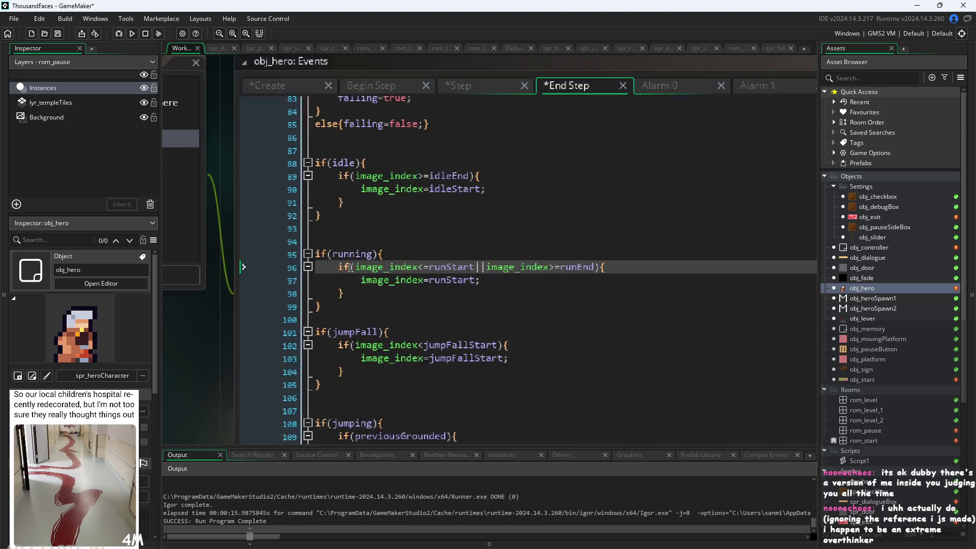
{"action": "scroll", "coordinate": [360, 268], "scroll_direction": "up", "scroll_amount": 3}
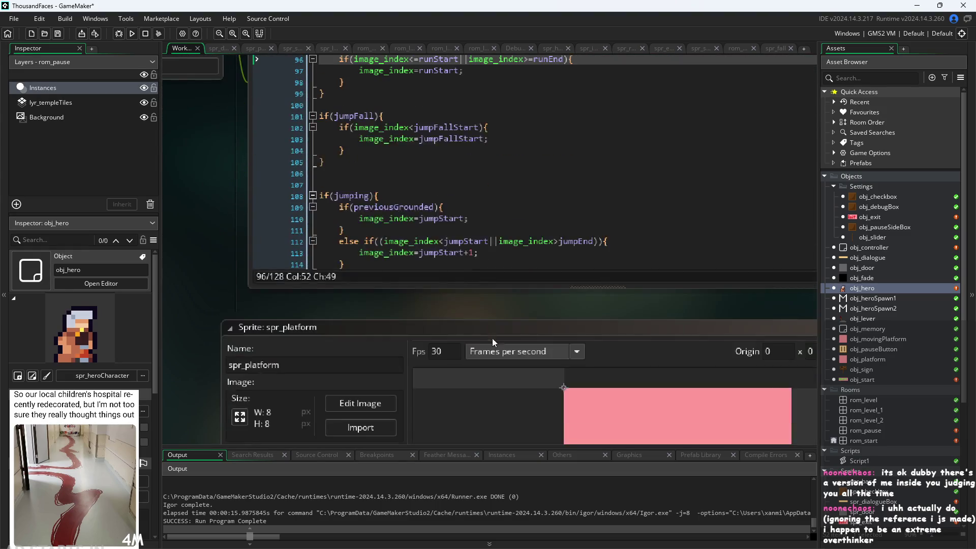
{"action": "left_click", "coordinate": [366, 371]}
{"action": "scroll", "coordinate": [366, 372], "scroll_direction": "up", "scroll_amount": 3}
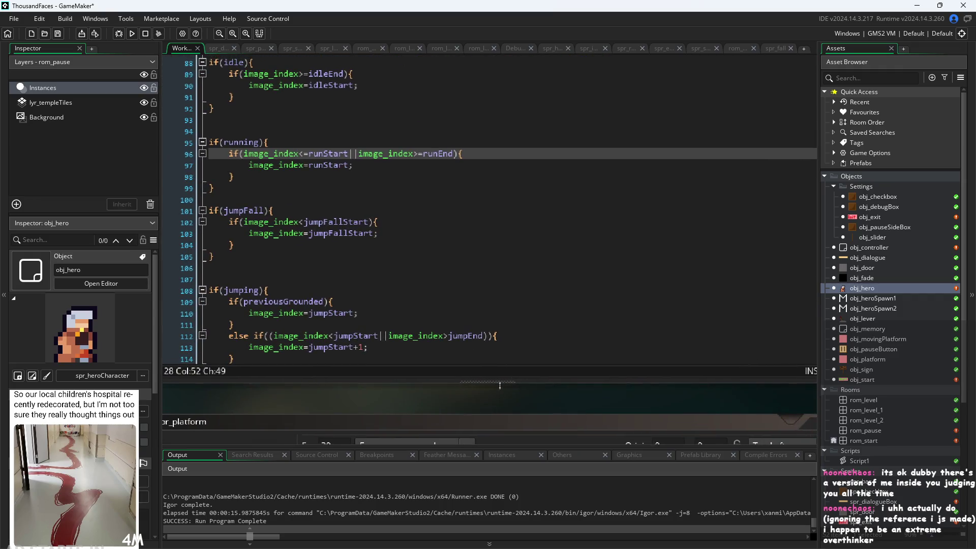
{"action": "scroll", "coordinate": [406, 326], "scroll_direction": "up", "scroll_amount": 3}
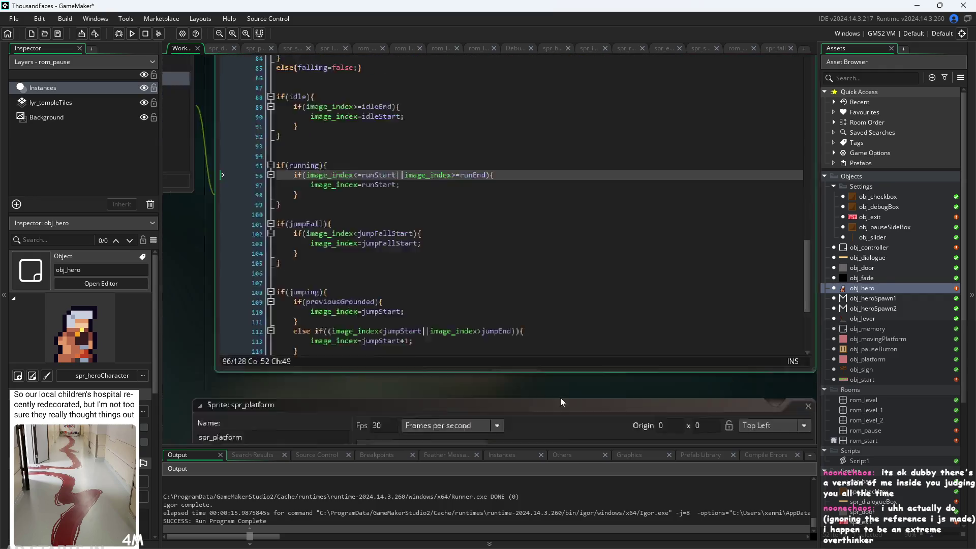
{"action": "left_click", "coordinate": [481, 275]}
Move the if(jumpFall) block to just after the jumping block, removing extra blank lines
{"action": "left_click_drag", "start_coordinate": [481, 267], "coordinate": [268, 219]}
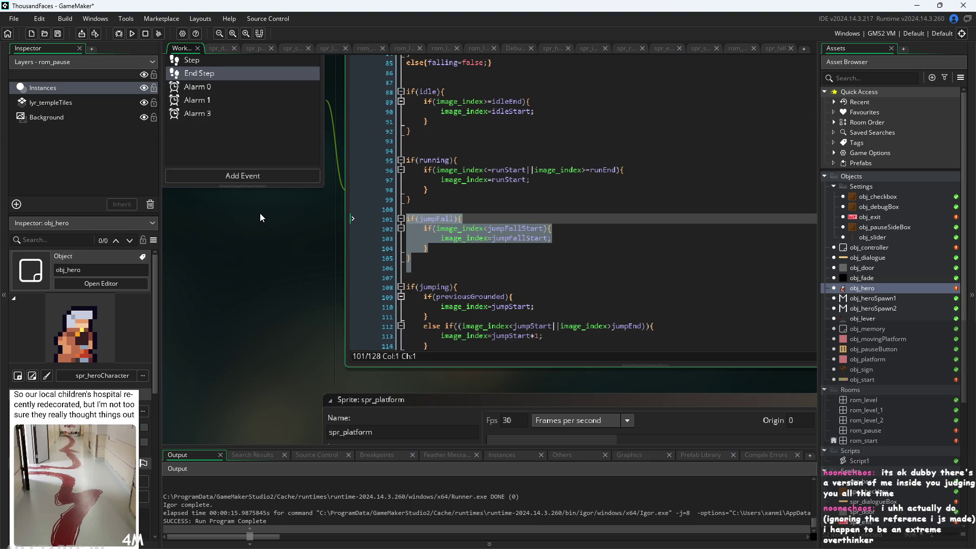
{"action": "key", "text": "BackSpace"}
{"action": "scroll", "coordinate": [586, 268], "scroll_direction": "down", "scroll_amount": 2}
{"action": "left_click", "coordinate": [519, 244]}
{"action": "key", "text": "ctrl+v"}
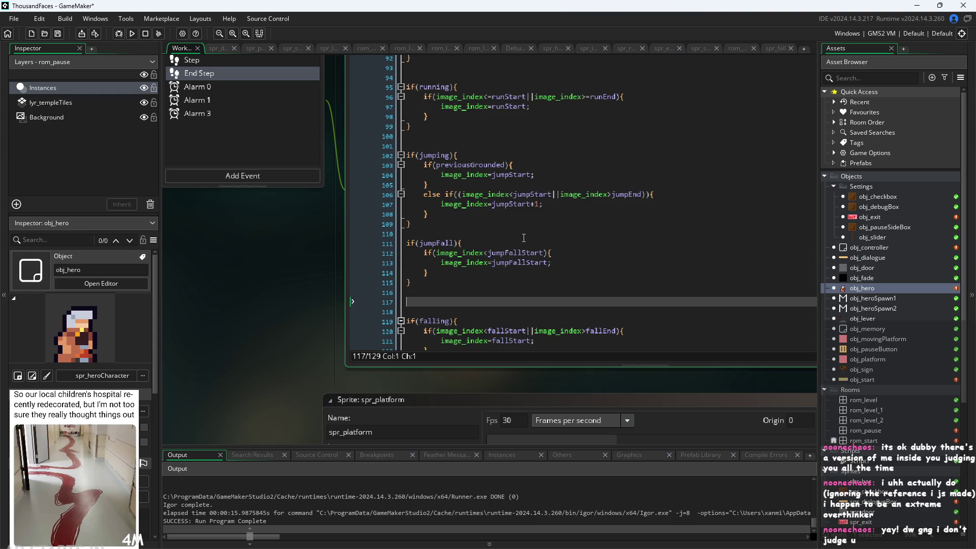
{"action": "key", "text": "Delete"}
{"action": "key", "text": "Delete"}
{"action": "key", "text": "Up"}
Check the spacing around the idle, running, jumping, jumpFall and falling blocks
{"action": "left_click", "coordinate": [488, 260]}
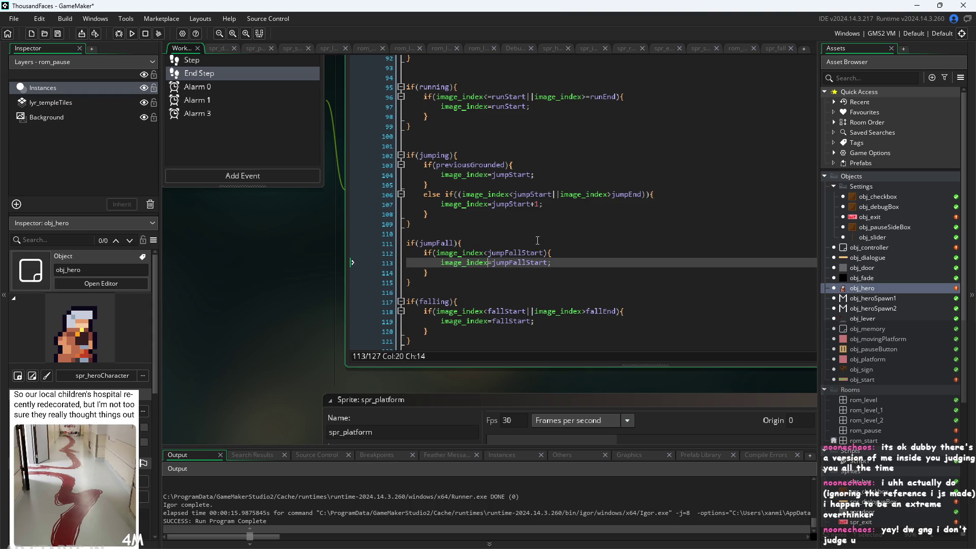
{"action": "left_click", "coordinate": [649, 239]}
{"action": "scroll", "coordinate": [398, 309], "scroll_direction": "up", "scroll_amount": 3}
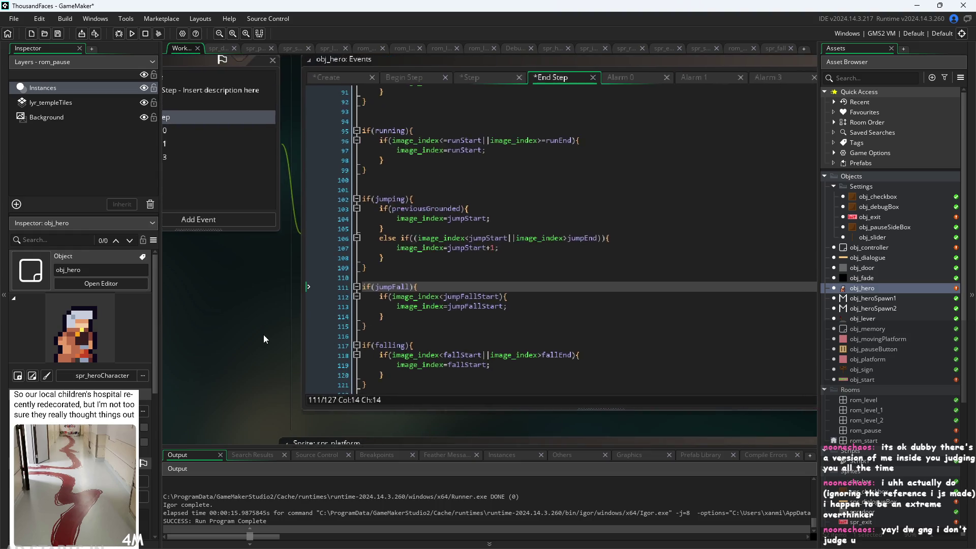
{"action": "scroll", "coordinate": [398, 309], "scroll_direction": "up", "scroll_amount": 1}
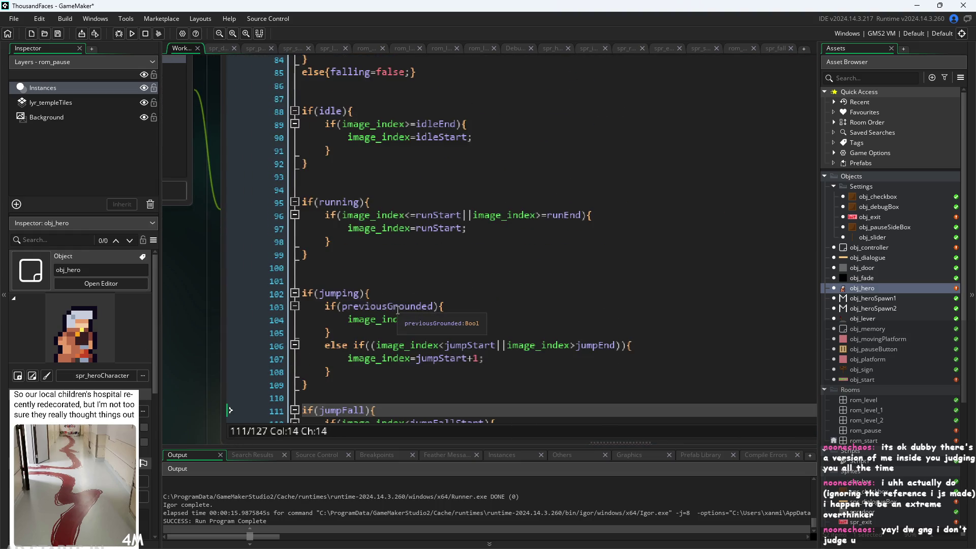
{"action": "left_click", "coordinate": [396, 268]}
{"action": "left_click", "coordinate": [389, 255]}
{"action": "left_click", "coordinate": [378, 188]}
{"action": "scroll", "coordinate": [378, 188], "scroll_direction": "up", "scroll_amount": 1}
{"action": "scroll", "coordinate": [381, 198], "scroll_direction": "down", "scroll_amount": 8}
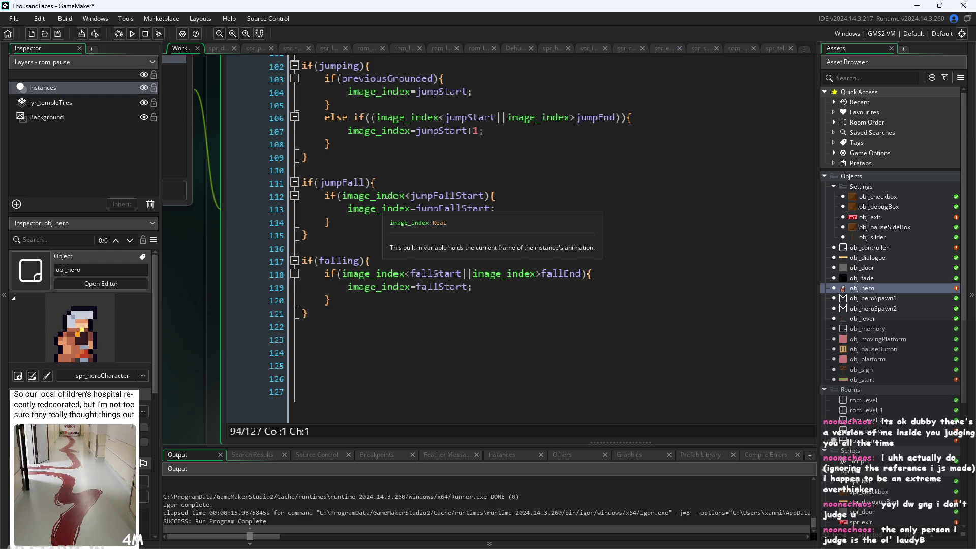
{"action": "left_click", "coordinate": [372, 249]}
Check the jumpFall block and delete the extra blank line above the if(jumping) block
{"action": "scroll", "coordinate": [374, 252], "scroll_direction": "up", "scroll_amount": 2}
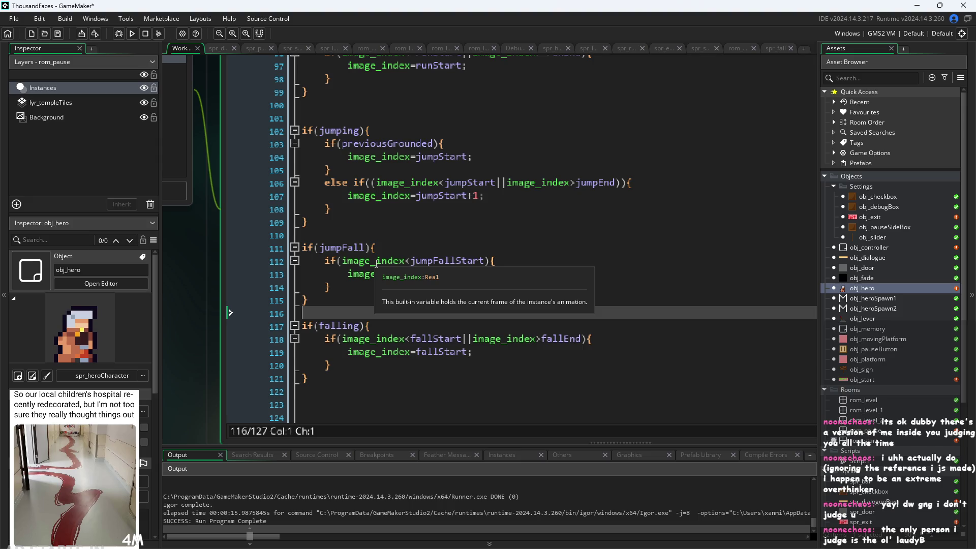
{"action": "left_click", "coordinate": [407, 274]}
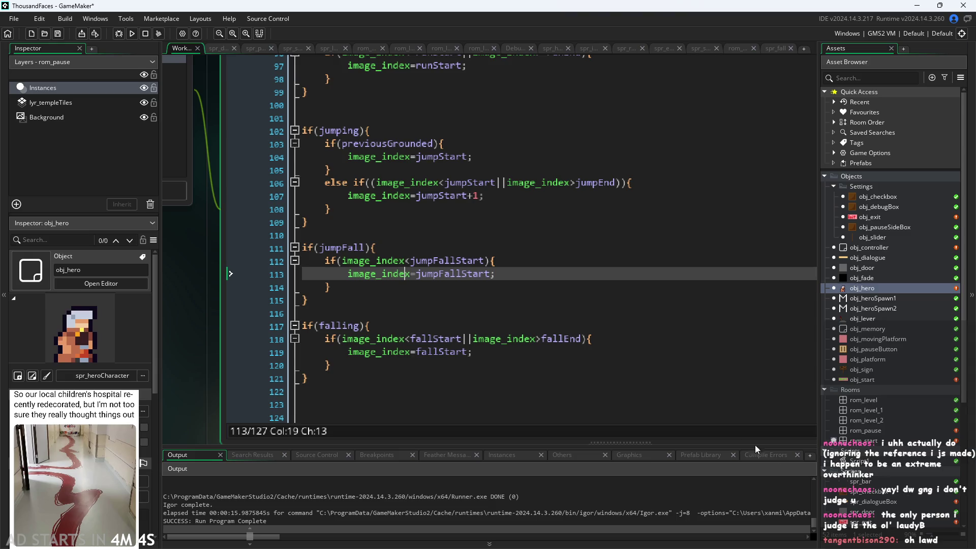
{"action": "key", "text": "Down"}
{"action": "left_click", "coordinate": [612, 276]}
{"action": "left_click", "coordinate": [620, 260]}
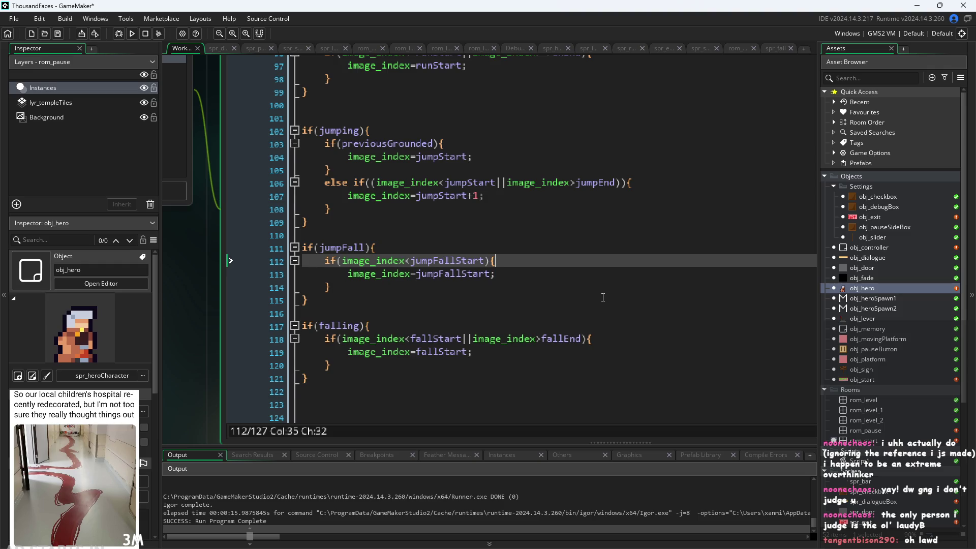
{"action": "left_click", "coordinate": [500, 247]}
{"action": "scroll", "coordinate": [527, 245], "scroll_direction": "up", "scroll_amount": 1}
{"action": "key", "text": "Up"}
{"action": "key", "text": "Up"}
{"action": "key", "text": "Up"}
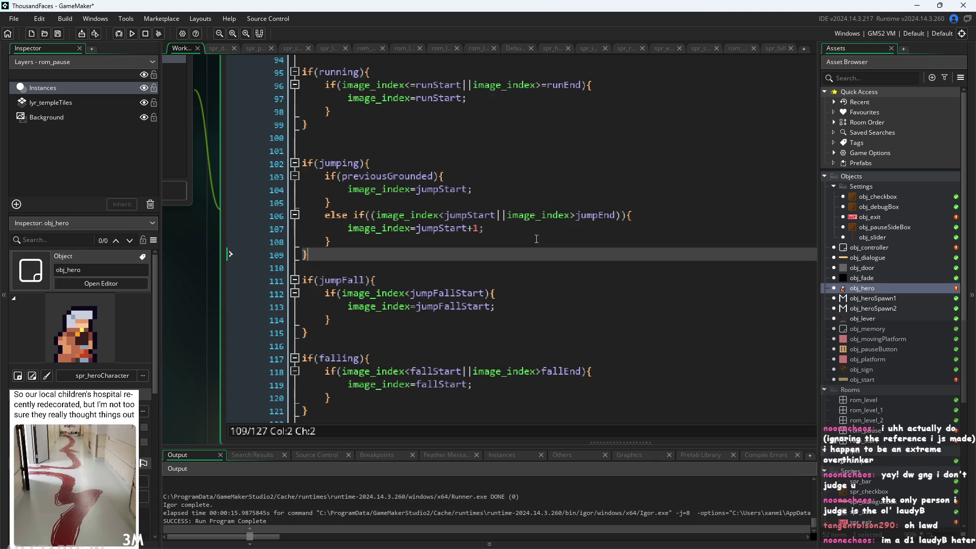
{"action": "key", "text": "Down"}
{"action": "key", "text": "Down"}
{"action": "left_click", "coordinate": [551, 248]}
{"action": "left_click", "coordinate": [593, 163]}
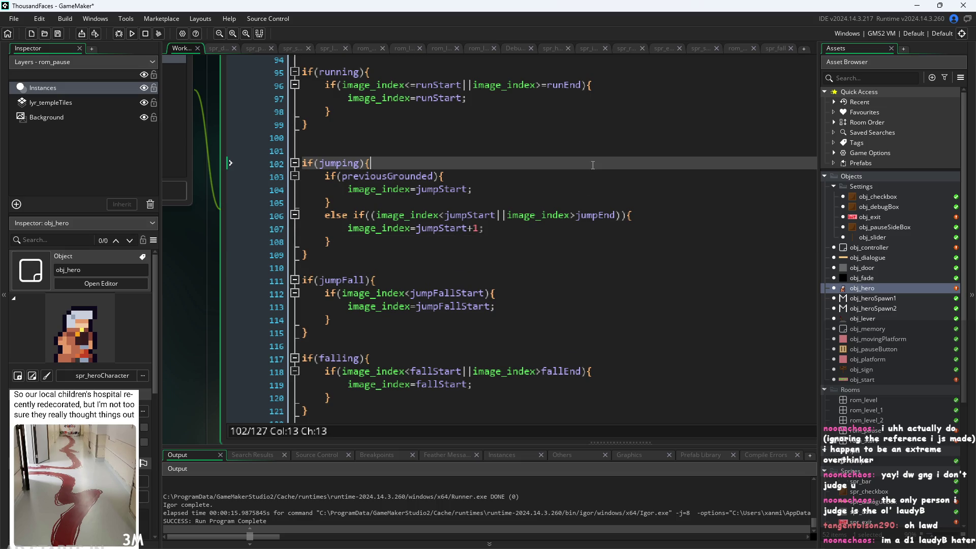
{"action": "left_click", "coordinate": [594, 154]}
{"action": "key", "text": "BackSpace"}
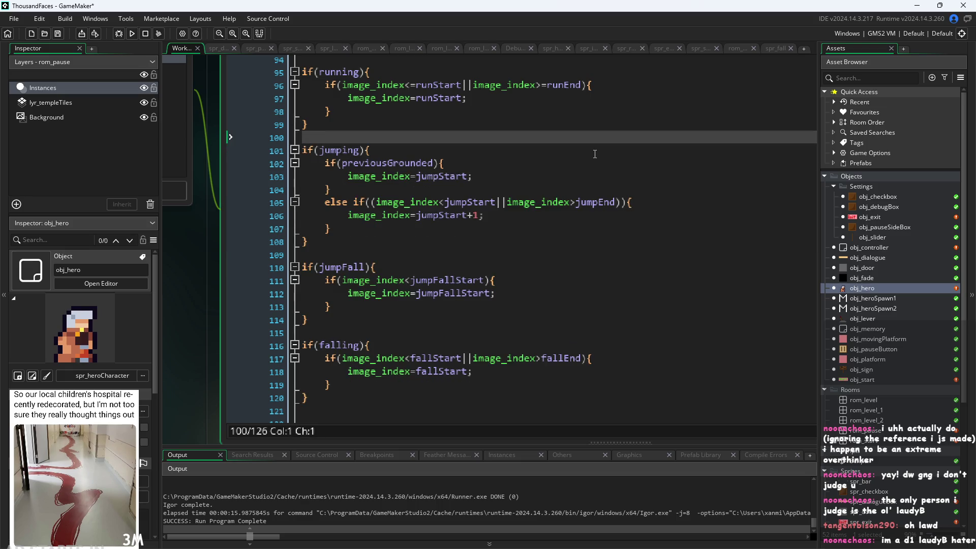
Check the blank-line spacing between the jumping block and the jumpFall block below it
{"action": "scroll", "coordinate": [592, 155], "scroll_direction": "down", "scroll_amount": 2}
{"action": "left_click", "coordinate": [565, 261]}
{"action": "left_click", "coordinate": [572, 239]}
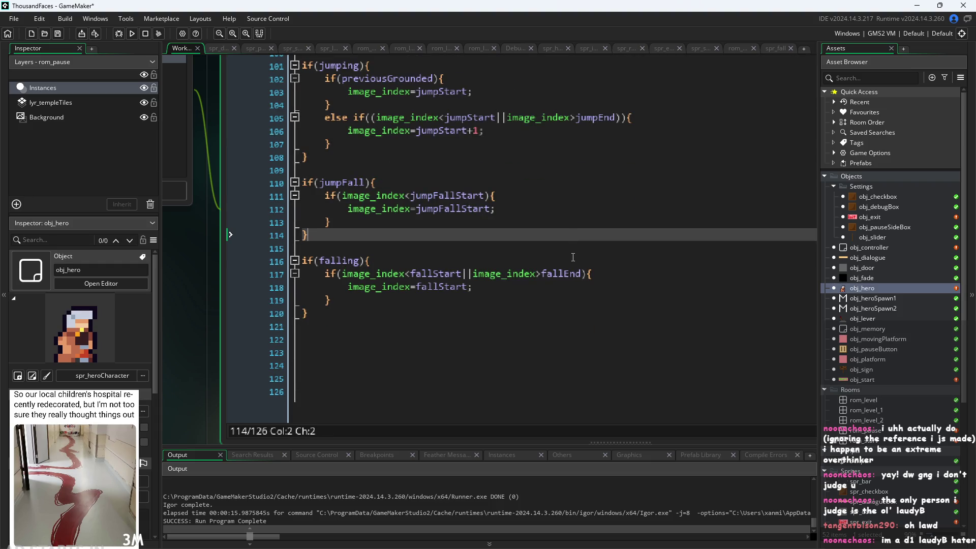
{"action": "left_click", "coordinate": [677, 247]}
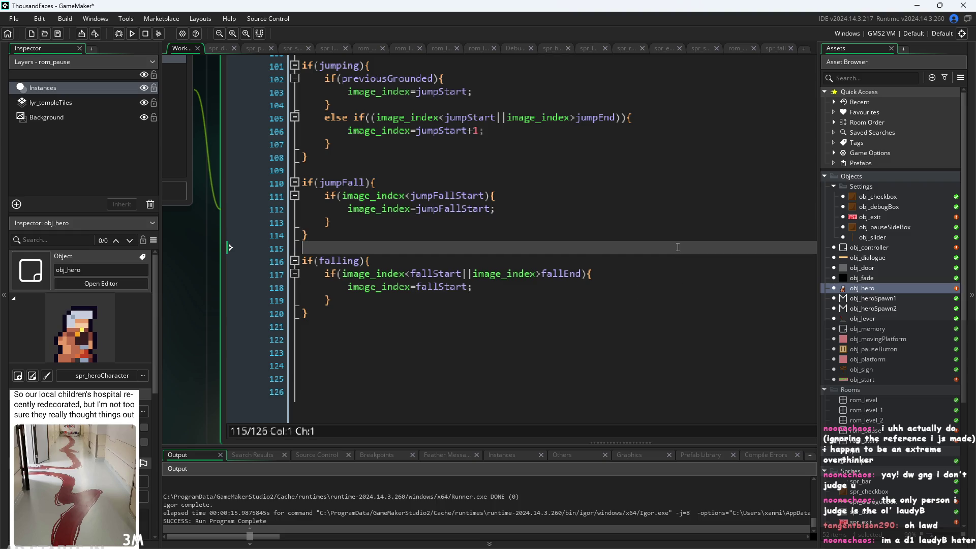
{"action": "left_click", "coordinate": [670, 276]}
{"action": "left_click", "coordinate": [675, 247]}
{"action": "scroll", "coordinate": [676, 247], "scroll_direction": "up", "scroll_amount": 2}
{"action": "left_click", "coordinate": [675, 247]}
{"action": "left_click", "coordinate": [691, 235]}
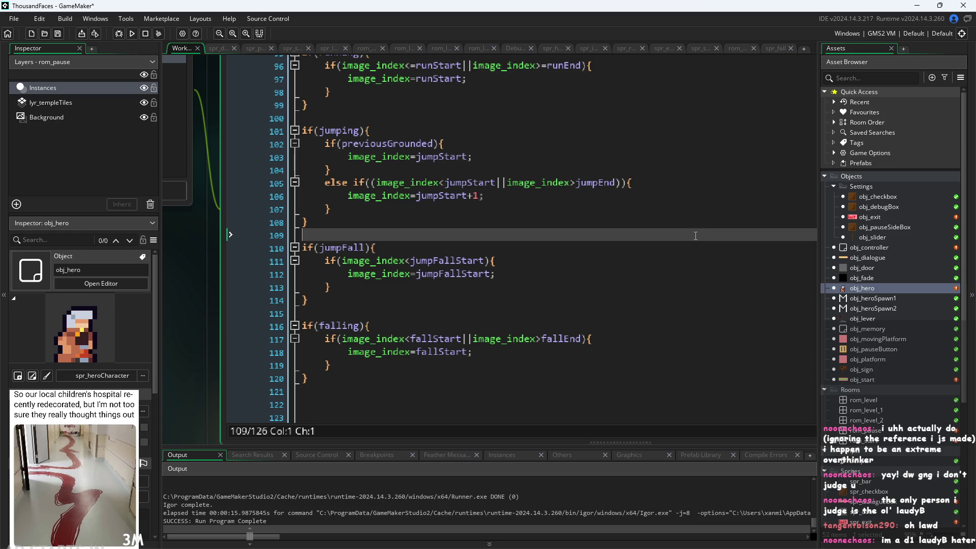
{"action": "scroll", "coordinate": [697, 230], "scroll_direction": "up", "scroll_amount": 1}
{"action": "left_click", "coordinate": [697, 230]}
{"action": "scroll", "coordinate": [698, 230], "scroll_direction": "up", "scroll_amount": 2}
{"action": "left_click", "coordinate": [698, 231]}
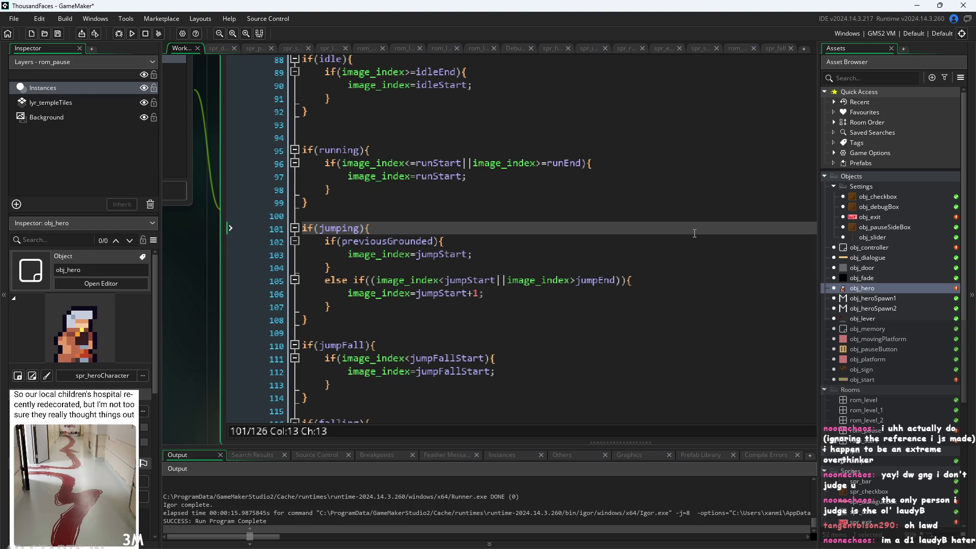
Review the running section and the jumpStart assignment inside the jumping block
{"action": "scroll", "coordinate": [572, 235], "scroll_direction": "up", "scroll_amount": 2}
{"action": "scroll", "coordinate": [565, 235], "scroll_direction": "up", "scroll_amount": 1}
{"action": "left_click", "coordinate": [562, 234]}
{"action": "scroll", "coordinate": [555, 234], "scroll_direction": "down", "scroll_amount": 3}
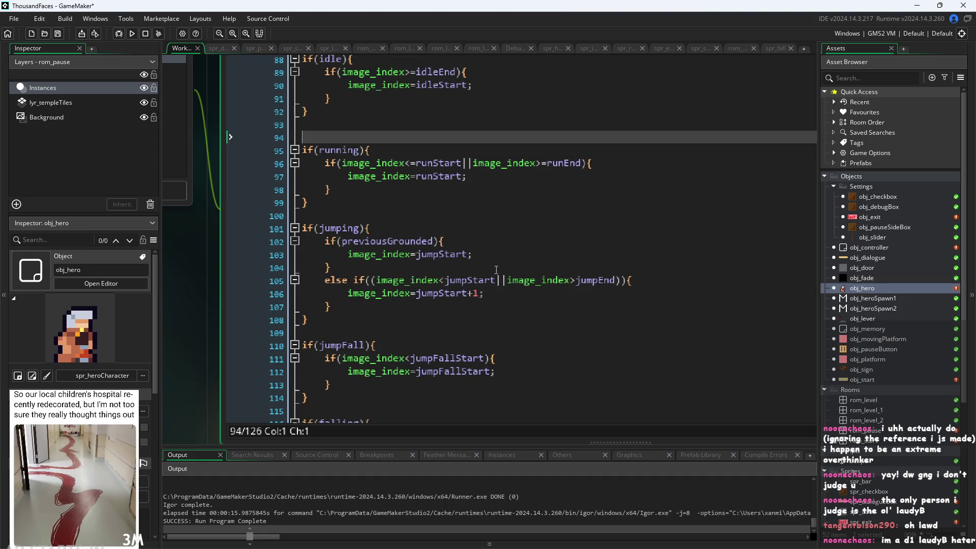
{"action": "left_click", "coordinate": [507, 256]}
{"action": "scroll", "coordinate": [508, 257], "scroll_direction": "up", "scroll_amount": 2, "text": "ctrl"}
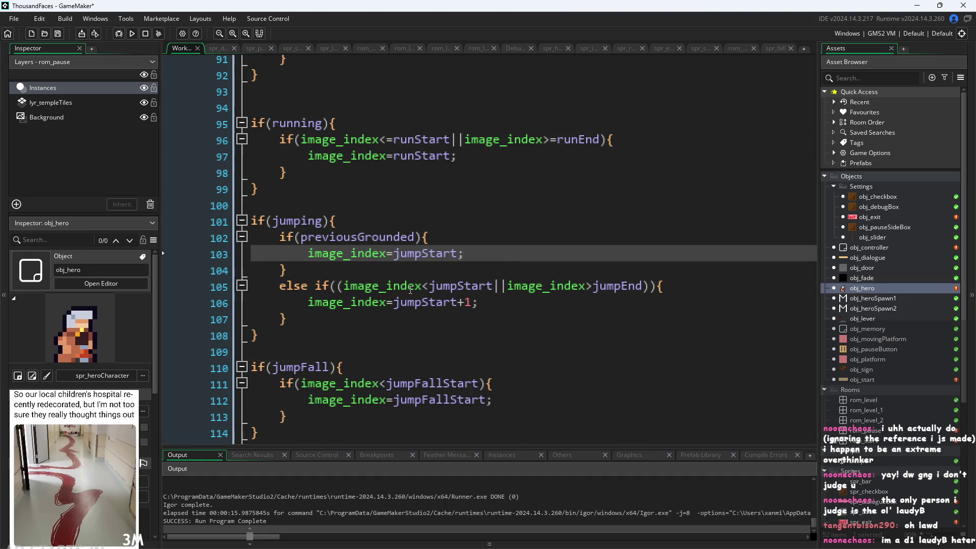
{"action": "scroll", "coordinate": [410, 289], "scroll_direction": "down", "scroll_amount": 1, "text": "ctrl"}
{"action": "left_click", "coordinate": [463, 256]}
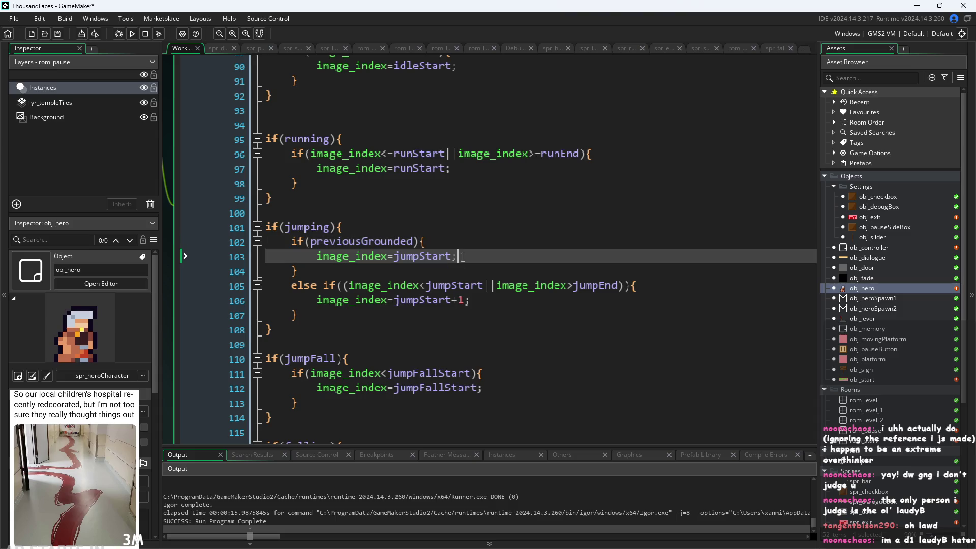
Run the game, start it, jump the hero with Right and Up, then pause and exit
{"action": "left_click", "coordinate": [132, 34]}
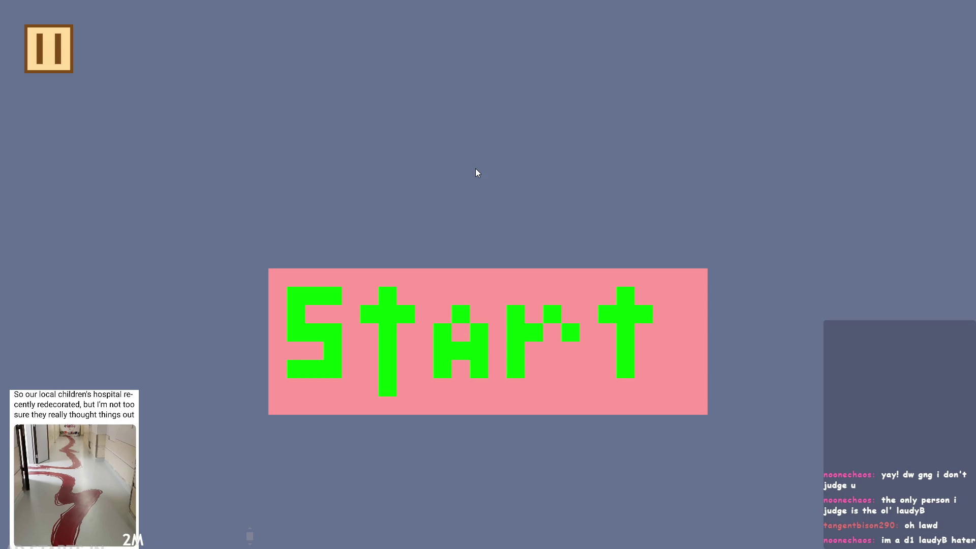
{"action": "left_click", "coordinate": [470, 303]}
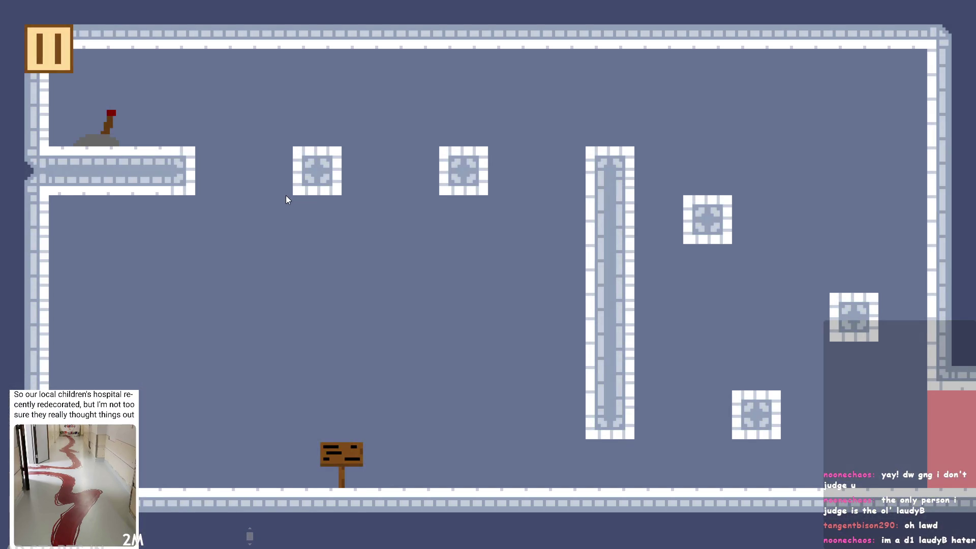
{"action": "key", "text": "Right"}
{"action": "key", "text": "Up"}
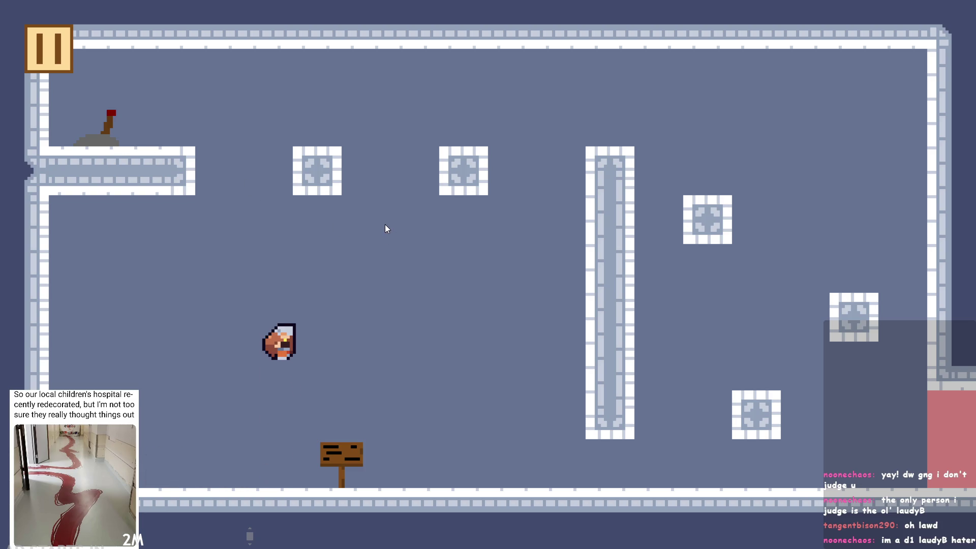
{"action": "left_click", "coordinate": [50, 56]}
{"action": "left_click", "coordinate": [824, 463]}
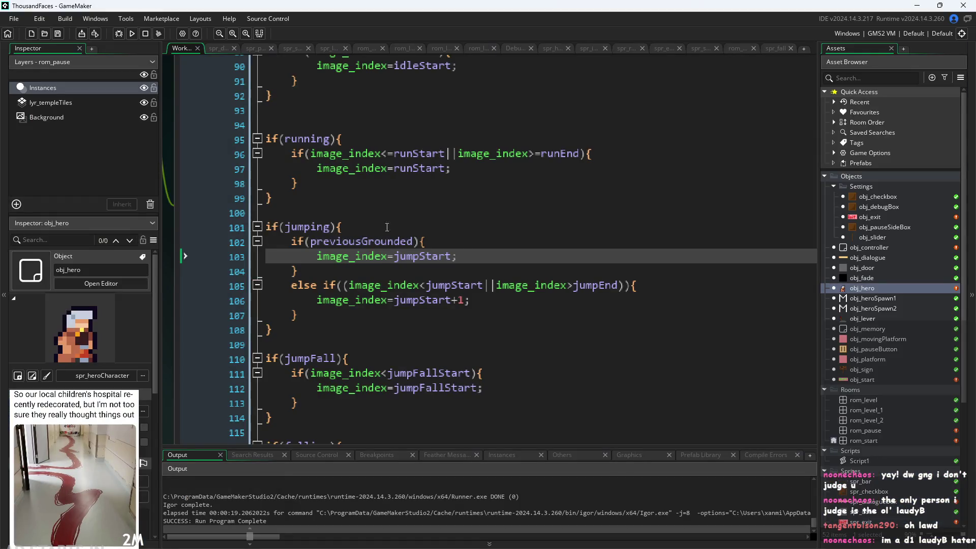
Scroll the Asset Browser down to Sprites and open spr_heroCharacter
{"action": "scroll", "coordinate": [397, 240], "scroll_direction": "up", "scroll_amount": 2}
{"action": "left_click", "coordinate": [386, 205]}
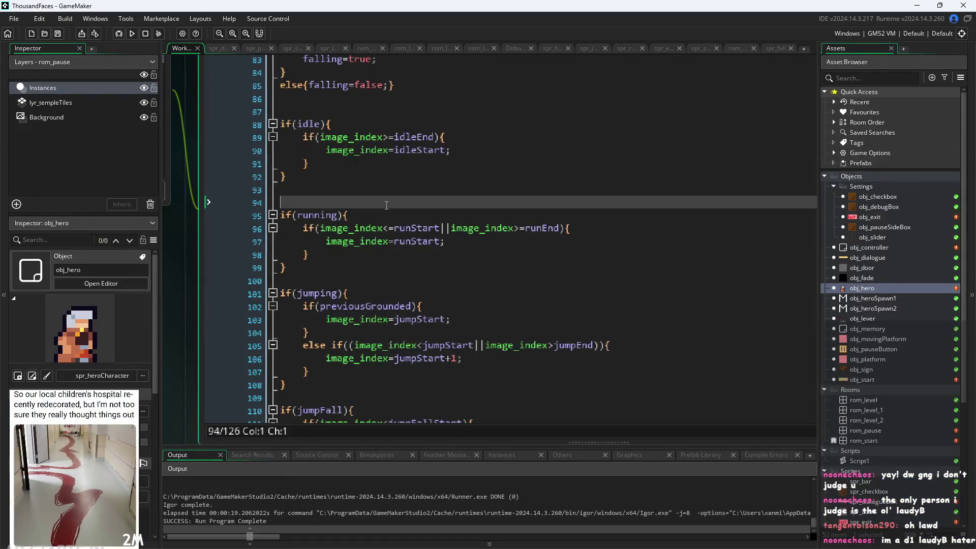
{"action": "scroll", "coordinate": [211, 242], "scroll_direction": "down", "scroll_amount": 3, "text": "ctrl"}
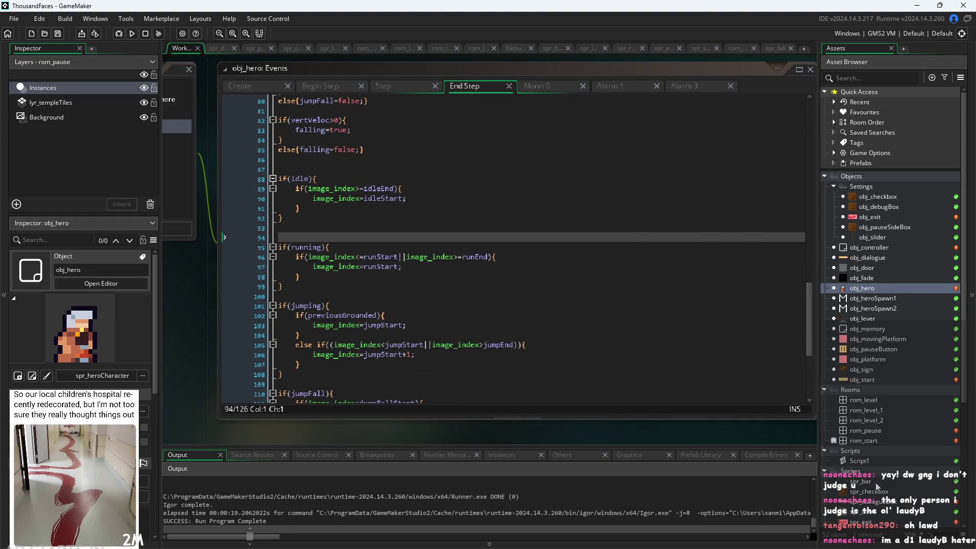
{"action": "scroll", "coordinate": [876, 486], "scroll_direction": "down", "scroll_amount": 3}
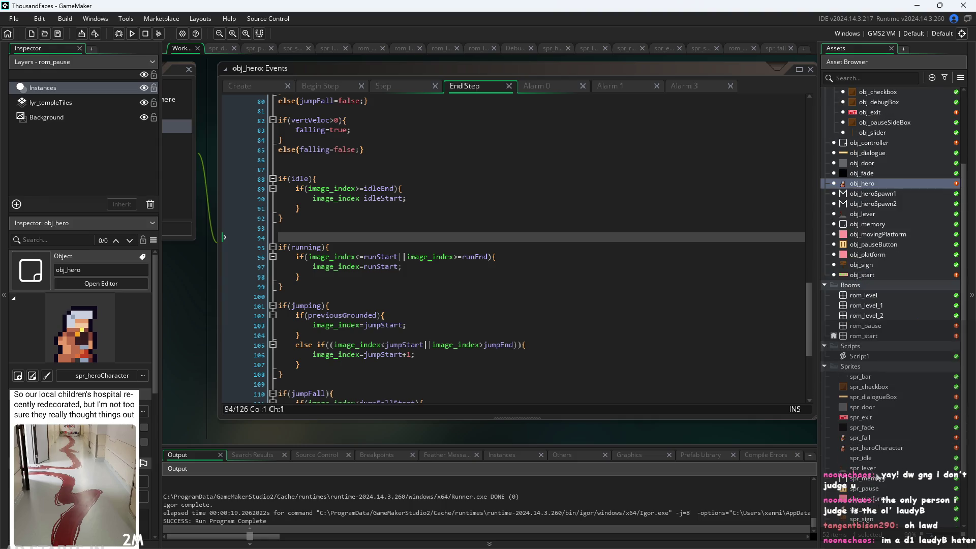
{"action": "double_click", "coordinate": [883, 446]}
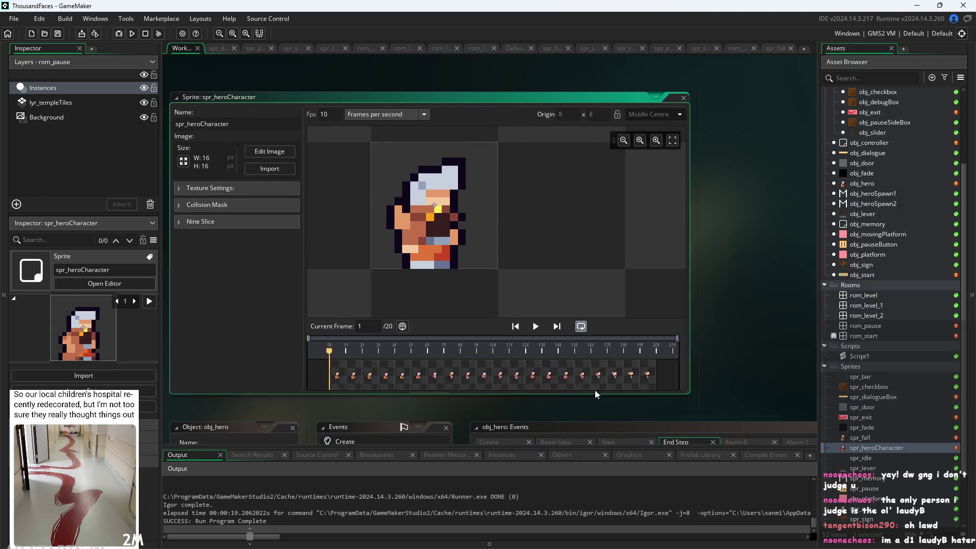
Step through the hero sprite's frames 14 to 19 on the timeline
{"action": "left_click", "coordinate": [653, 382]}
{"action": "left_click", "coordinate": [621, 380]}
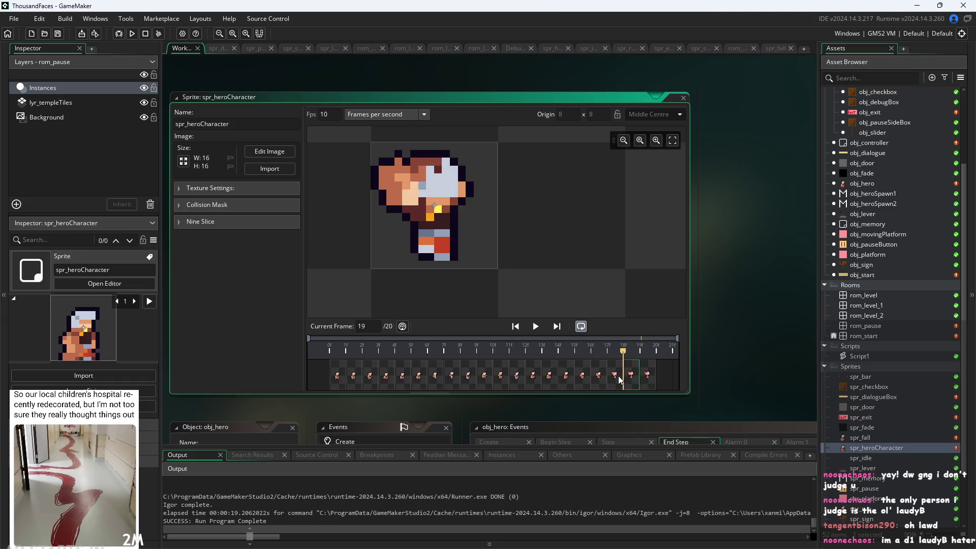
{"action": "left_click", "coordinate": [621, 380]}
{"action": "left_click", "coordinate": [599, 376]}
{"action": "left_click", "coordinate": [617, 375]}
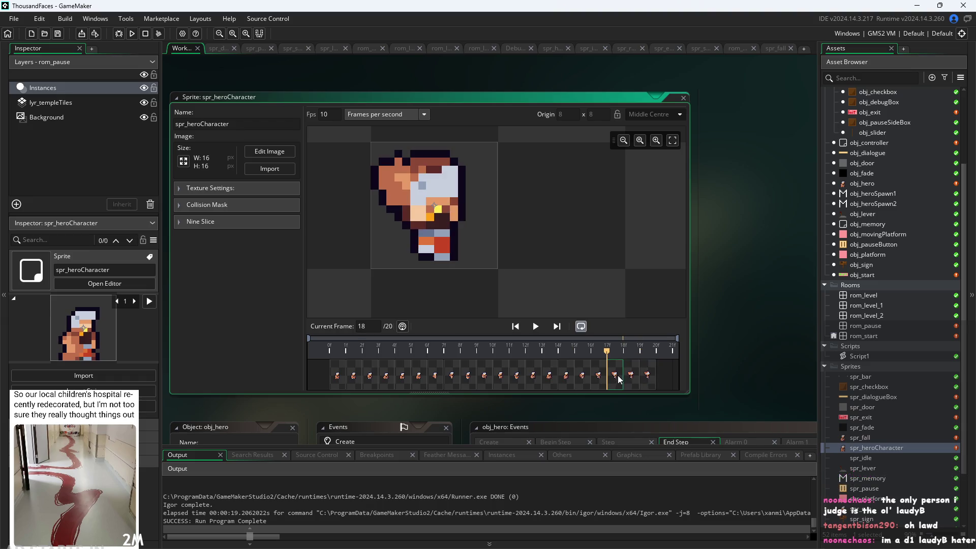
{"action": "left_click", "coordinate": [580, 378]}
{"action": "left_click", "coordinate": [586, 377]}
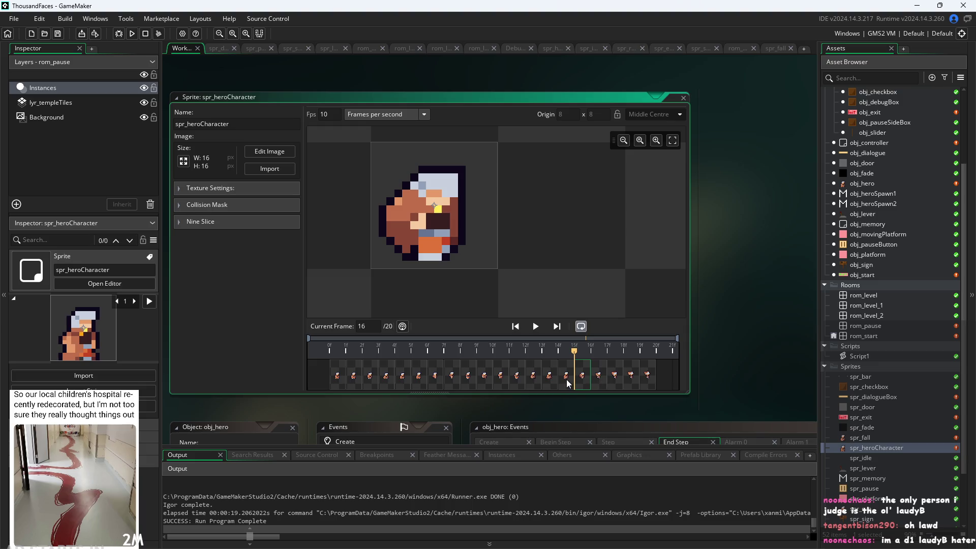
{"action": "left_click", "coordinate": [595, 378]}
{"action": "left_click", "coordinate": [615, 379]}
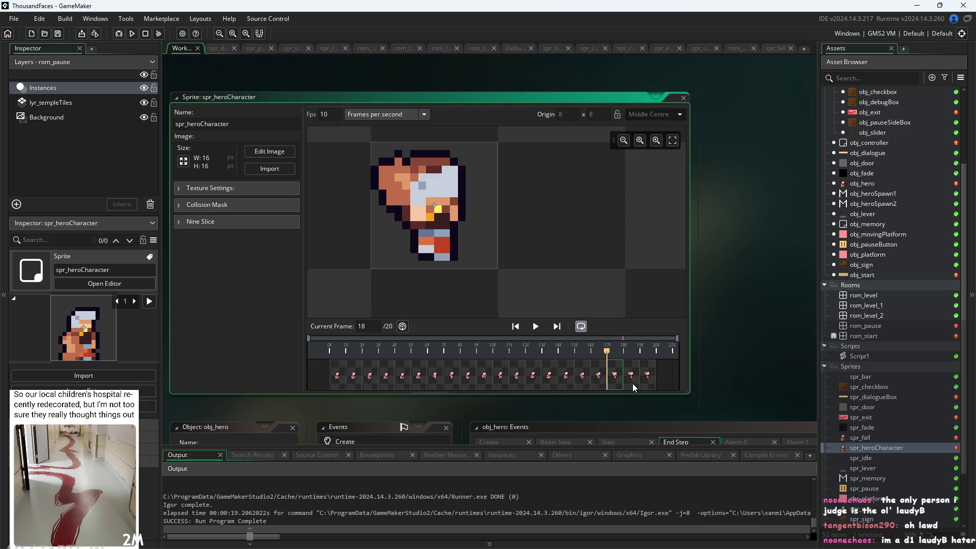
{"action": "left_click", "coordinate": [584, 380]}
{"action": "left_click", "coordinate": [568, 379]}
{"action": "left_click", "coordinate": [551, 378]}
{"action": "left_click", "coordinate": [566, 379]}
Compare the hero sprite's frames 12 to 16, ending on frame 12
{"action": "left_click", "coordinate": [524, 380]}
{"action": "left_click", "coordinate": [542, 381]}
{"action": "left_click", "coordinate": [565, 381]}
{"action": "left_click", "coordinate": [568, 382]}
{"action": "left_click", "coordinate": [539, 383]}
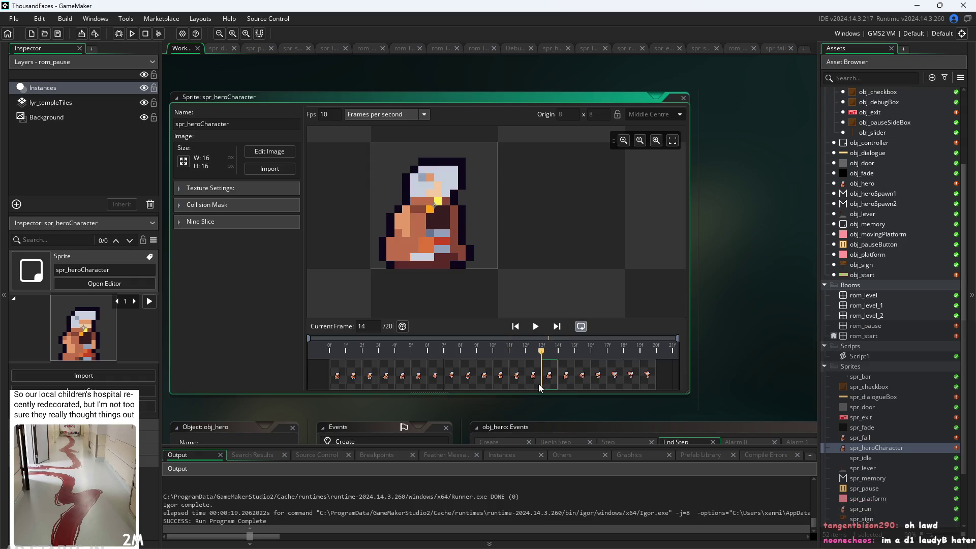
{"action": "left_click", "coordinate": [523, 384]}
{"action": "left_click", "coordinate": [551, 380]}
{"action": "left_click", "coordinate": [560, 380]}
{"action": "left_click", "coordinate": [546, 383]}
{"action": "left_click", "coordinate": [537, 384]}
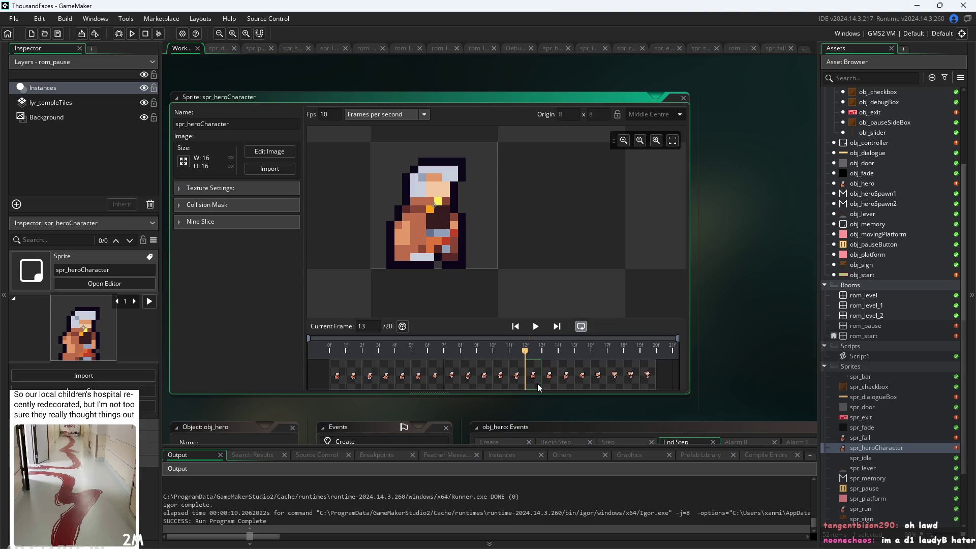
{"action": "left_click", "coordinate": [572, 386]}
{"action": "left_click", "coordinate": [583, 385]}
{"action": "left_click", "coordinate": [557, 384]}
{"action": "left_click", "coordinate": [524, 385]}
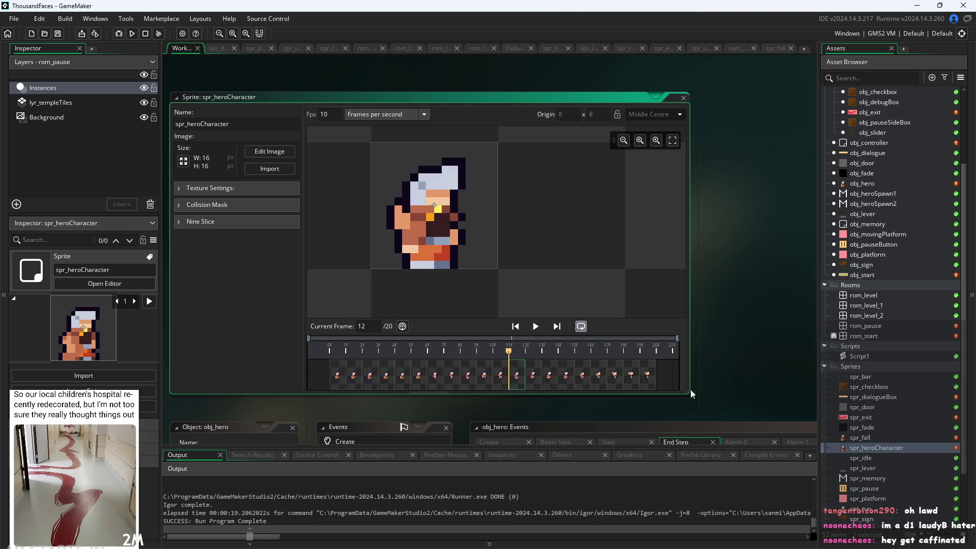
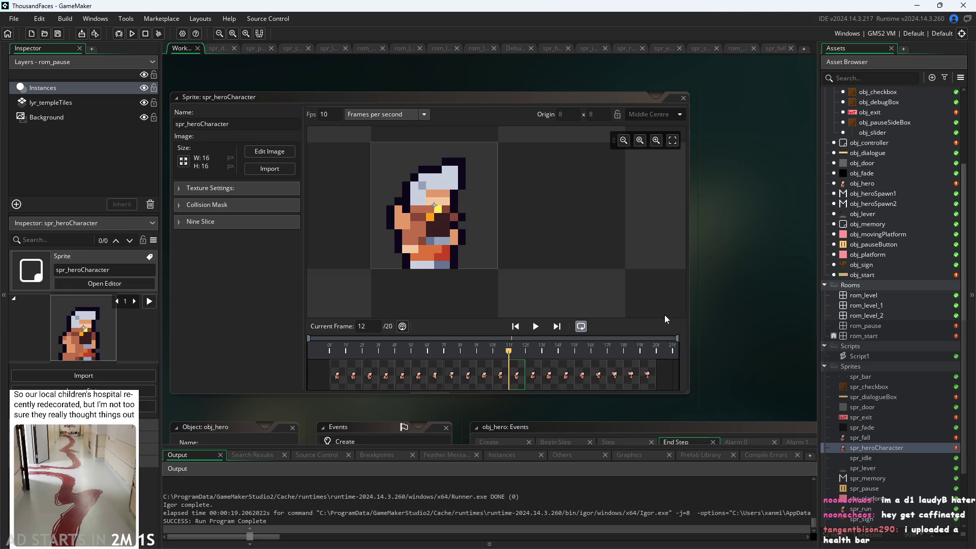
Scrub spr_heroCharacter's animation from the first frame through frame 7
{"action": "scroll", "coordinate": [769, 304], "scroll_direction": "up", "scroll_amount": 1}
{"action": "scroll", "coordinate": [768, 330], "scroll_direction": "up", "scroll_amount": 3}
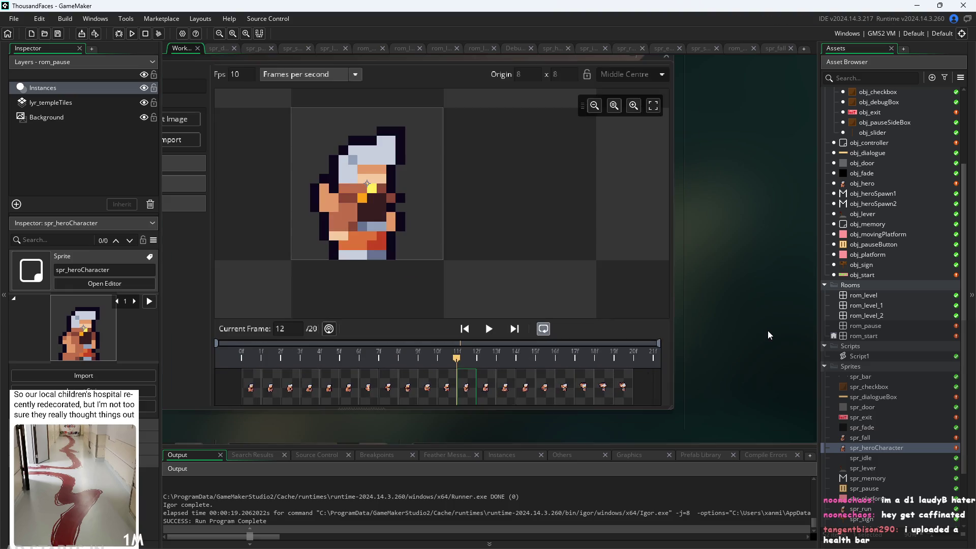
{"action": "left_click", "coordinate": [628, 377]}
{"action": "left_click", "coordinate": [599, 377]}
{"action": "left_click", "coordinate": [283, 378]}
{"action": "left_click", "coordinate": [296, 365]}
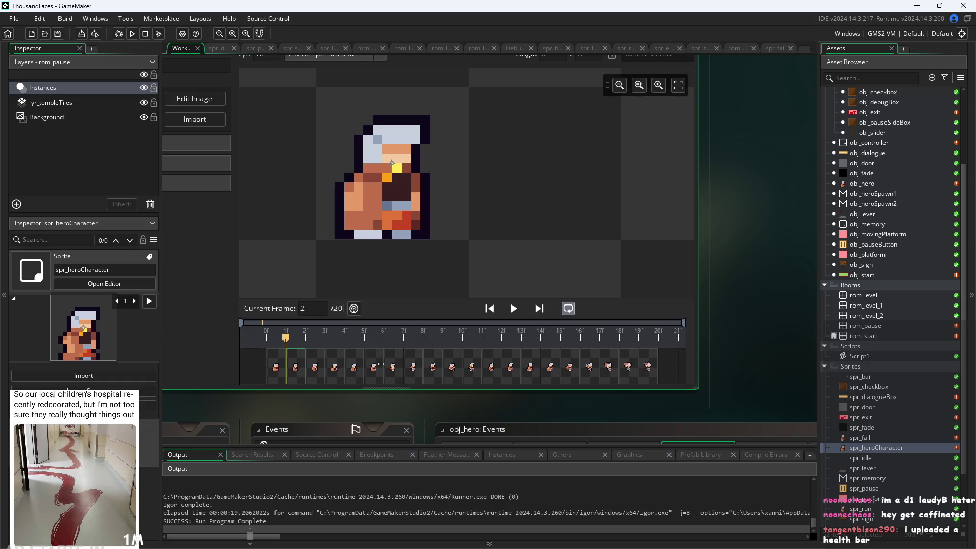
{"action": "left_click", "coordinate": [320, 379]}
{"action": "left_click", "coordinate": [336, 376]}
{"action": "left_click", "coordinate": [356, 373]}
{"action": "left_click", "coordinate": [377, 372]}
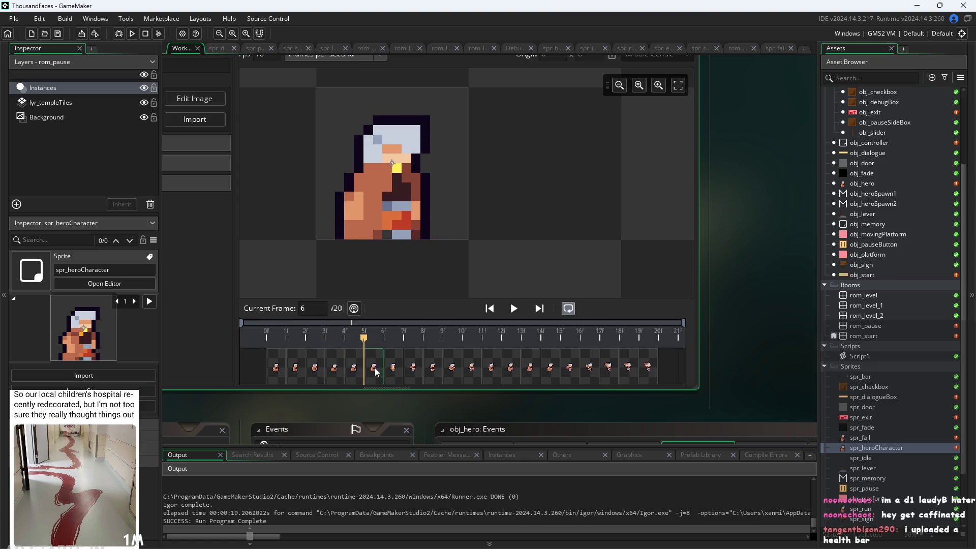
{"action": "left_click", "coordinate": [397, 368]}
Inspect frames 12 to 16 of the animation, then open the obj_hero object editor
{"action": "left_click", "coordinate": [470, 367]}
{"action": "left_click", "coordinate": [502, 367]}
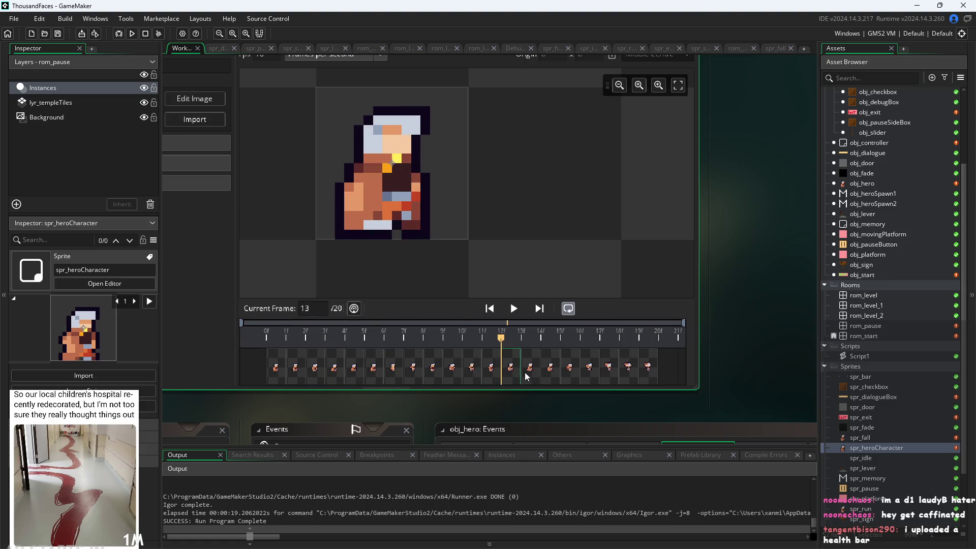
{"action": "left_click", "coordinate": [567, 371]}
{"action": "left_click", "coordinate": [538, 373]}
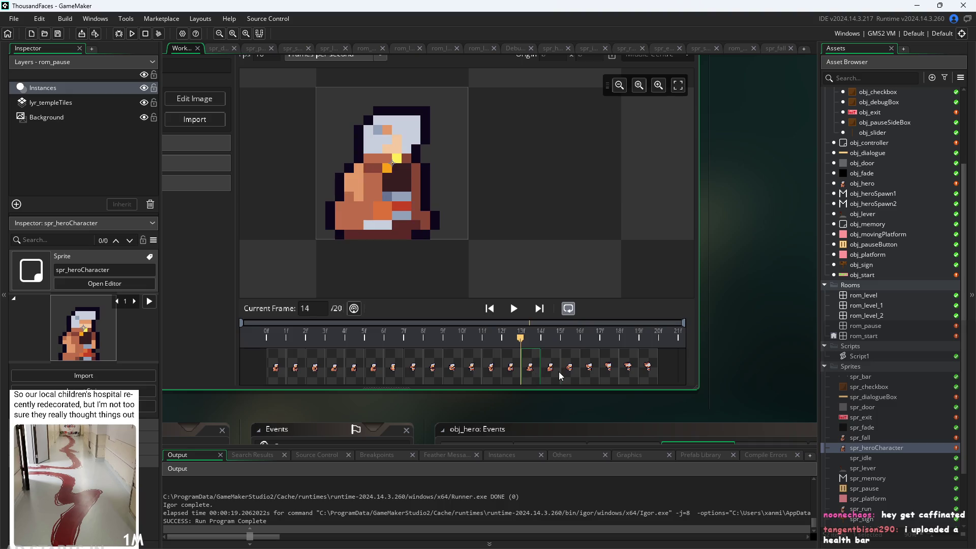
{"action": "left_click", "coordinate": [517, 376]}
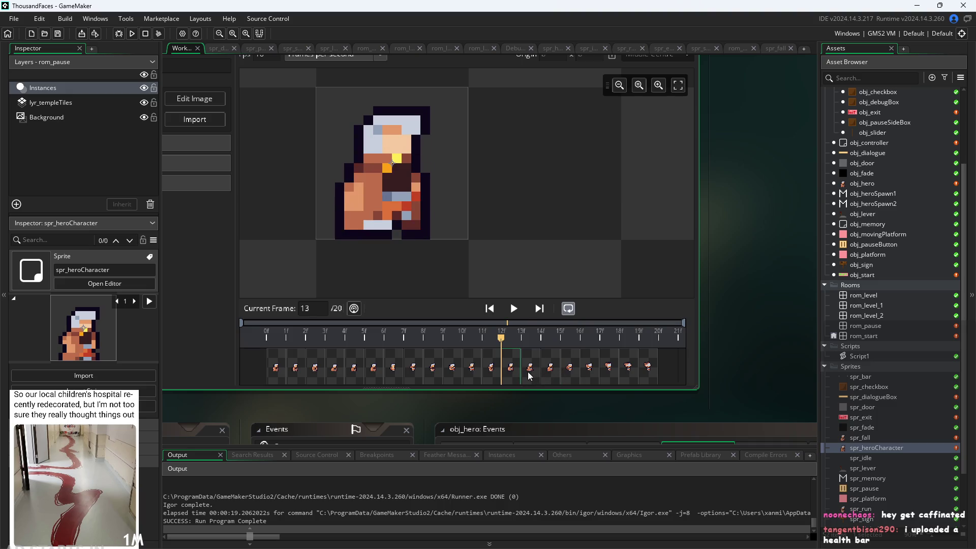
{"action": "left_click", "coordinate": [532, 376]}
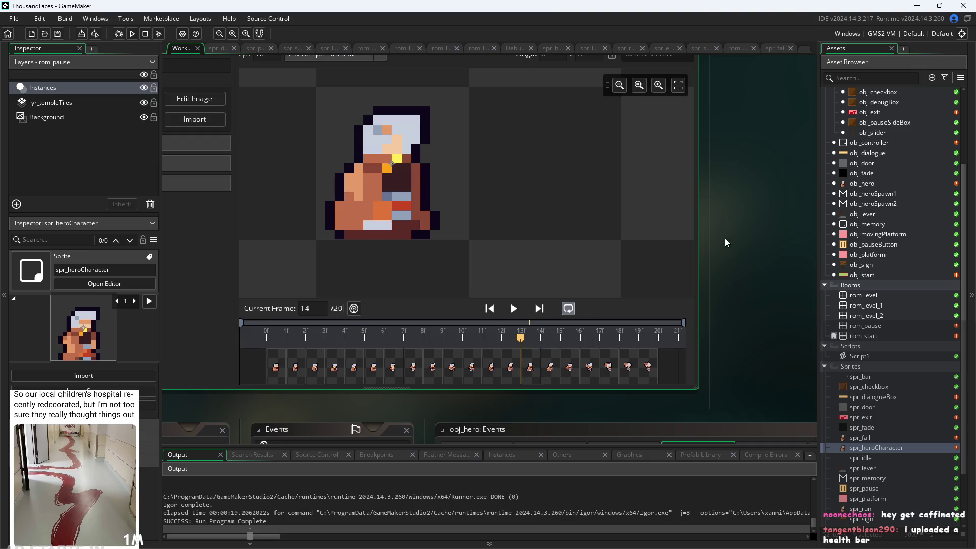
{"action": "key", "text": "Left"}
{"action": "key", "text": "Left"}
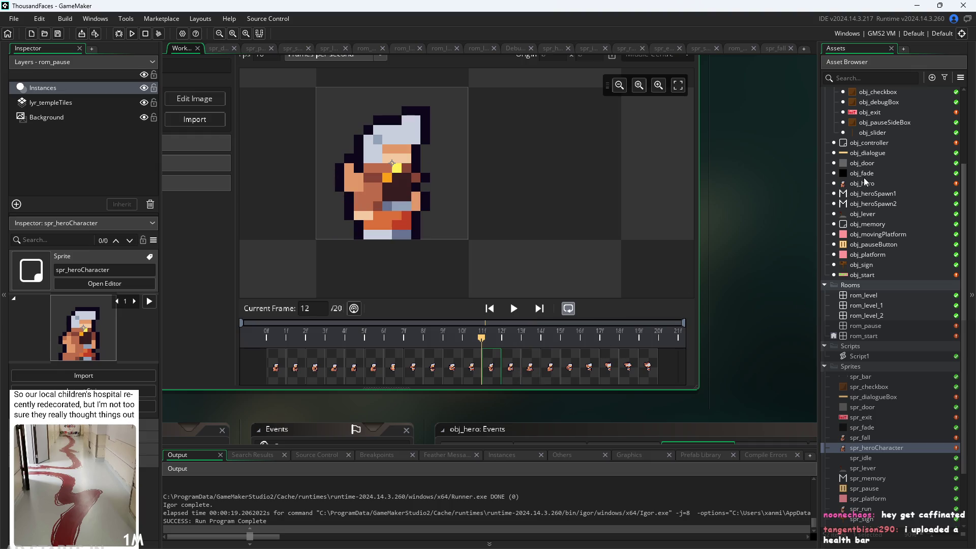
{"action": "double_click", "coordinate": [864, 179]}
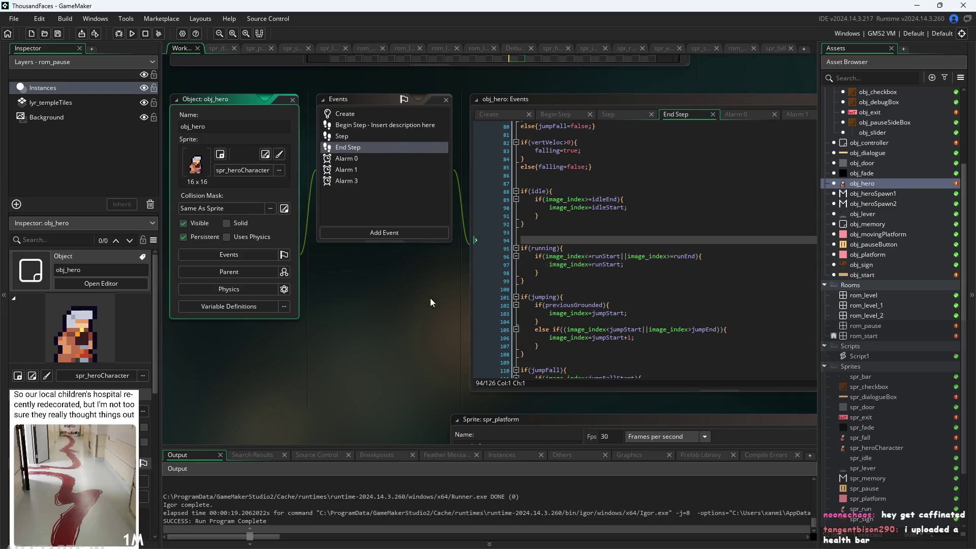
Review obj_hero's Create, Begin Step, Step and End Step event code
{"action": "left_click", "coordinate": [450, 115]}
{"action": "scroll", "coordinate": [350, 368], "scroll_direction": "up", "scroll_amount": 2}
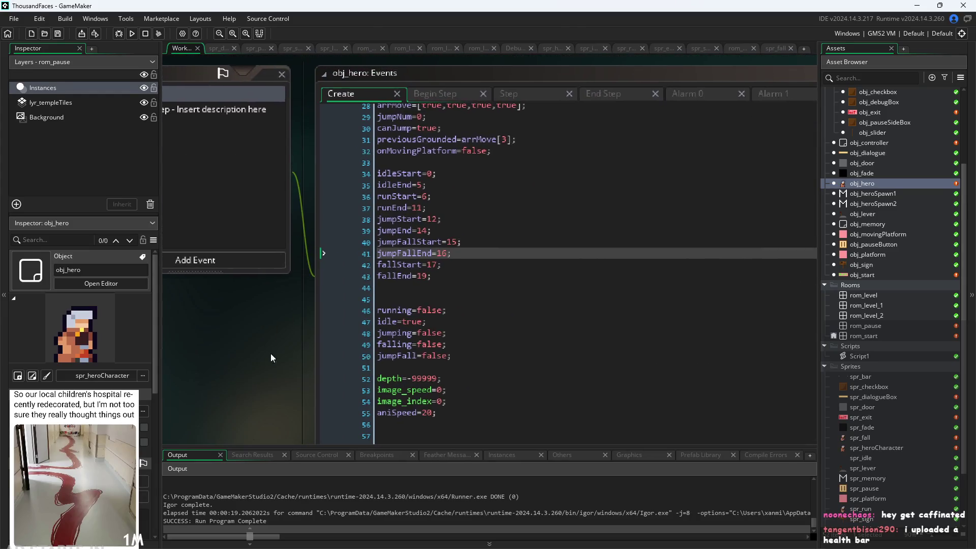
{"action": "left_click", "coordinate": [441, 224]}
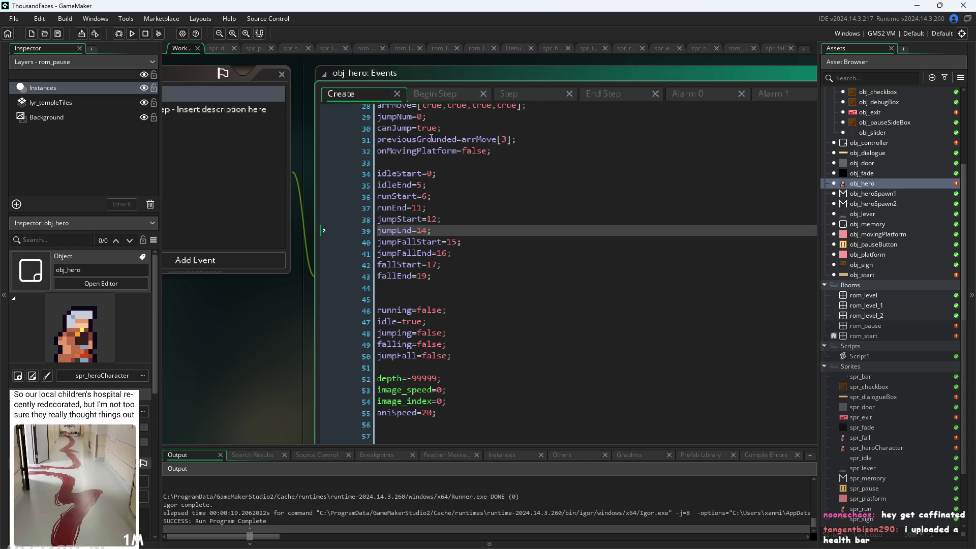
{"action": "left_click", "coordinate": [453, 94]}
{"action": "left_click", "coordinate": [506, 95]}
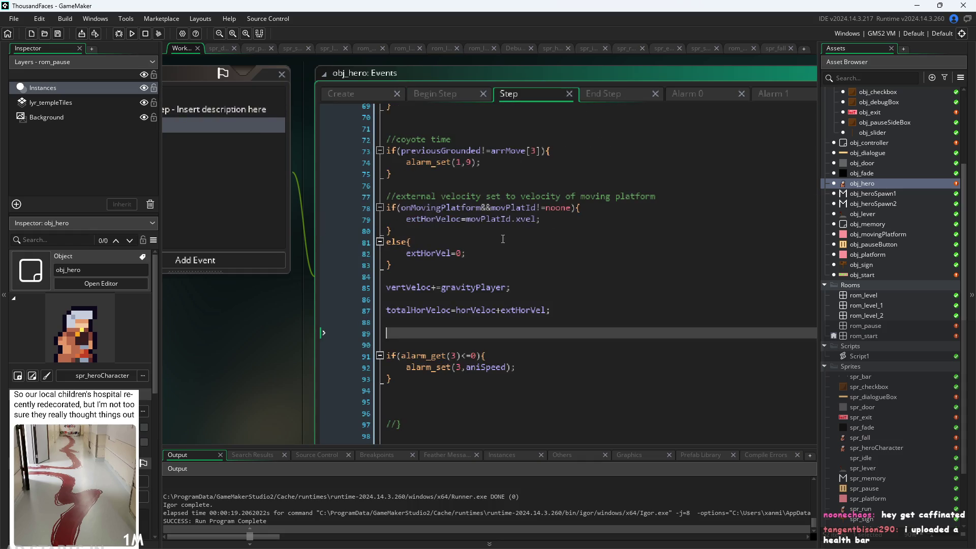
{"action": "left_click", "coordinate": [596, 93]}
Inspect End Step's jumping animation block and the jumpStart assignment on line 103
{"action": "scroll", "coordinate": [481, 302], "scroll_direction": "down", "scroll_amount": 1}
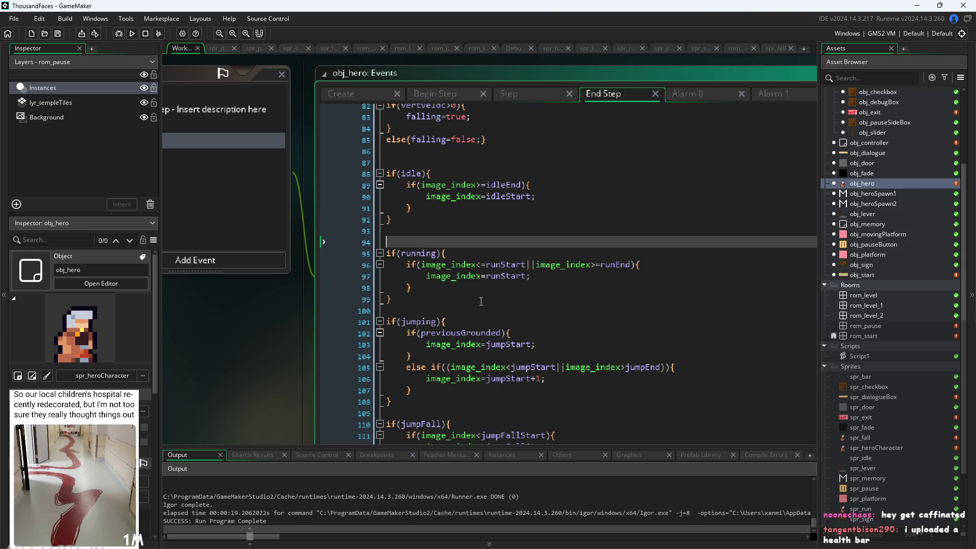
{"action": "scroll", "coordinate": [482, 296], "scroll_direction": "down", "scroll_amount": 2}
{"action": "left_click", "coordinate": [509, 321]}
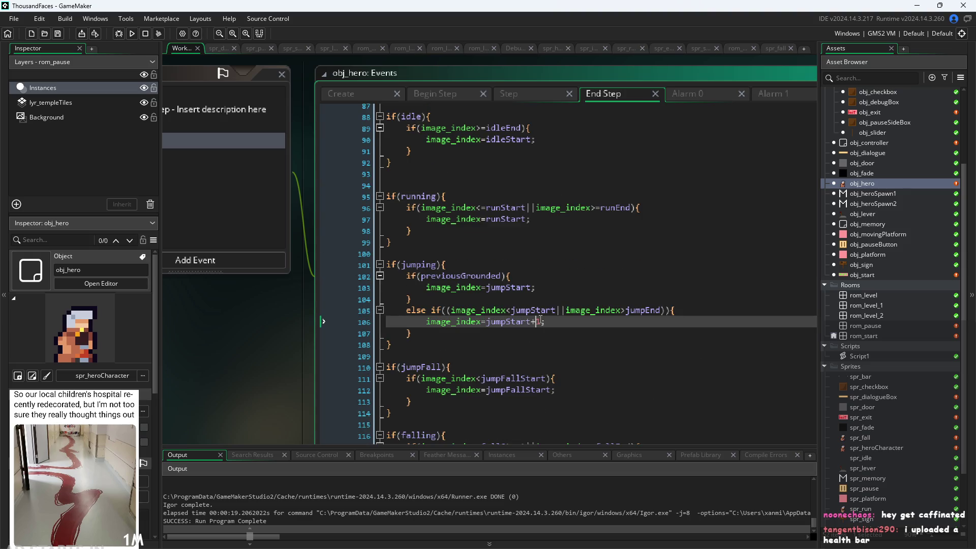
{"action": "left_click", "coordinate": [526, 288]}
{"action": "left_click", "coordinate": [538, 286]}
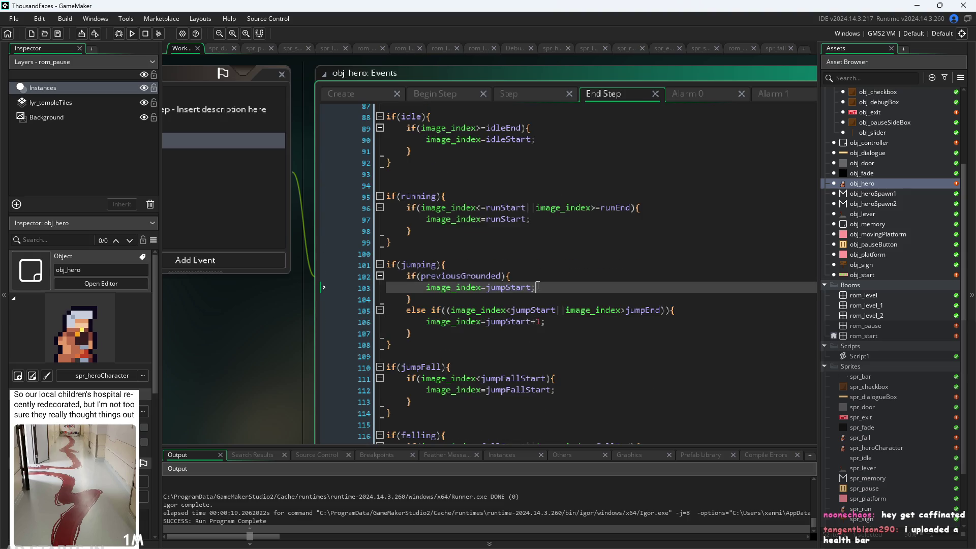
{"action": "left_click", "coordinate": [427, 311]}
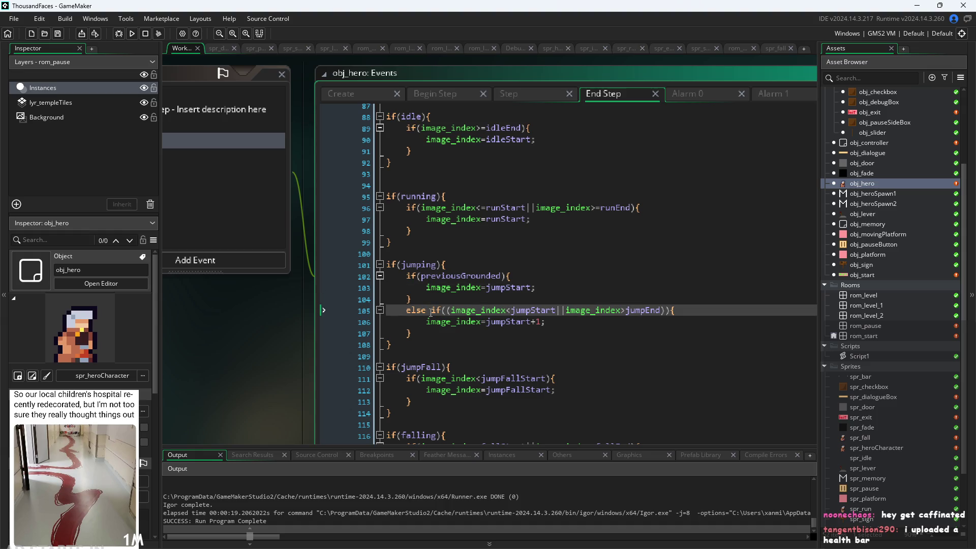
Check the previousGrounded condition on line 102, then launch a test run
{"action": "left_click", "coordinate": [443, 276]}
{"action": "left_click", "coordinate": [504, 277]}
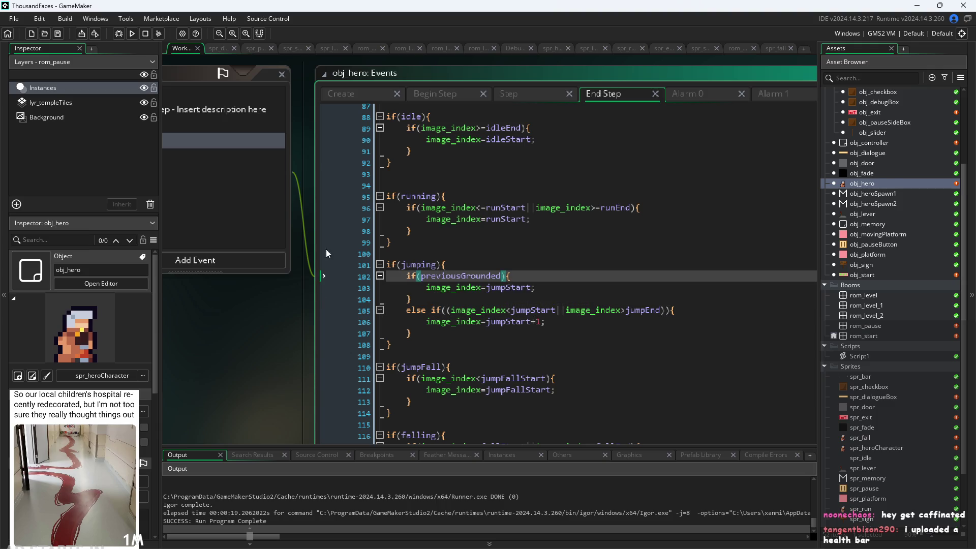
{"action": "left_click", "coordinate": [593, 288]}
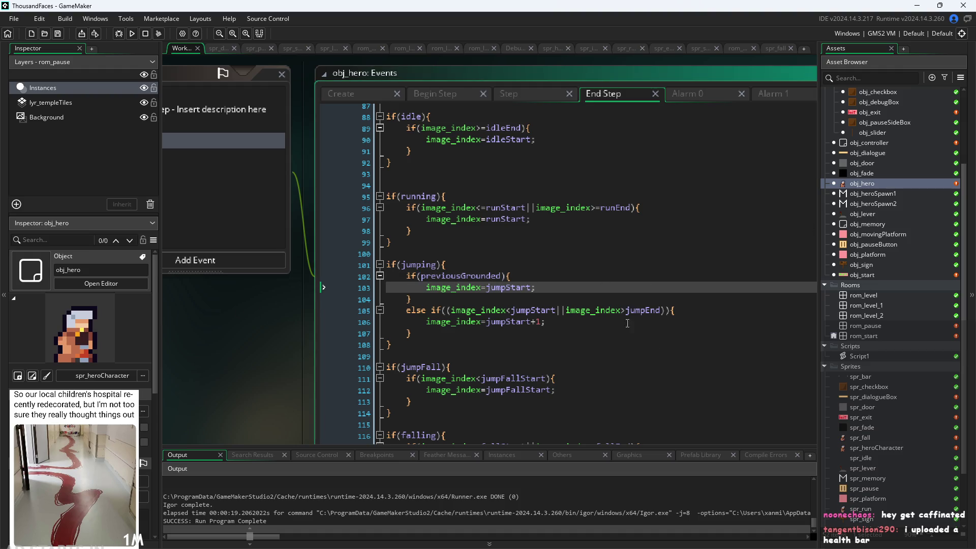
{"action": "left_click", "coordinate": [605, 294]}
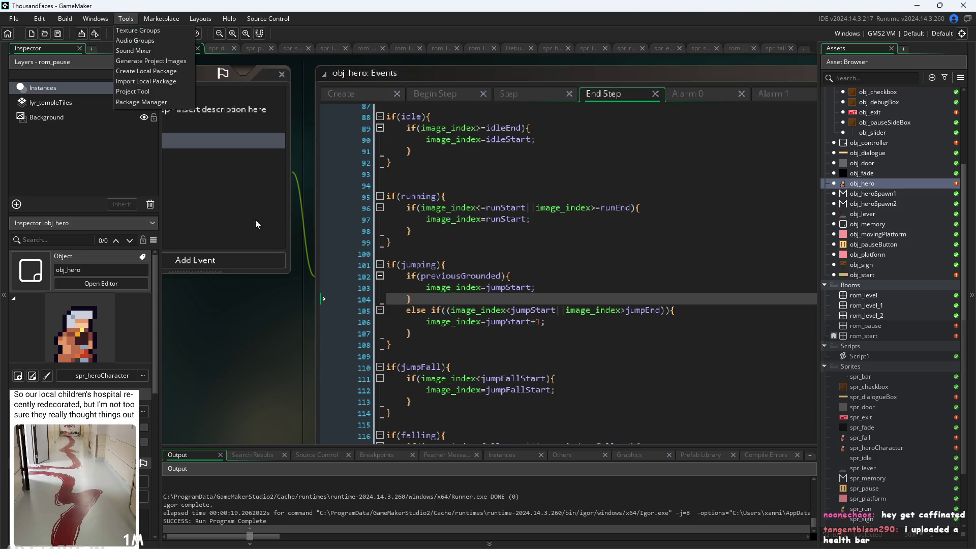
{"action": "left_click", "coordinate": [132, 33]}
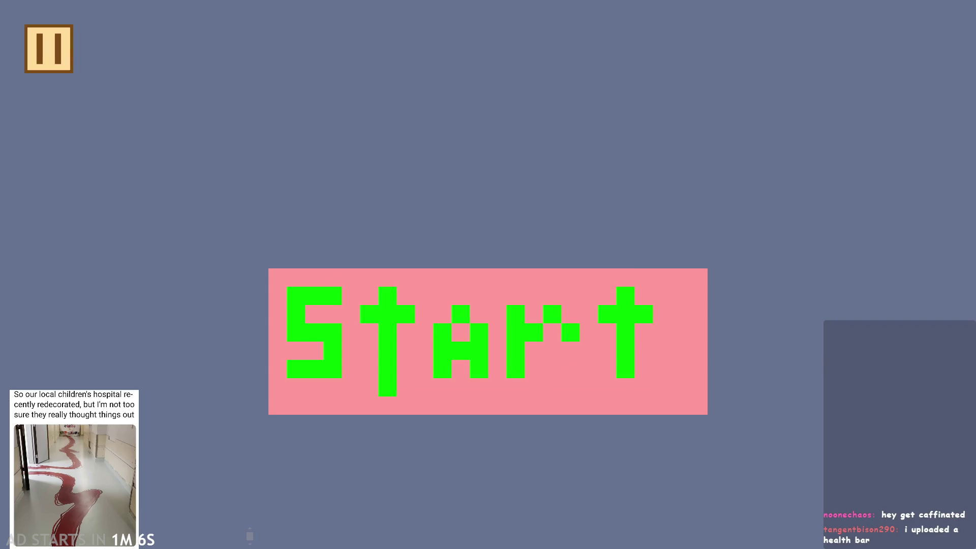
Start the game, toggle the pause menu, and make the hero jump
{"action": "left_click", "coordinate": [539, 274]}
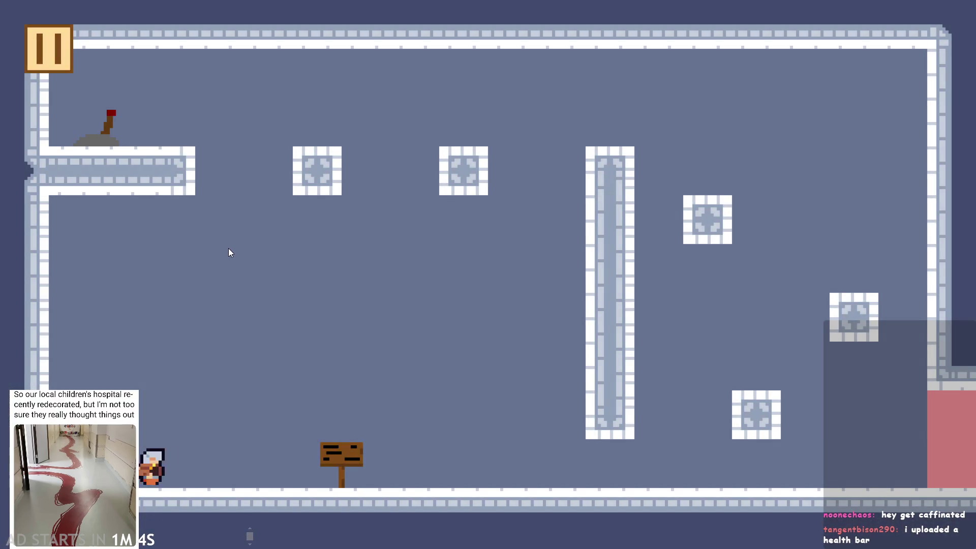
{"action": "left_click", "coordinate": [51, 42]}
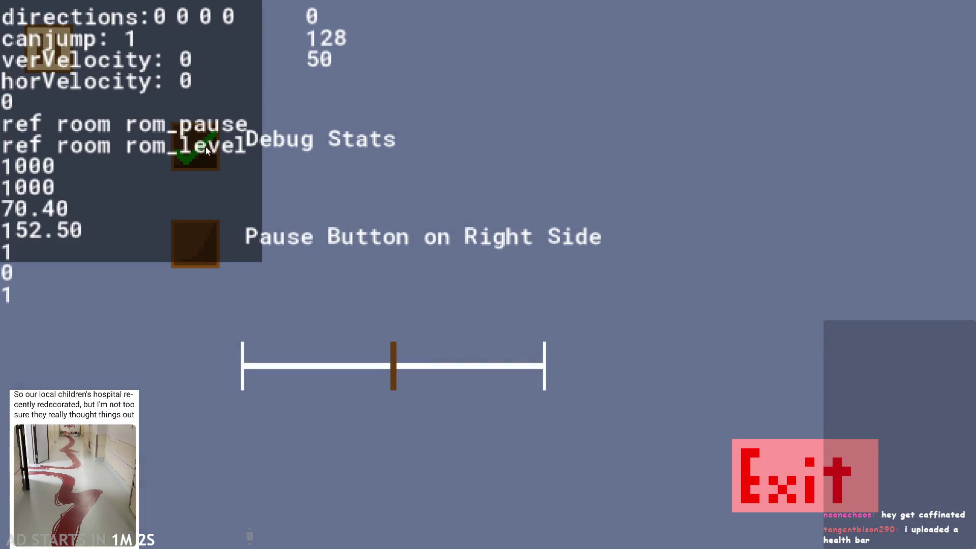
{"action": "left_click", "coordinate": [916, 56]}
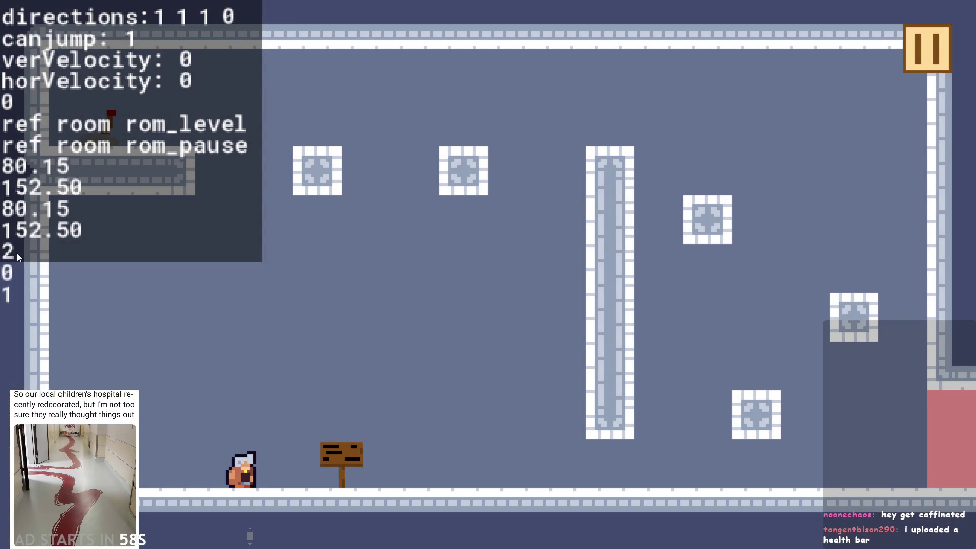
{"action": "key", "text": "space"}
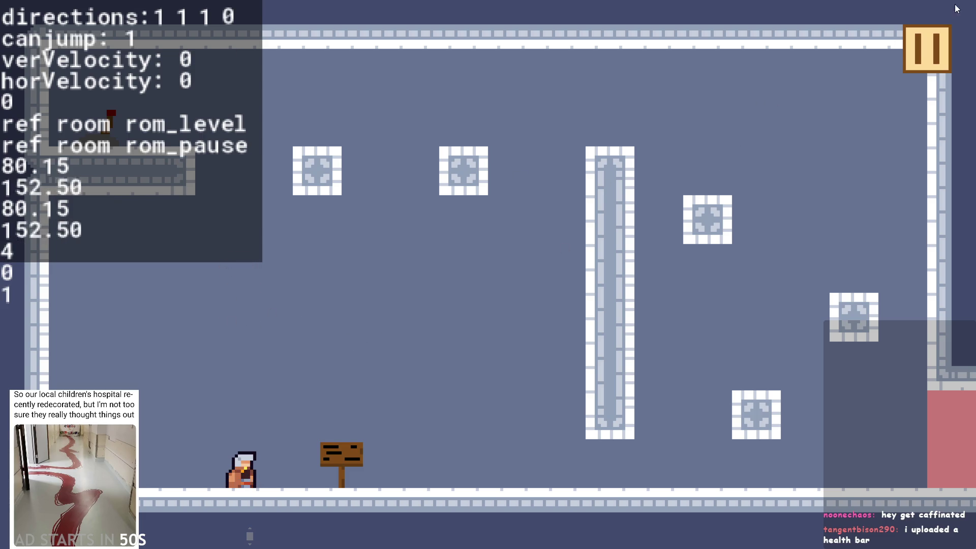
Jump once more, then pause and exit the game back to the editor
{"action": "left_click", "coordinate": [908, 53]}
{"action": "left_click", "coordinate": [922, 46]}
{"action": "key", "text": "space"}
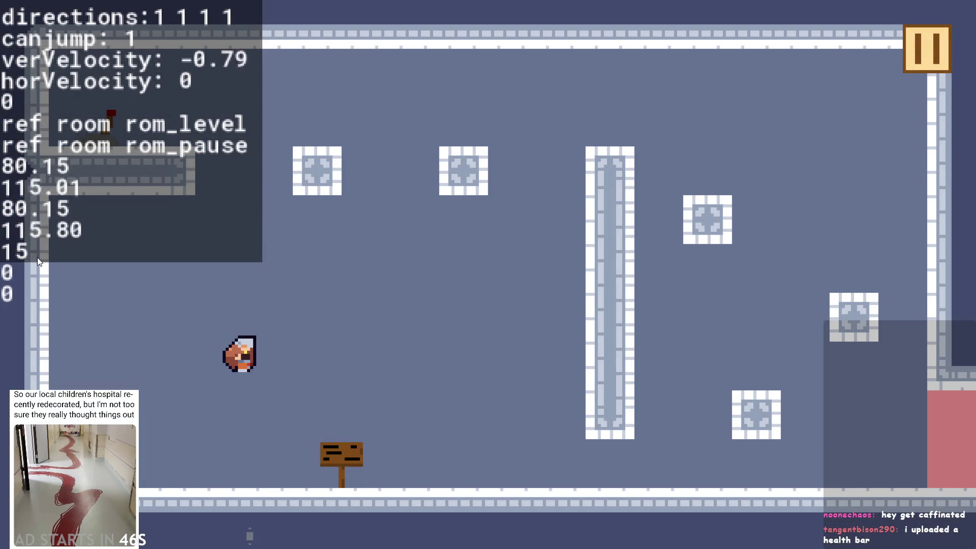
{"action": "left_click", "coordinate": [914, 57]}
{"action": "left_click", "coordinate": [826, 492]}
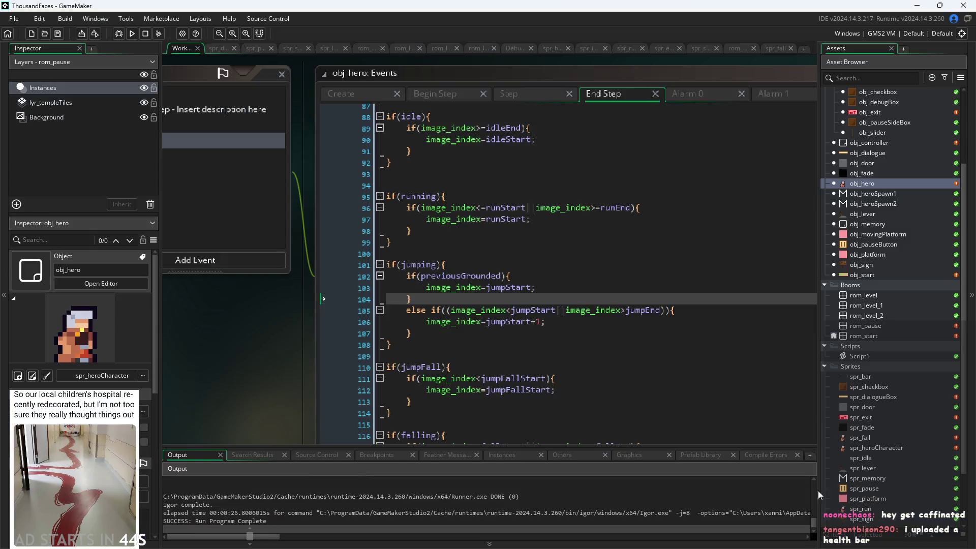
{"action": "left_click", "coordinate": [523, 92]}
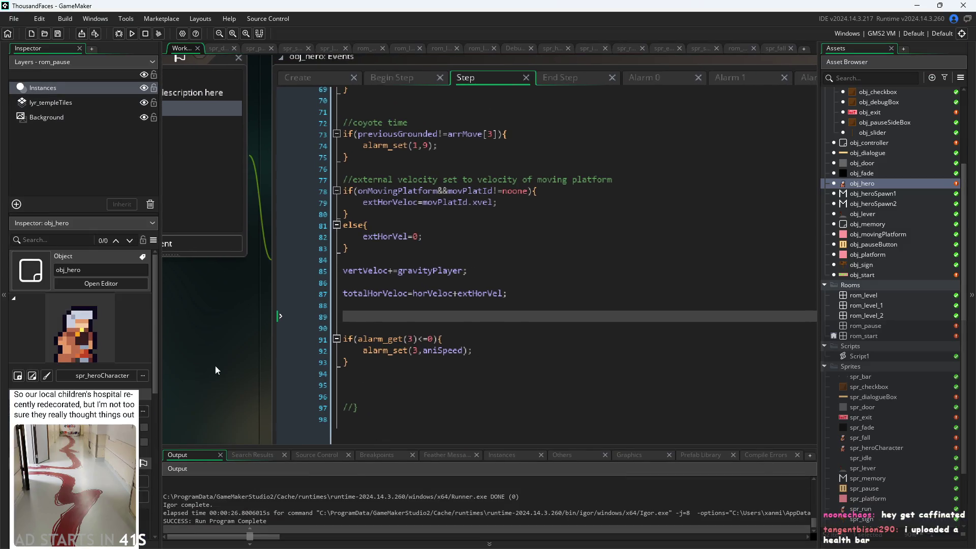
{"action": "left_click", "coordinate": [392, 77]}
{"action": "left_click", "coordinate": [569, 76]}
{"action": "scroll", "coordinate": [475, 312], "scroll_direction": "up", "scroll_amount": 12}
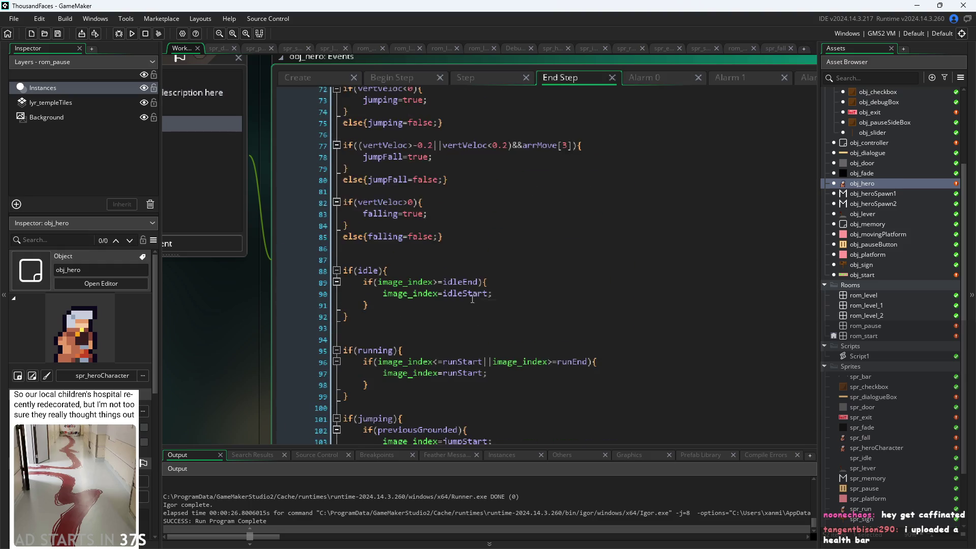
{"action": "left_click", "coordinate": [322, 77]}
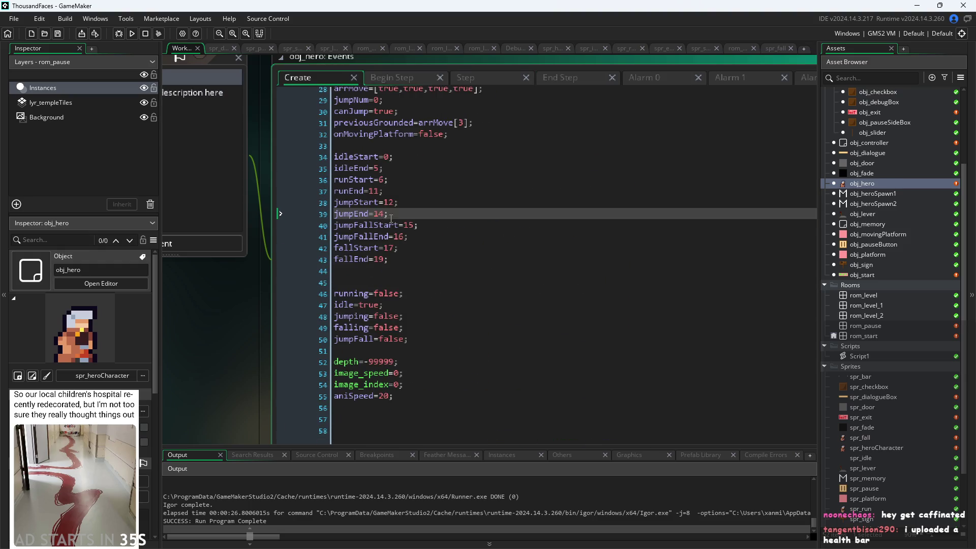
{"action": "left_click", "coordinate": [425, 224]}
{"action": "left_click", "coordinate": [479, 78]}
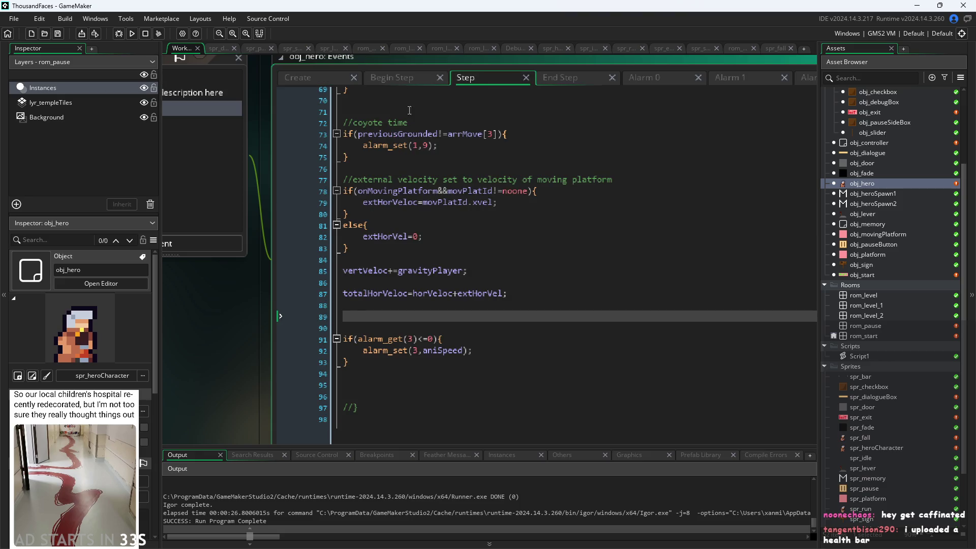
{"action": "left_click", "coordinate": [550, 83]}
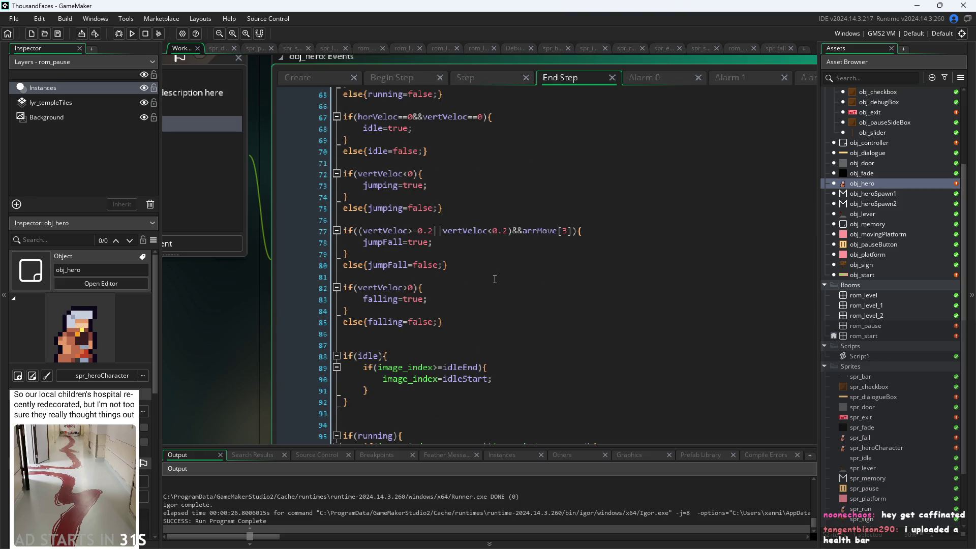
{"action": "scroll", "coordinate": [495, 279], "scroll_direction": "up", "scroll_amount": 1}
{"action": "left_click_drag", "start_coordinate": [254, 357], "coordinate": [182, 306]}
{"action": "scroll", "coordinate": [457, 331], "scroll_direction": "down", "scroll_amount": 6}
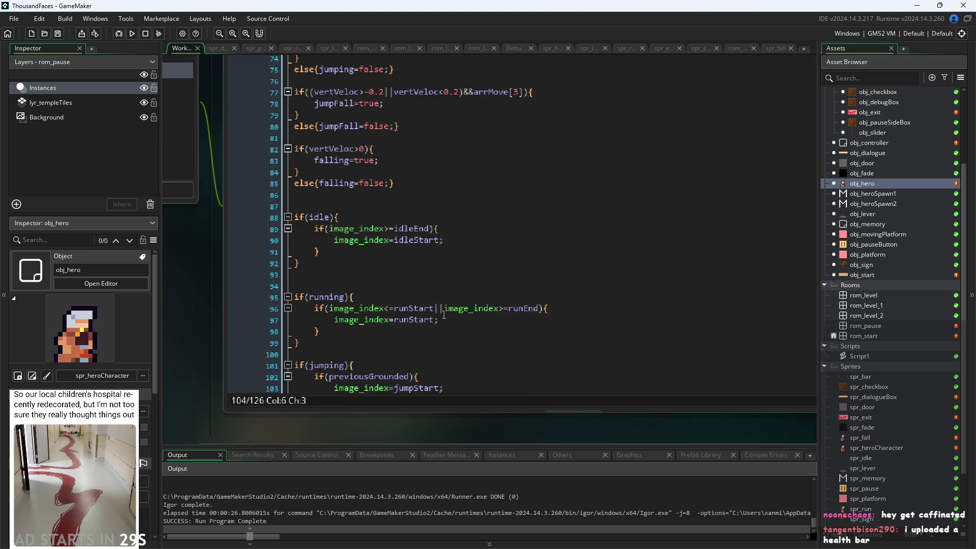
{"action": "left_click", "coordinate": [456, 285]}
{"action": "scroll", "coordinate": [457, 352], "scroll_direction": "down", "scroll_amount": 1}
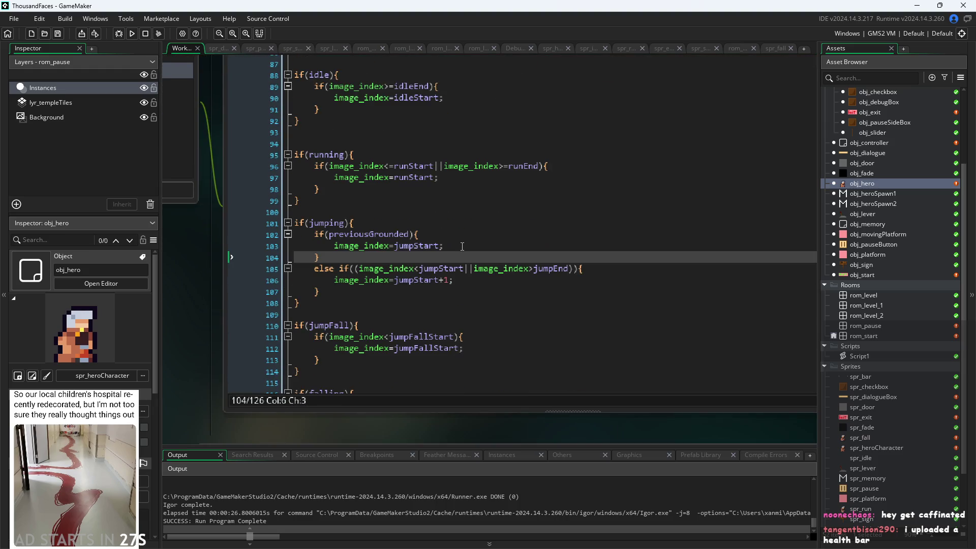
{"action": "left_click", "coordinate": [446, 351]}
{"action": "left_click", "coordinate": [370, 337]}
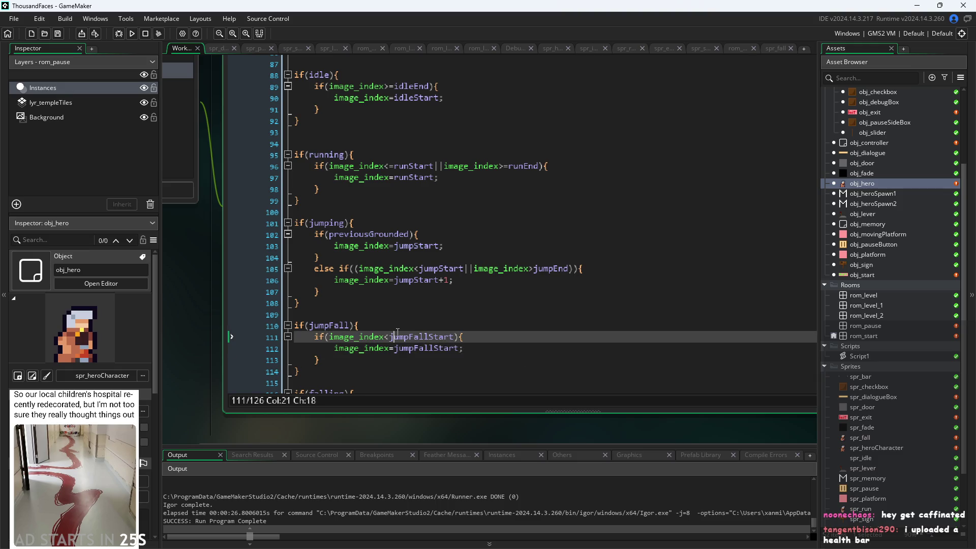
{"action": "left_click", "coordinate": [365, 336]}
{"action": "scroll", "coordinate": [387, 309], "scroll_direction": "up", "scroll_amount": 4}
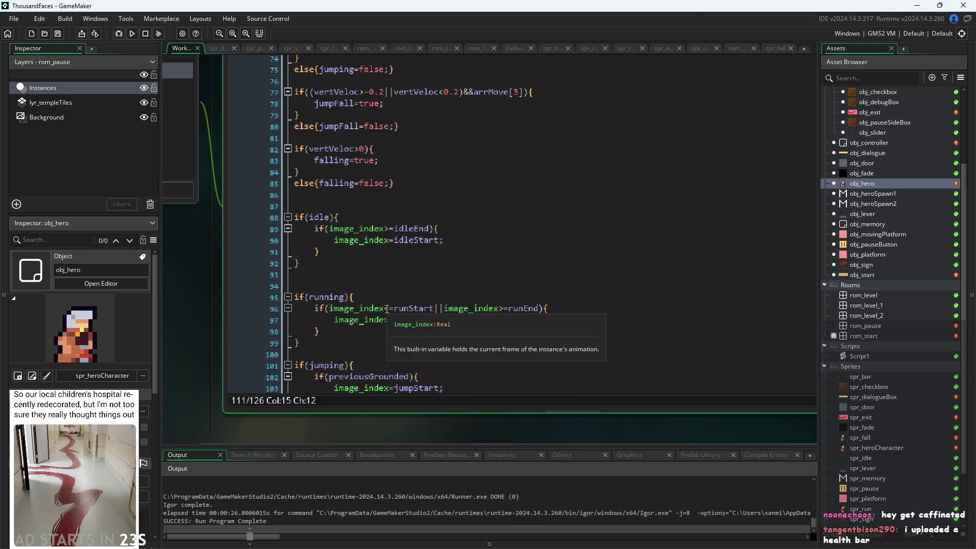
{"action": "scroll", "coordinate": [386, 309], "scroll_direction": "up", "scroll_amount": 1}
{"action": "scroll", "coordinate": [386, 308], "scroll_direction": "down", "scroll_amount": 5}
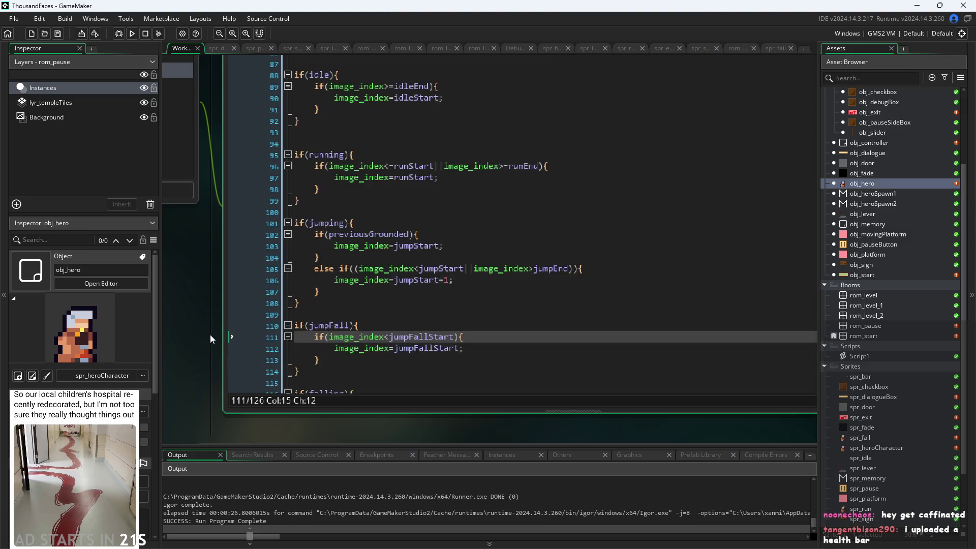
{"action": "scroll", "coordinate": [210, 335], "scroll_direction": "down", "scroll_amount": 3}
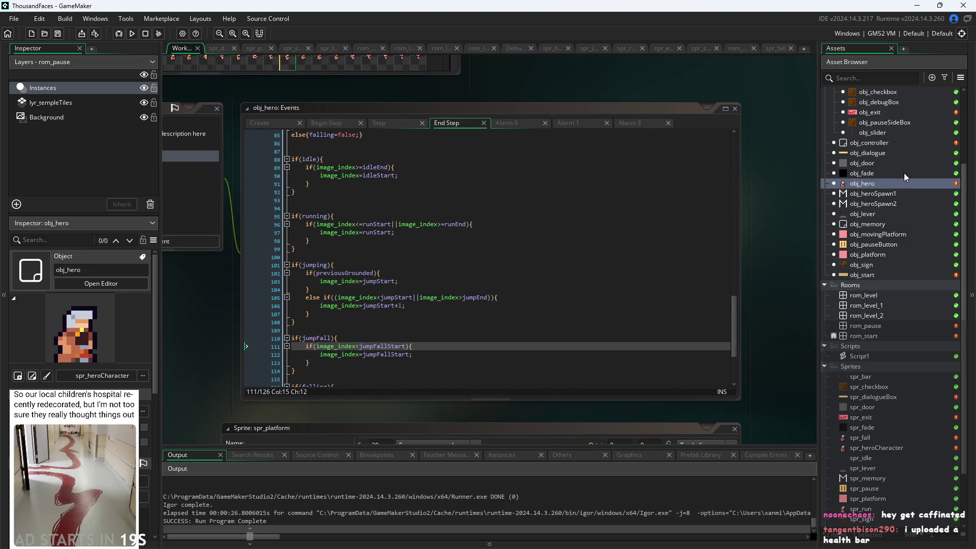
In obj_controller's Draw GUI event, duplicate the idle debug line 27 three times
{"action": "double_click", "coordinate": [871, 144]}
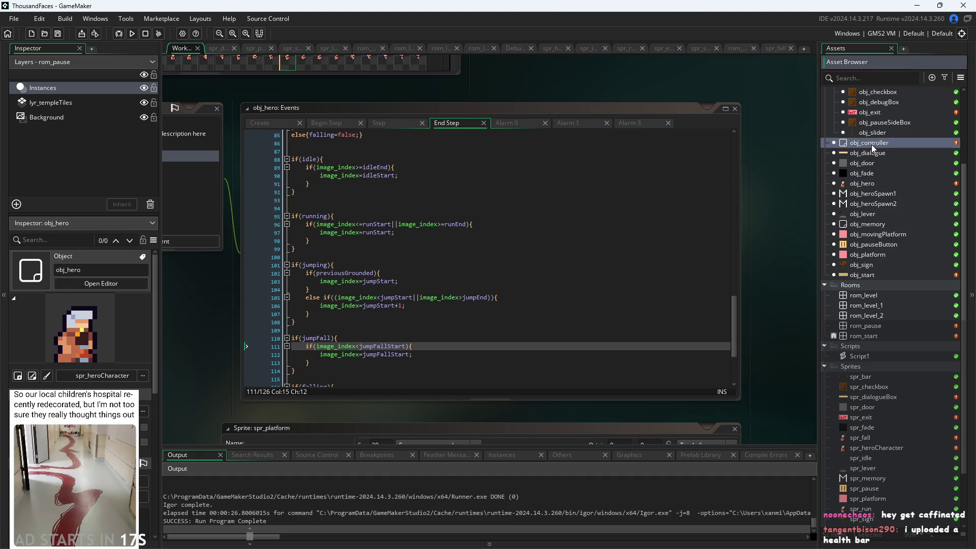
{"action": "scroll", "coordinate": [417, 276], "scroll_direction": "up", "scroll_amount": 2}
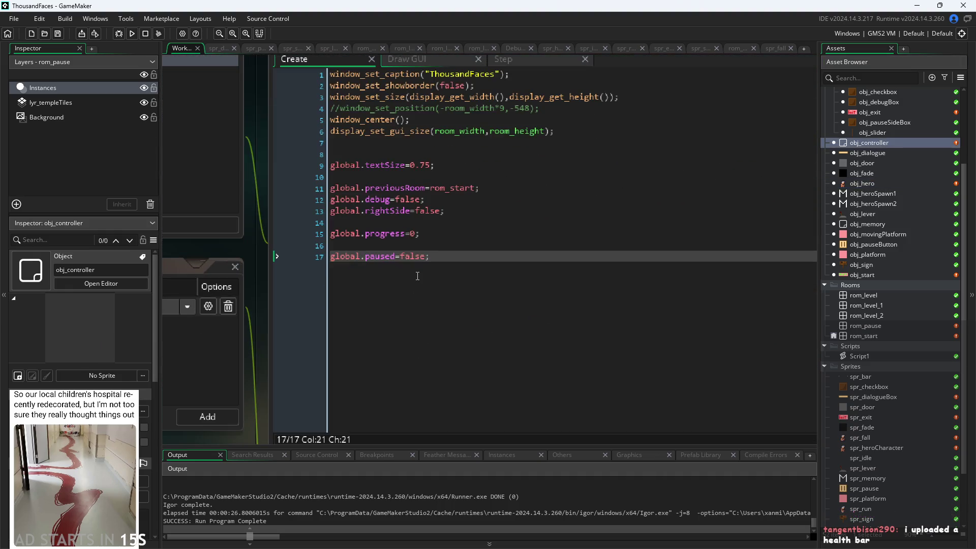
{"action": "scroll", "coordinate": [506, 229], "scroll_direction": "down", "scroll_amount": 2}
{"action": "left_click", "coordinate": [452, 108]}
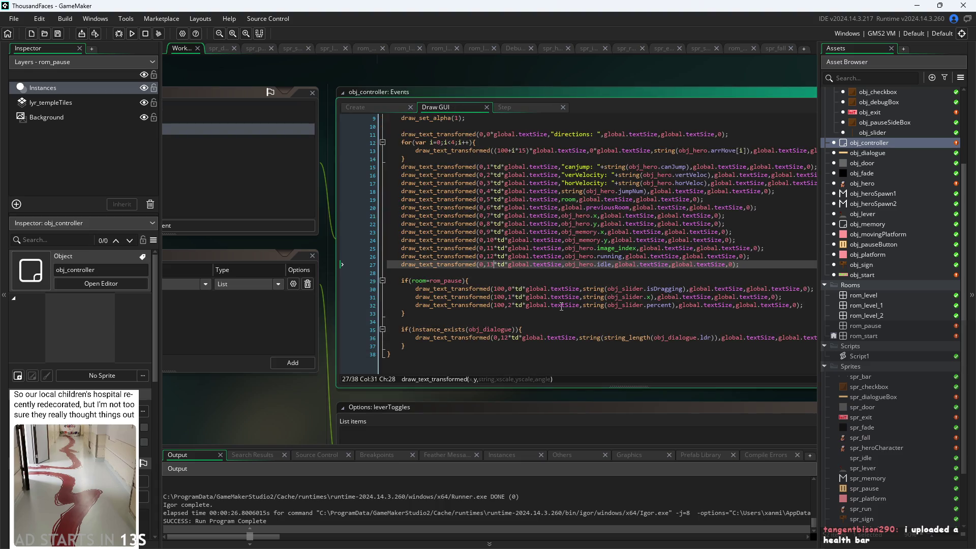
{"action": "left_click_drag", "start_coordinate": [751, 269], "coordinate": [402, 268]}
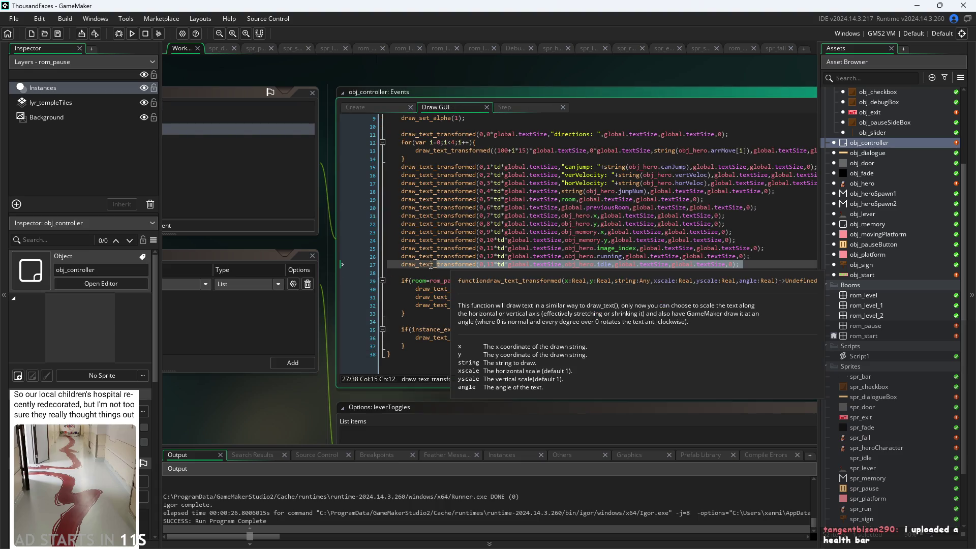
{"action": "left_click", "coordinate": [767, 266]}
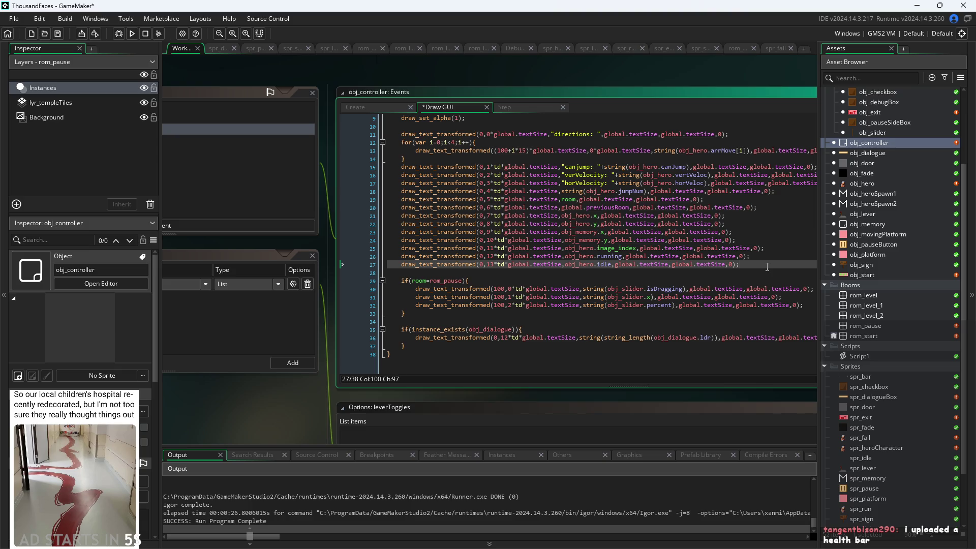
{"action": "key", "text": "ctrl+d"}
{"action": "key", "text": "ctrl+d"}
{"action": "key", "text": "ctrl+d"}
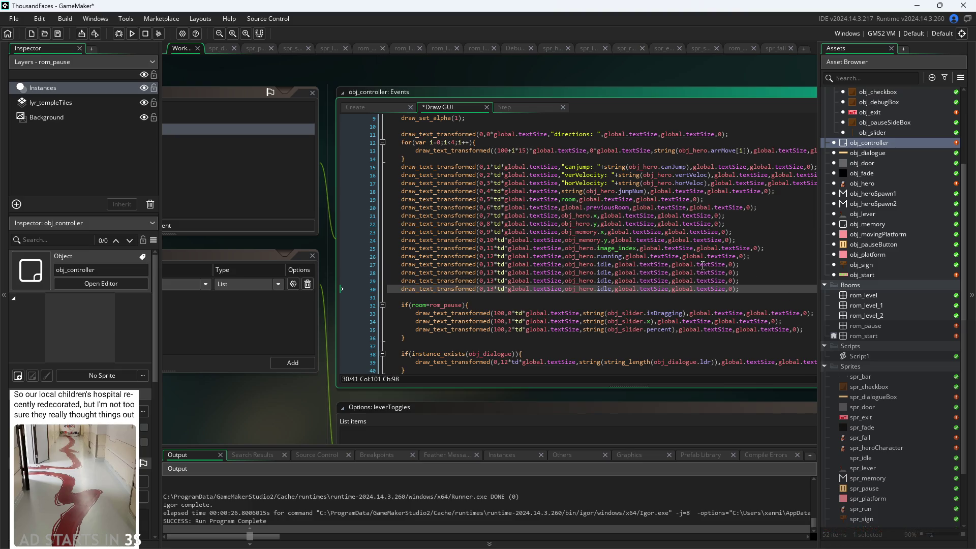
Replace idle with jumping, jumpFall and falling on lines 28–30
{"action": "scroll", "coordinate": [703, 266], "scroll_direction": "up", "scroll_amount": 3, "text": "ctrl"}
{"action": "left_click", "coordinate": [591, 239]}
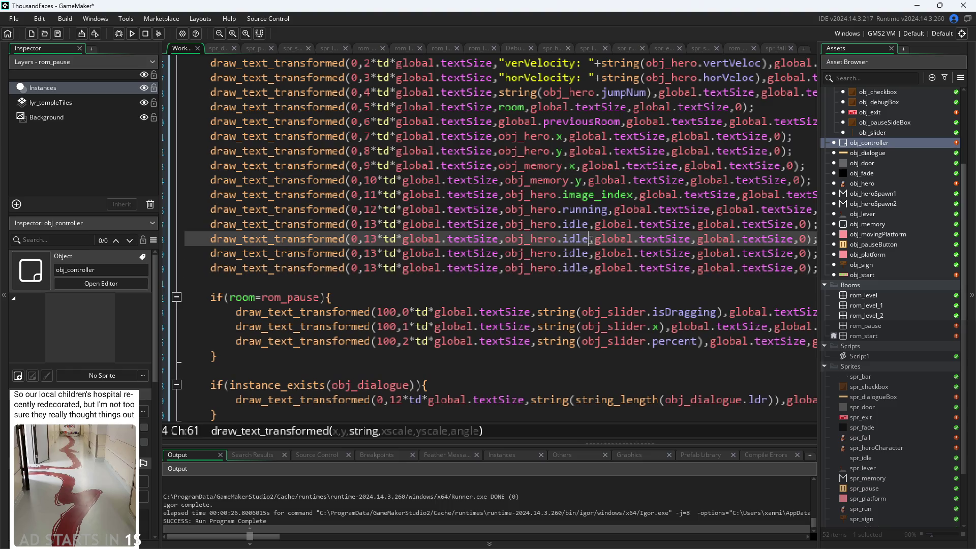
{"action": "type", "text": "jum"}
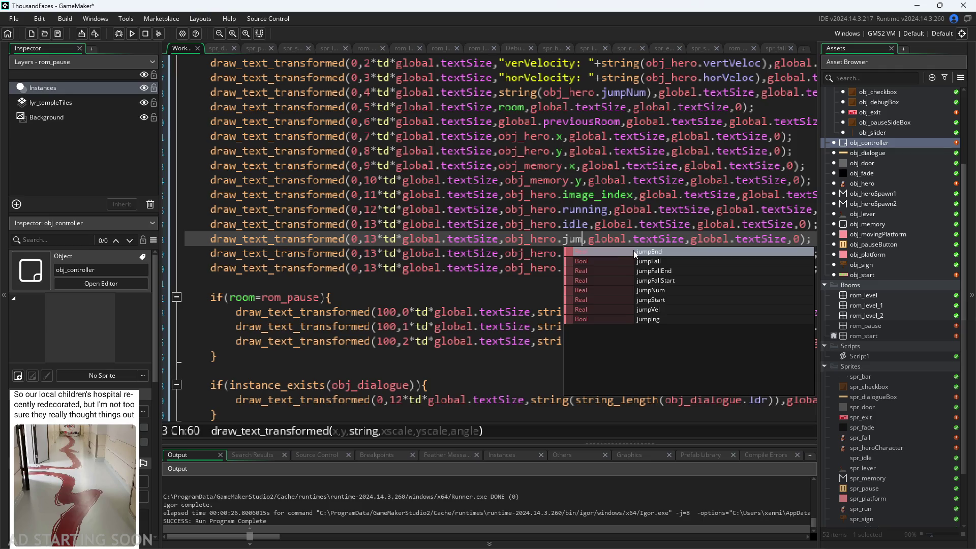
{"action": "left_click", "coordinate": [655, 320]}
{"action": "left_click", "coordinate": [591, 255]}
{"action": "left_click_drag", "start_coordinate": [574, 262], "coordinate": [568, 266]}
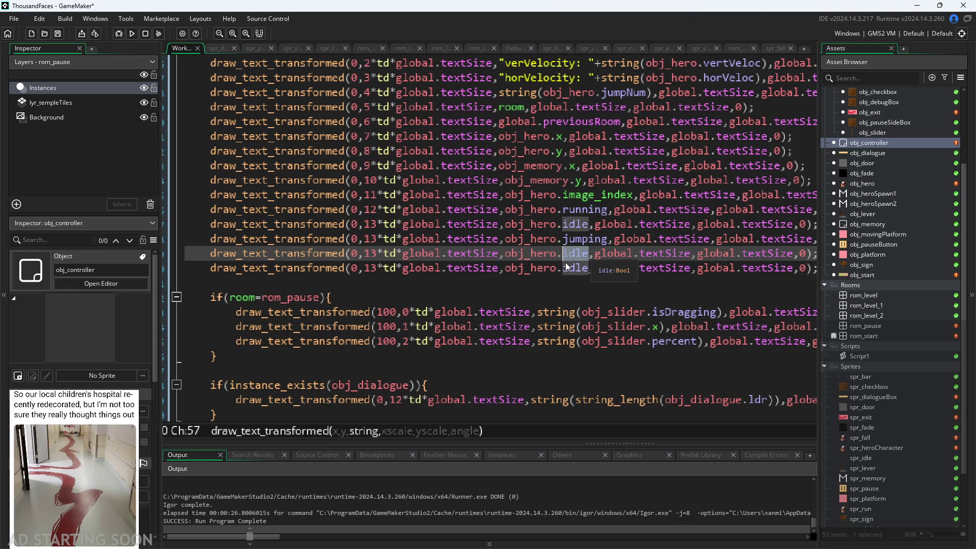
{"action": "type", "text": "jump"}
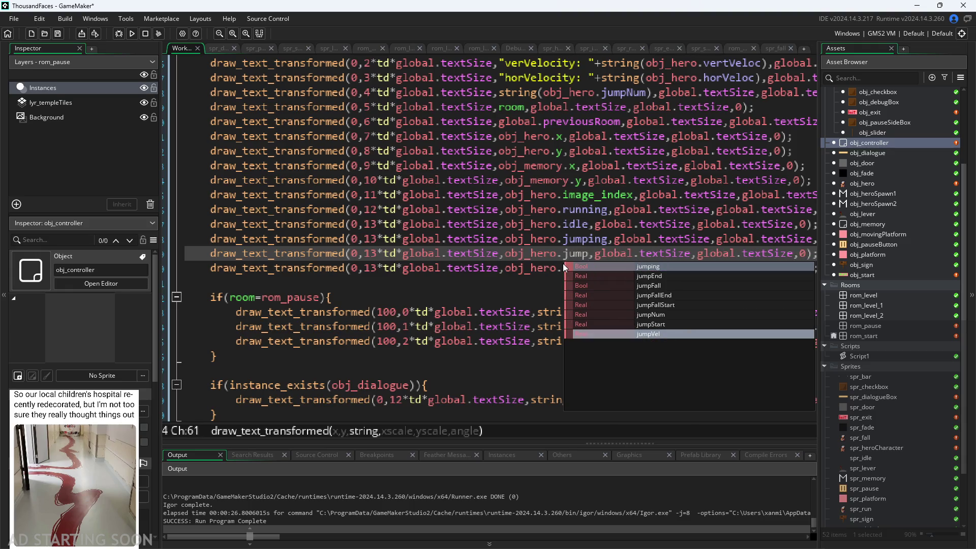
{"action": "left_click", "coordinate": [742, 286]}
{"action": "left_click", "coordinate": [590, 269]}
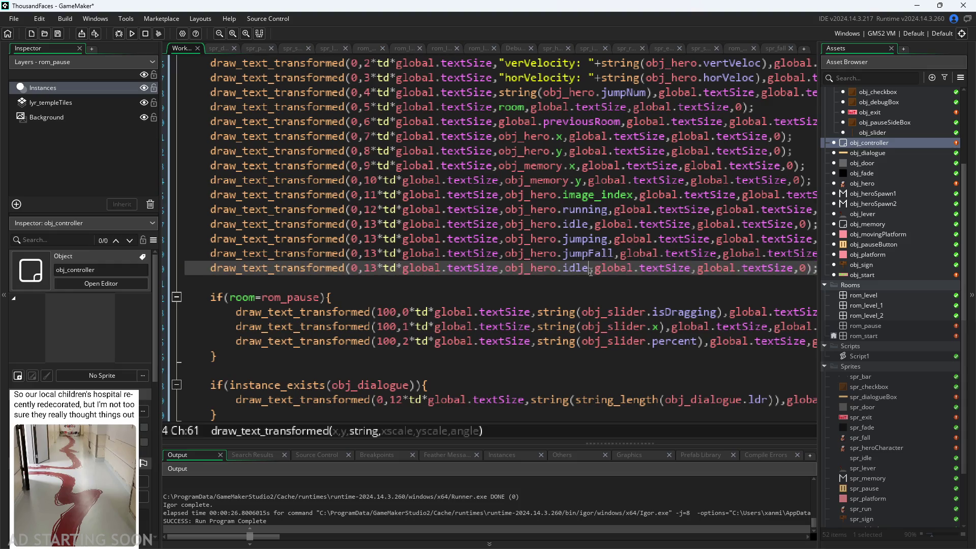
{"action": "double_click", "coordinate": [571, 273]}
{"action": "type", "text": "fall"}
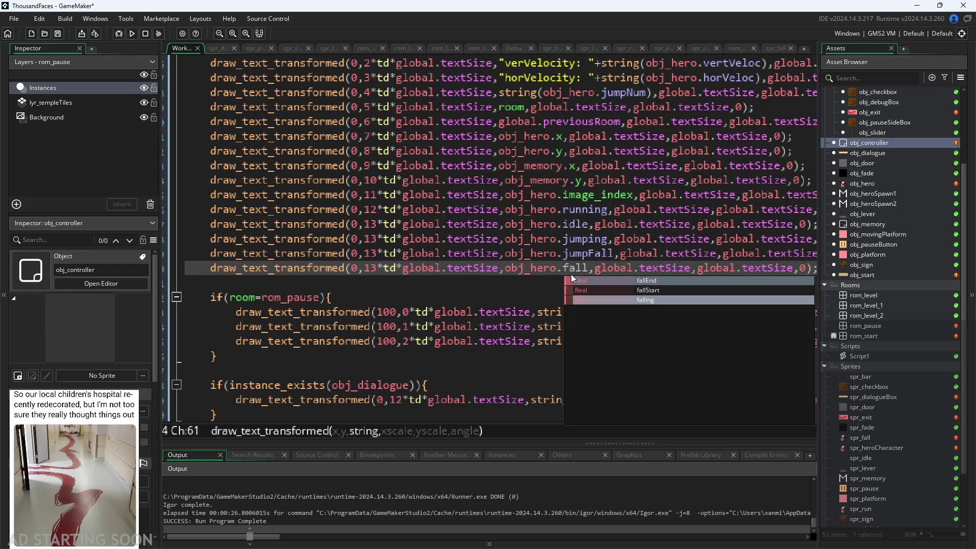
{"action": "left_click", "coordinate": [634, 299]}
Change the row numbers on lines 28–30 to 14, 15 and 16
{"action": "scroll", "coordinate": [616, 275], "scroll_direction": "down", "scroll_amount": 2}
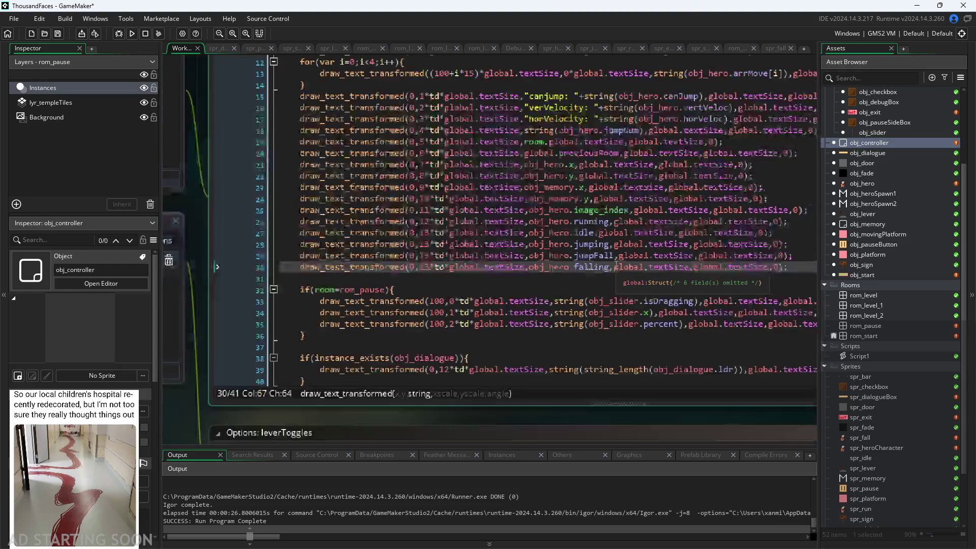
{"action": "left_click", "coordinate": [430, 244]}
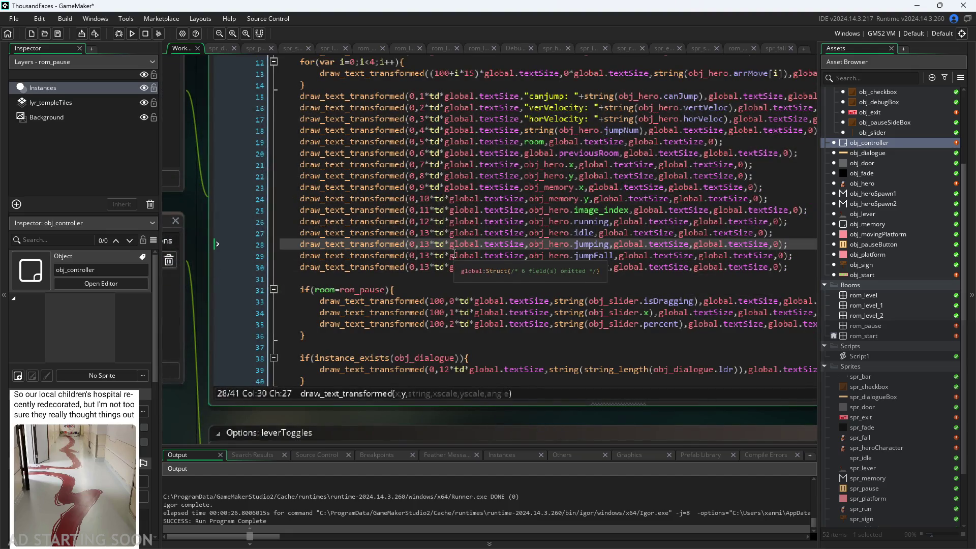
{"action": "key", "text": "BackSpace"}
{"action": "type", "text": "4"}
{"action": "key", "text": "Down"}
{"action": "key", "text": "BackSpace"}
{"action": "type", "text": "5"}
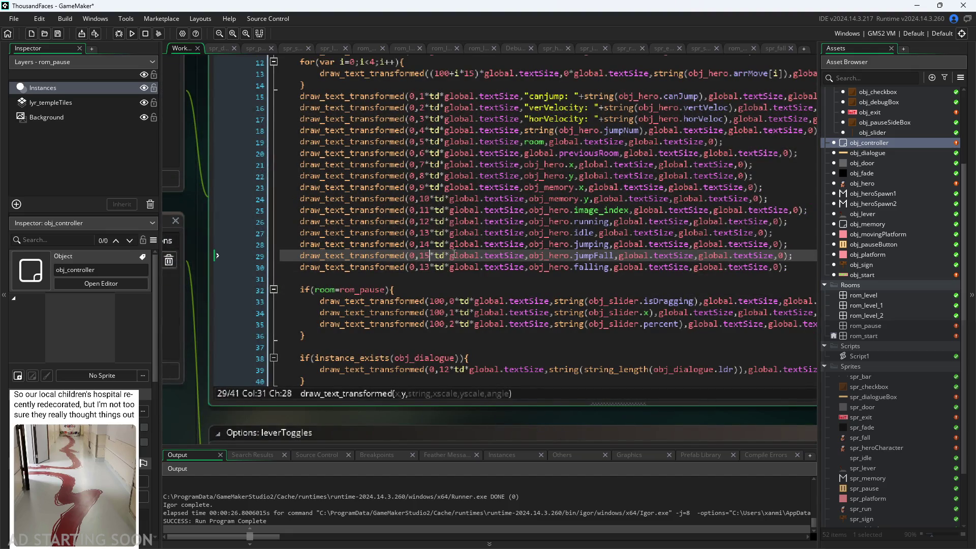
{"action": "key", "text": "Down"}
{"action": "key", "text": "BackSpace"}
{"action": "type", "text": "6"}
Set the backdrop rectangle height to global.textSize*200 and run the game
{"action": "scroll", "coordinate": [466, 257], "scroll_direction": "down", "scroll_amount": 2, "text": "ctrl"}
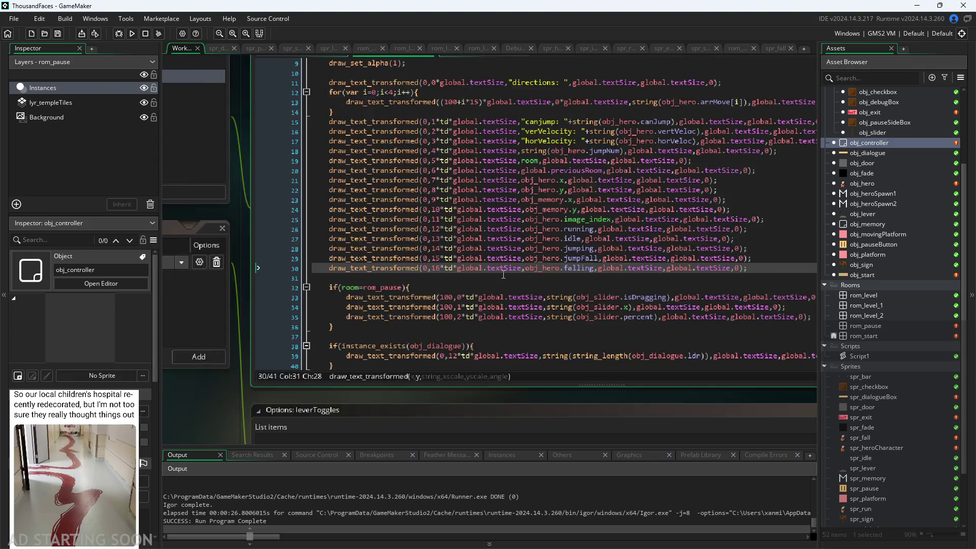
{"action": "scroll", "coordinate": [479, 138], "scroll_direction": "up", "scroll_amount": 5}
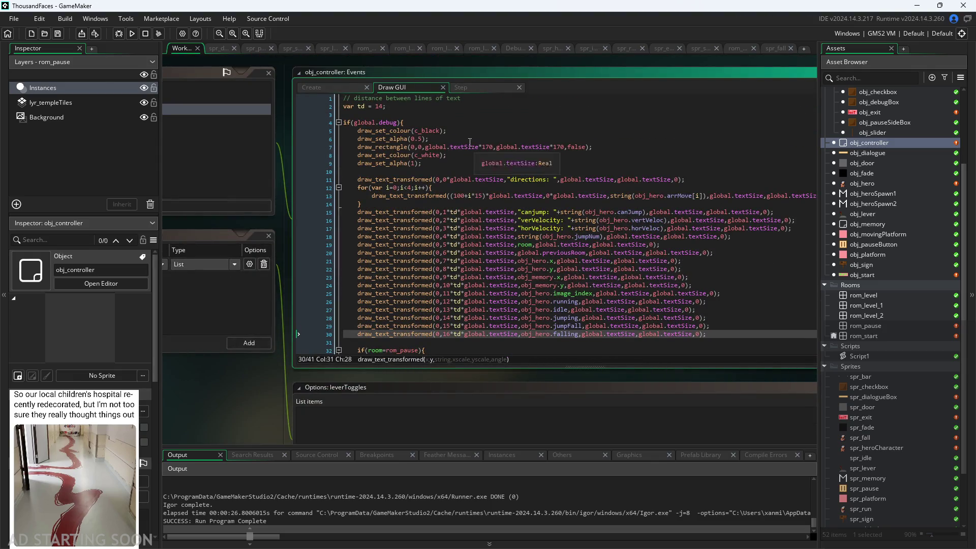
{"action": "scroll", "coordinate": [474, 147], "scroll_direction": "up", "scroll_amount": 3}
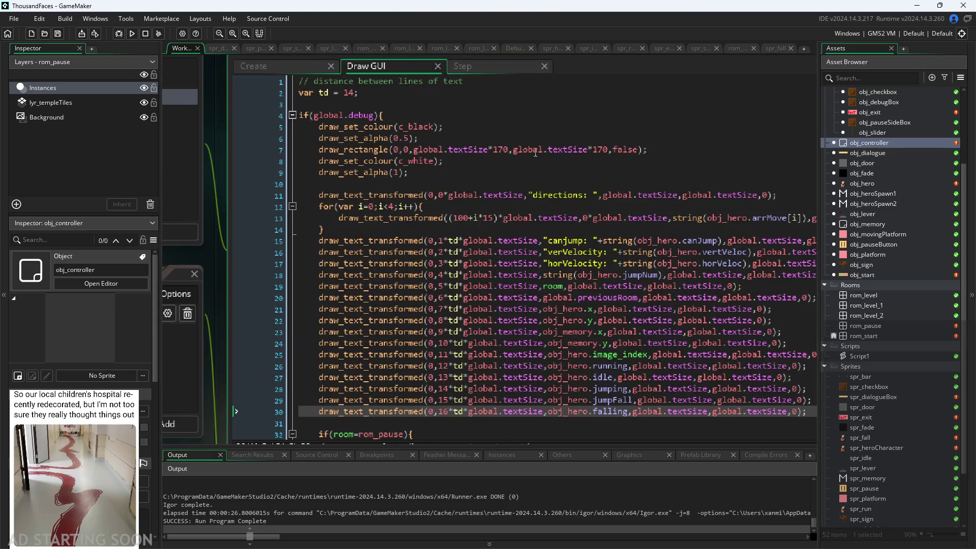
{"action": "left_click", "coordinate": [609, 149]}
{"action": "type", "text": "20"}
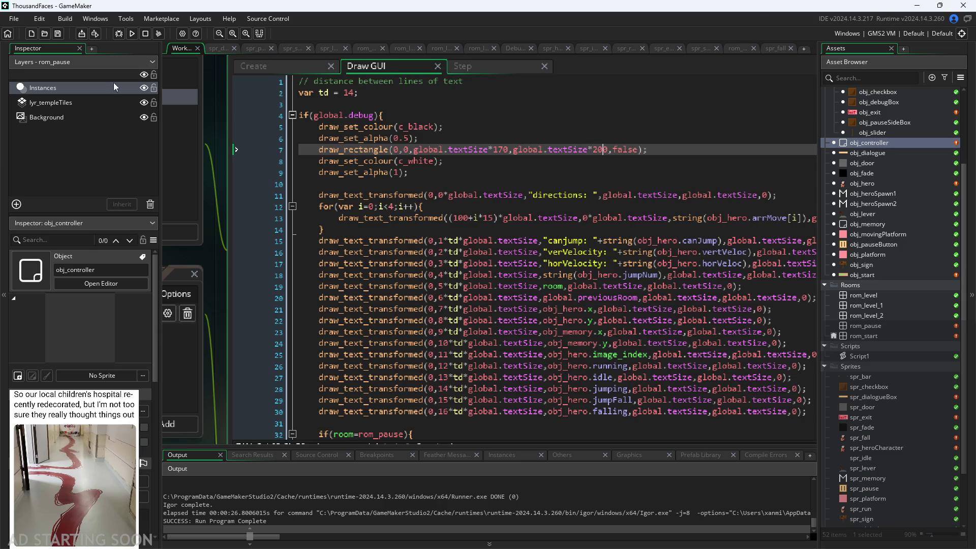
{"action": "left_click", "coordinate": [131, 33]}
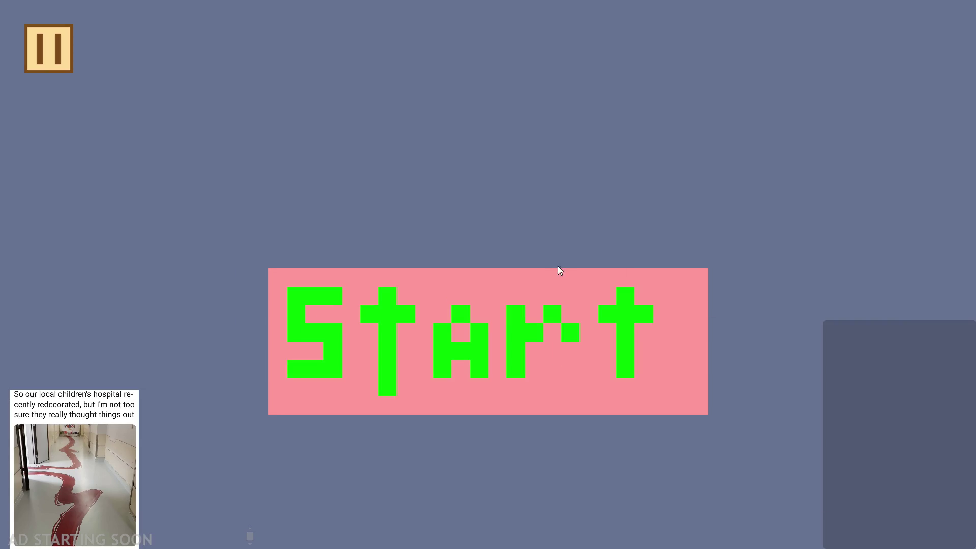
Enter the first level and enable Debug Stats and Pause Button on Right Side
{"action": "left_click", "coordinate": [566, 270]}
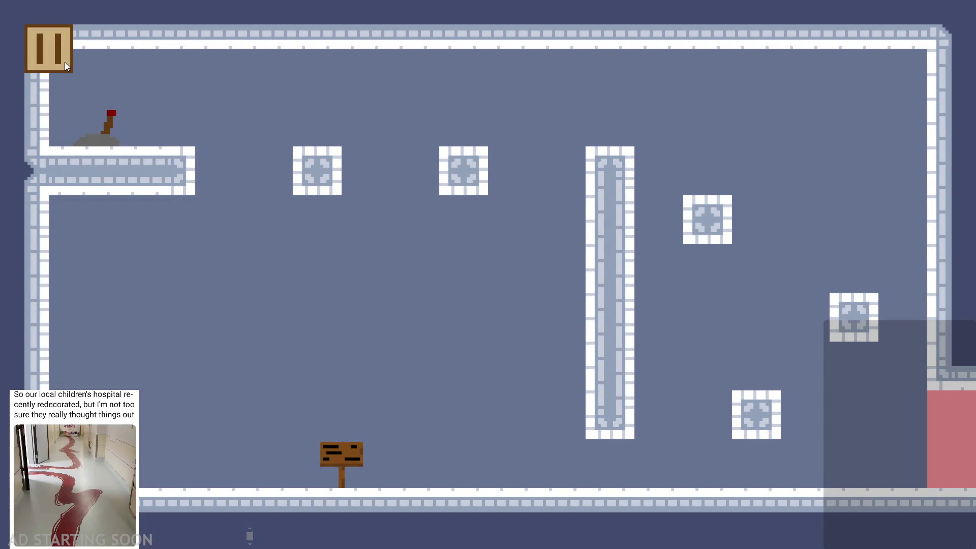
{"action": "left_click", "coordinate": [65, 62]}
{"action": "left_click", "coordinate": [188, 164]}
{"action": "left_click", "coordinate": [199, 234]}
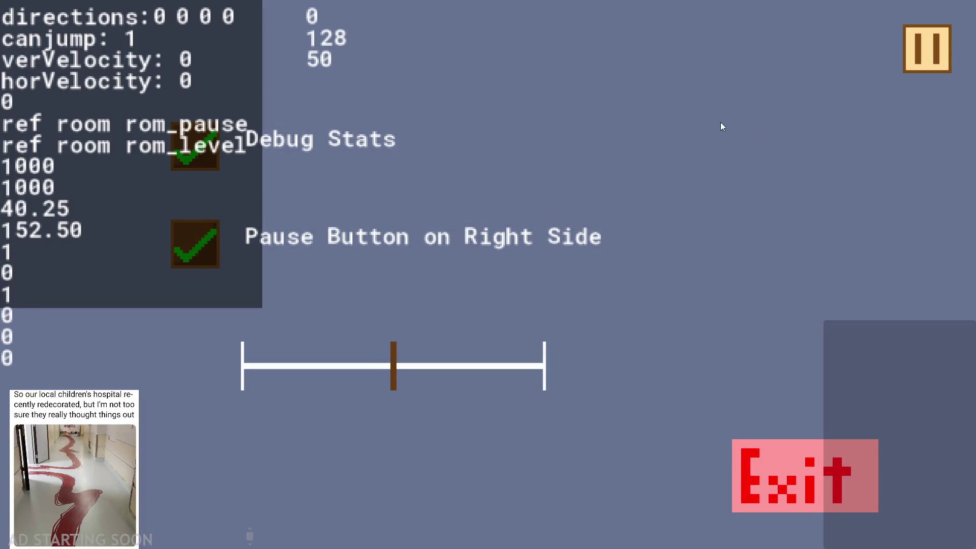
{"action": "left_click", "coordinate": [914, 60]}
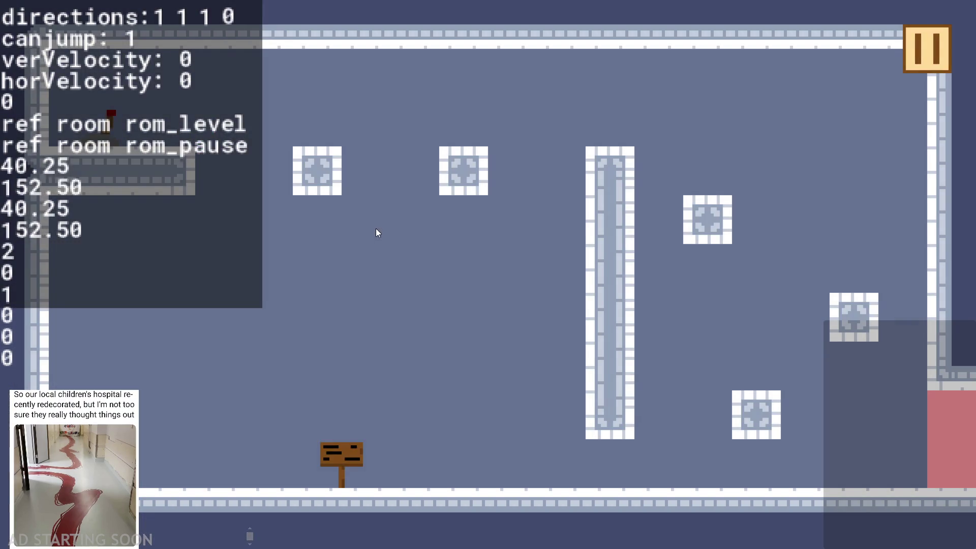
Walk the hero right, exit the game, and go to line 27's idle reference
{"action": "key", "text": "Right"}
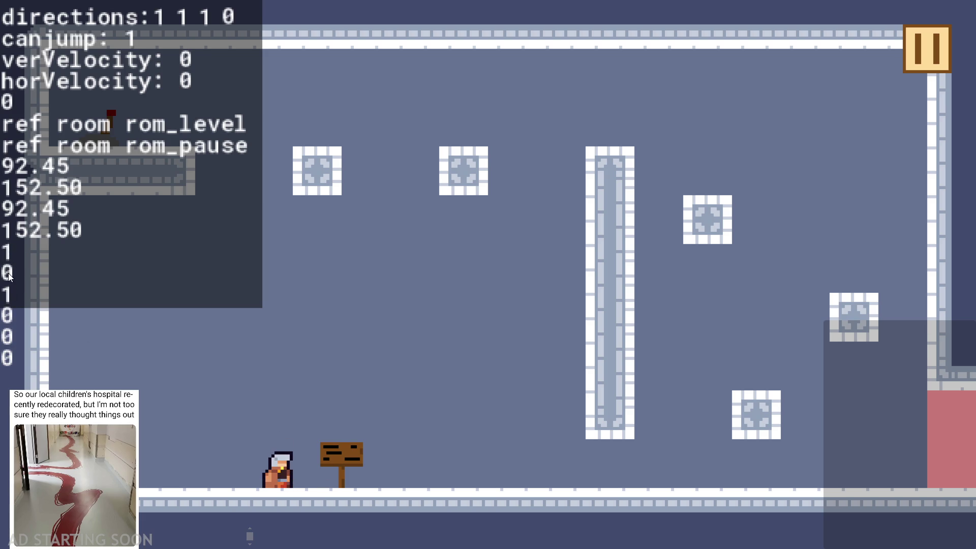
{"action": "left_click", "coordinate": [921, 63]}
{"action": "left_click", "coordinate": [801, 455]}
{"action": "scroll", "coordinate": [425, 277], "scroll_direction": "down", "scroll_amount": 3}
{"action": "left_click", "coordinate": [614, 323]}
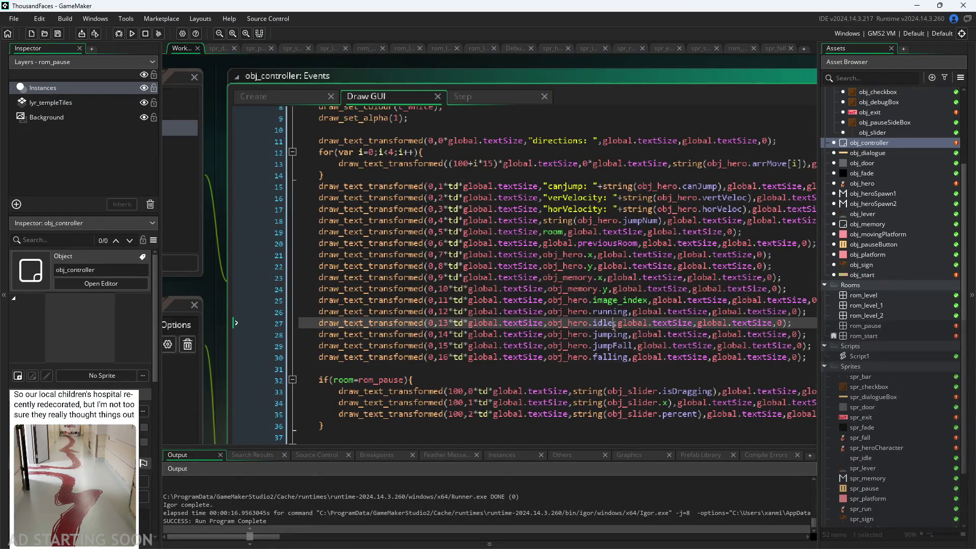
Change line 27 to obj_hero.running and line 26 to obj_hero.idle
{"action": "type", "text": ","}
{"action": "key", "text": "BackSpace"}
{"action": "key", "text": "BackSpace"}
{"action": "key", "text": "BackSpace"}
{"action": "type", "text": "runn"}
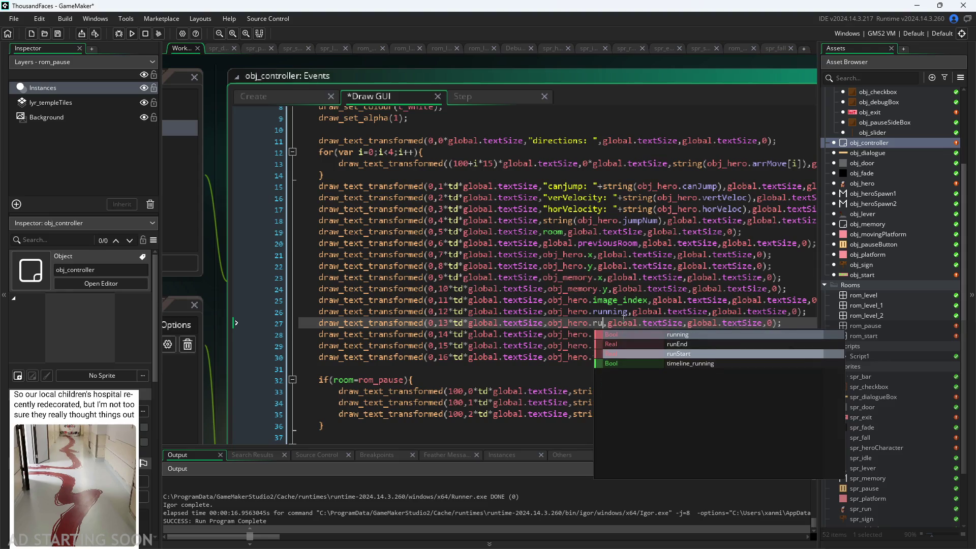
{"action": "key", "text": "Return"}
{"action": "double_click", "coordinate": [628, 311]}
{"action": "type", "text": "idle"}
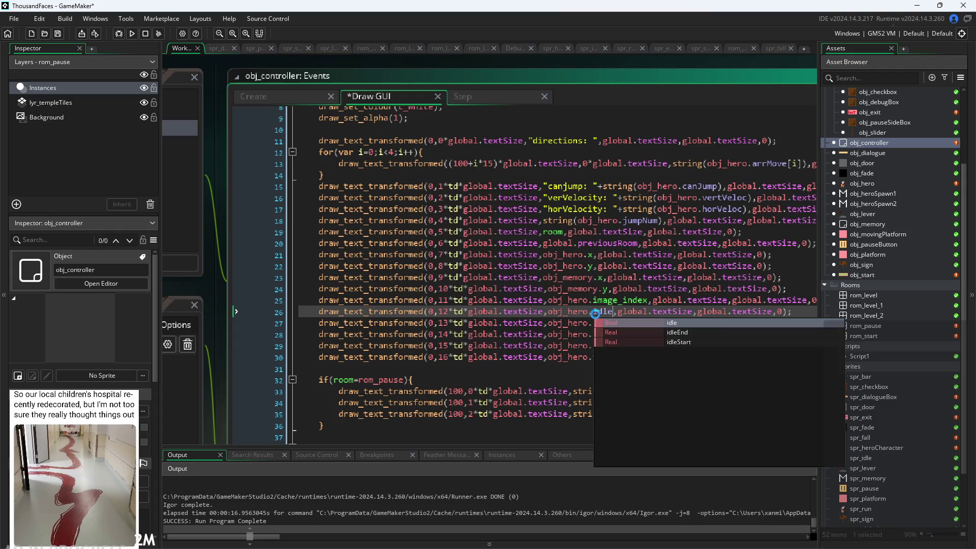
Run the game with F5, make the hero jump, and pause
{"action": "key", "text": "F5"}
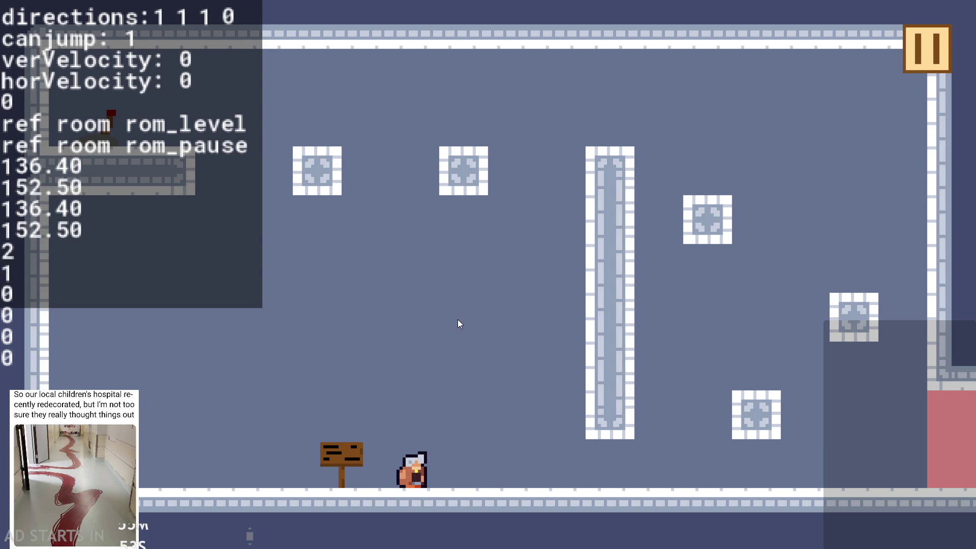
{"action": "key", "text": "space"}
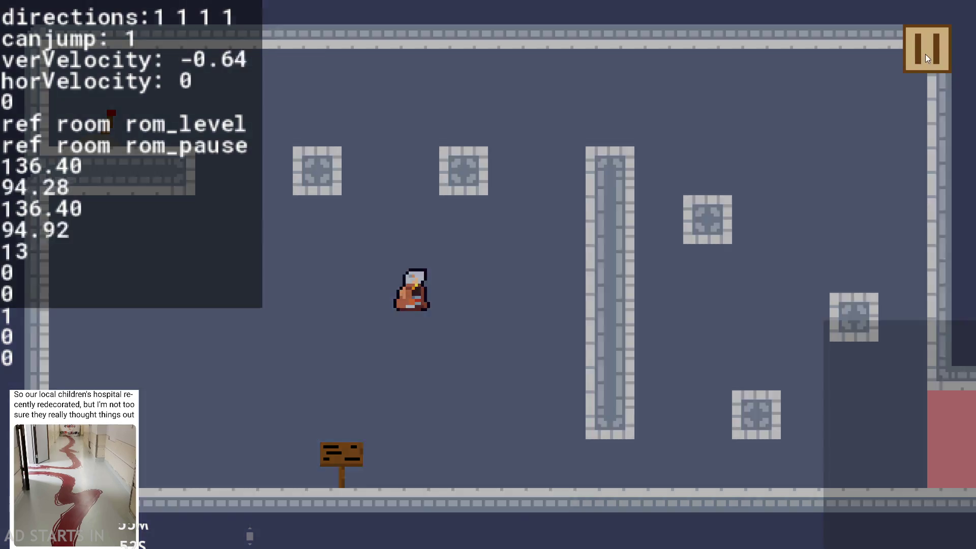
{"action": "left_click", "coordinate": [925, 51]}
Exit the game and inspect End Step's jumpFall check and jumpFallStart on lines 110–111
{"action": "left_click", "coordinate": [803, 465]}
{"action": "scroll", "coordinate": [413, 205], "scroll_direction": "down", "scroll_amount": 2}
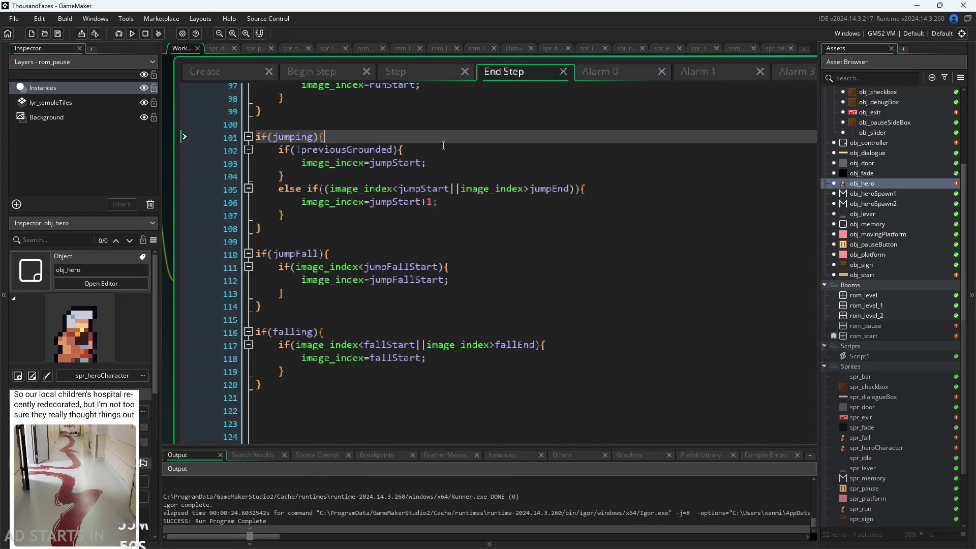
{"action": "left_click", "coordinate": [438, 256]}
{"action": "left_click", "coordinate": [433, 267]}
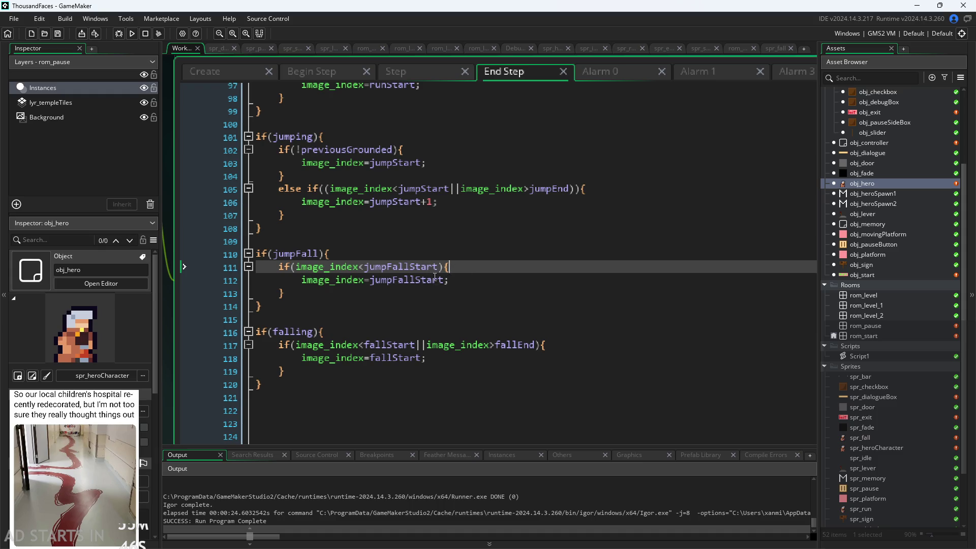
{"action": "key", "text": "Left"}
{"action": "key", "text": "Left"}
{"action": "key", "text": "Down"}
Check the Create event frame constants down to jumpFallStart=15
{"action": "left_click", "coordinate": [234, 72]}
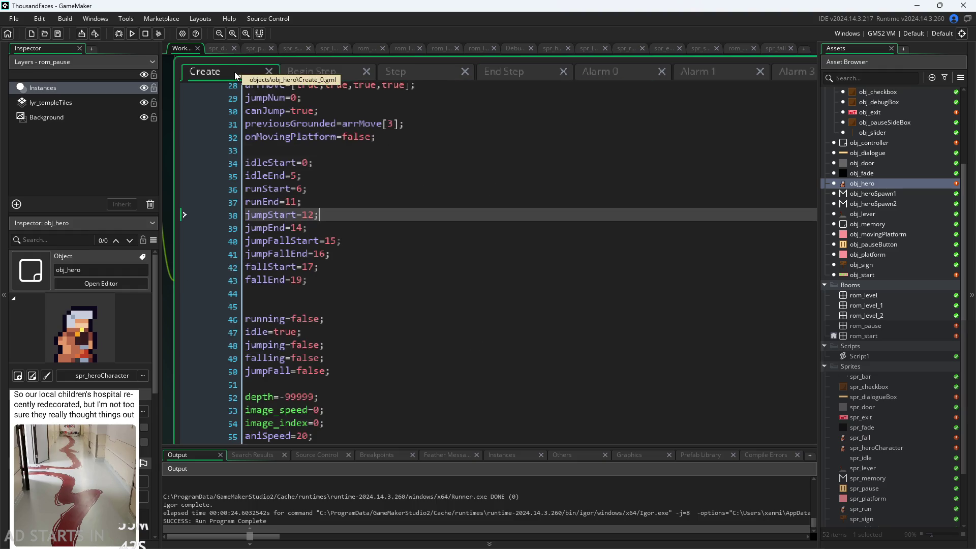
{"action": "left_click", "coordinate": [343, 246]}
{"action": "key", "text": "Down"}
{"action": "key", "text": "Up"}
{"action": "key", "text": "Up"}
{"action": "key", "text": "Down"}
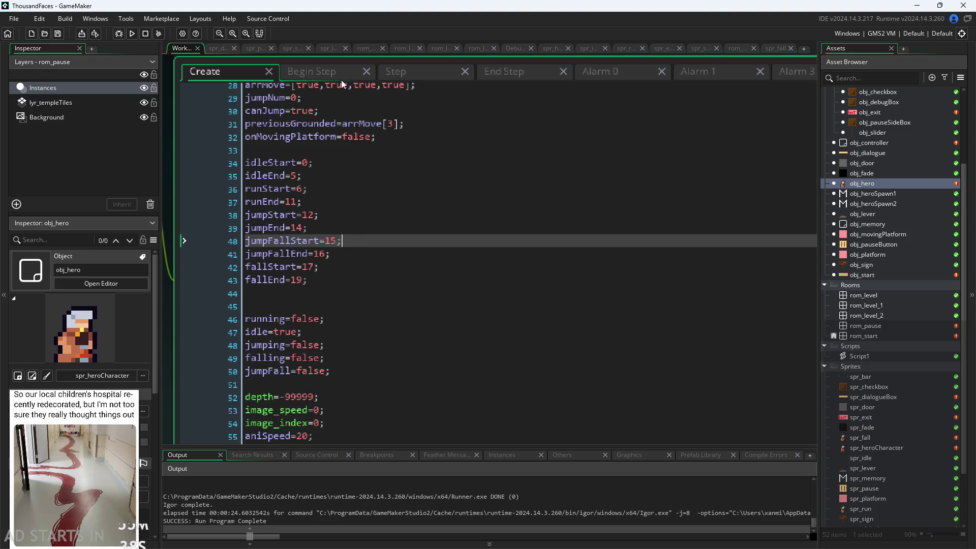
Set End Step line 118's image_index to fallStart+1 and run the game
{"action": "left_click", "coordinate": [331, 69]}
{"action": "left_click", "coordinate": [408, 75]}
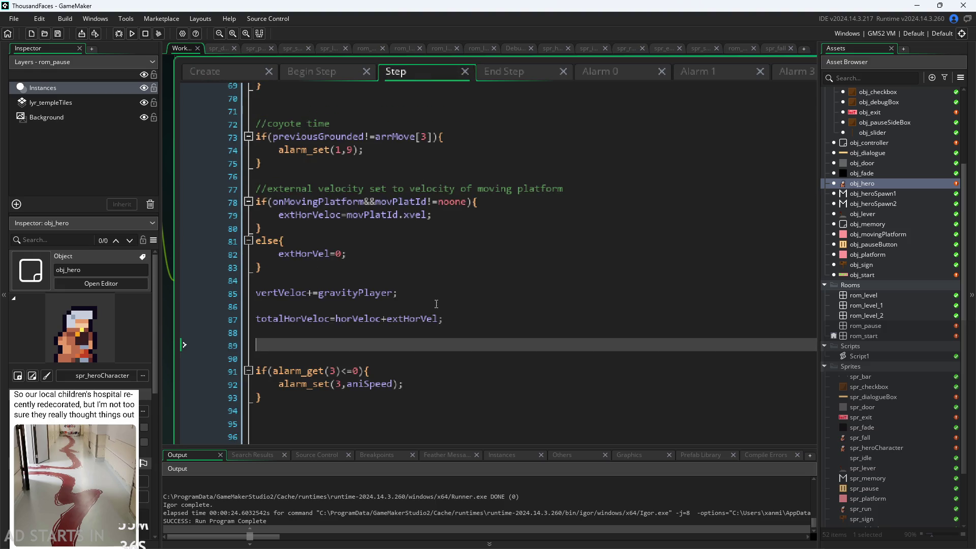
{"action": "scroll", "coordinate": [435, 305], "scroll_direction": "up", "scroll_amount": 1}
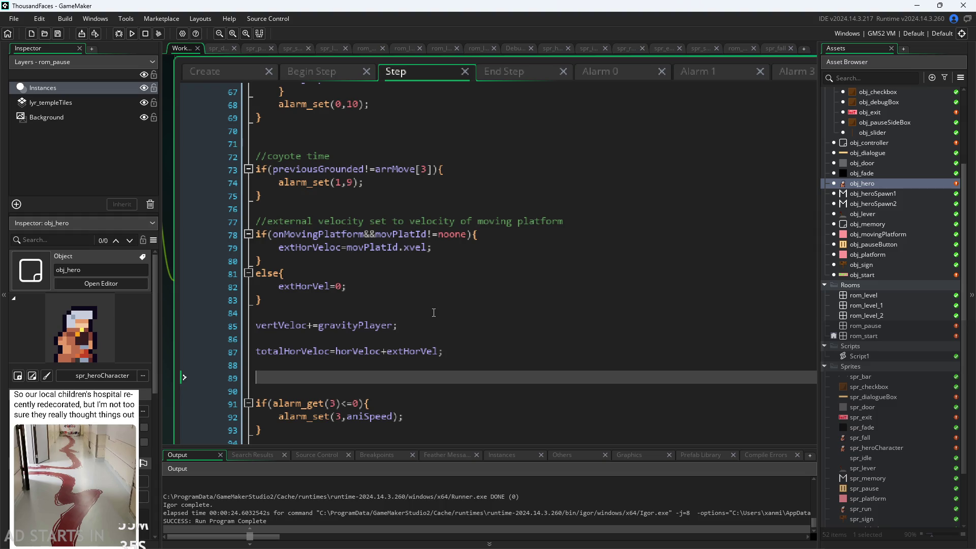
{"action": "left_click", "coordinate": [519, 79]}
{"action": "left_click", "coordinate": [445, 359]}
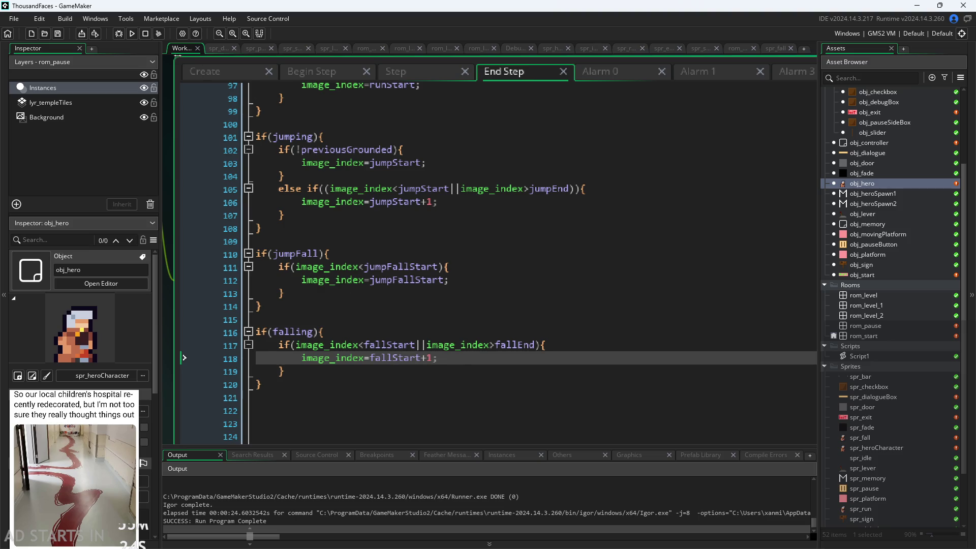
{"action": "left_click", "coordinate": [131, 33]}
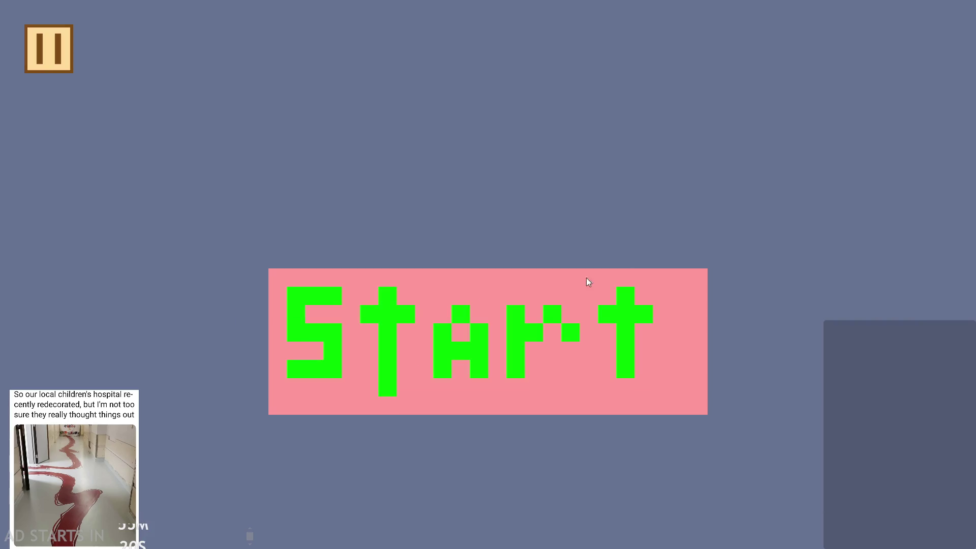
{"action": "left_click", "coordinate": [587, 281]}
{"action": "left_click", "coordinate": [55, 70]}
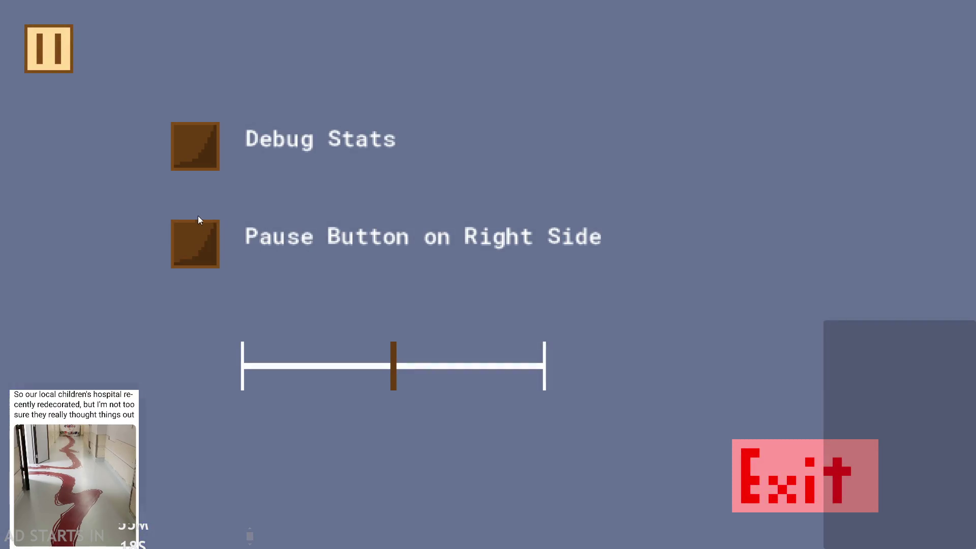
{"action": "left_click", "coordinate": [198, 239]}
{"action": "left_click", "coordinate": [383, 146]}
{"action": "left_click", "coordinate": [933, 59]}
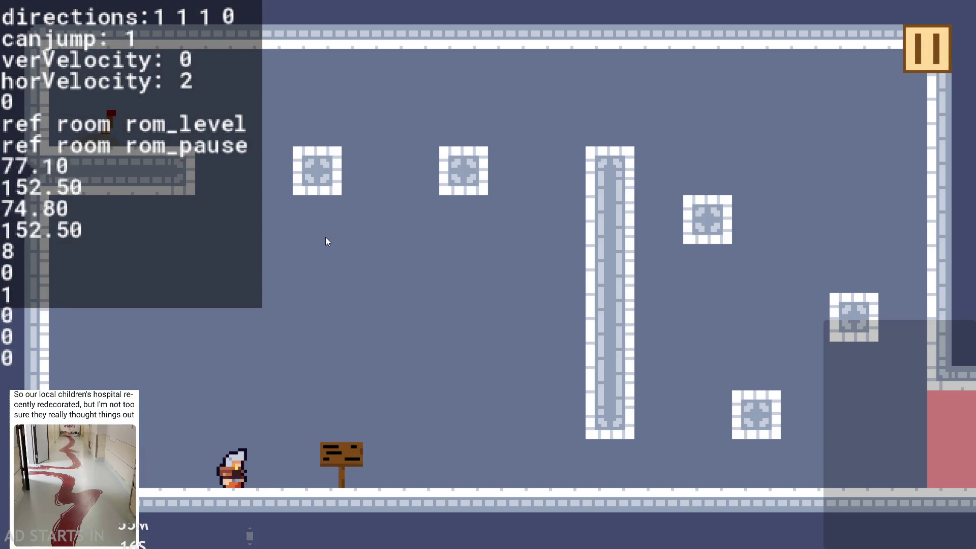
{"action": "key", "text": "Left"}
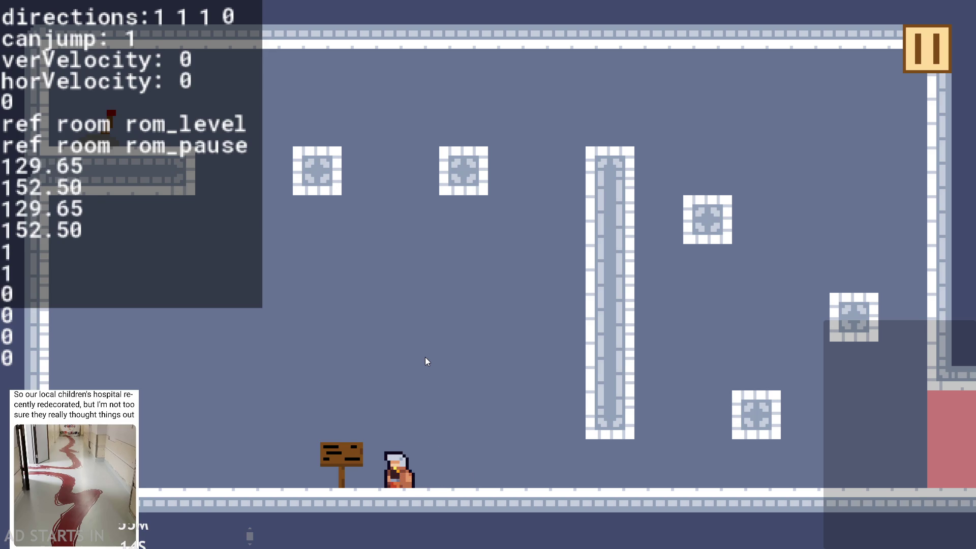
{"action": "key", "text": "Right"}
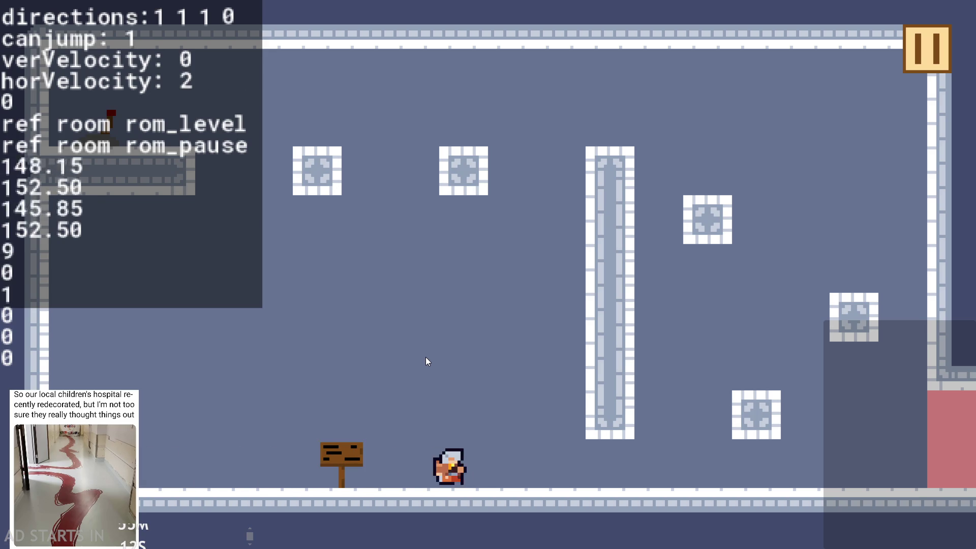
{"action": "key", "text": "Right"}
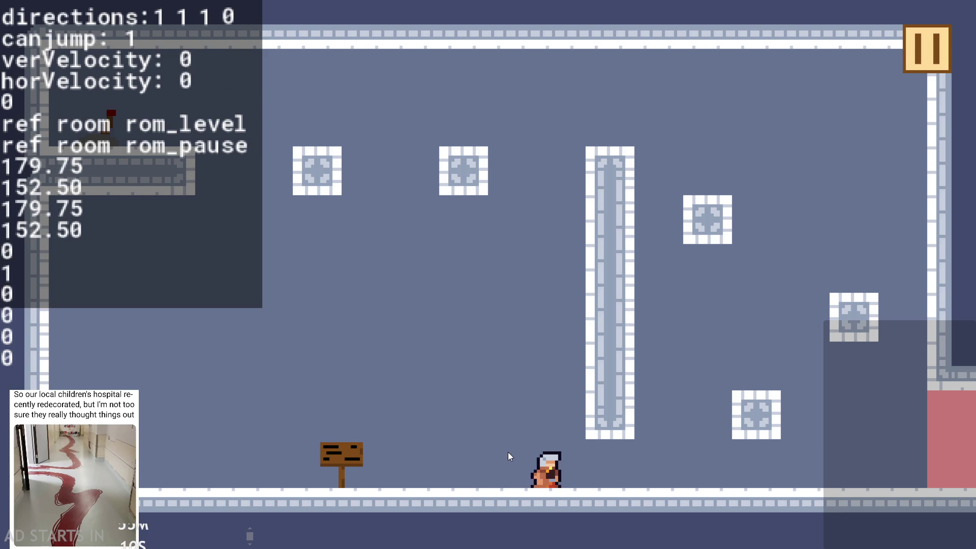
{"action": "key", "text": "space"}
{"action": "key", "text": "space"}
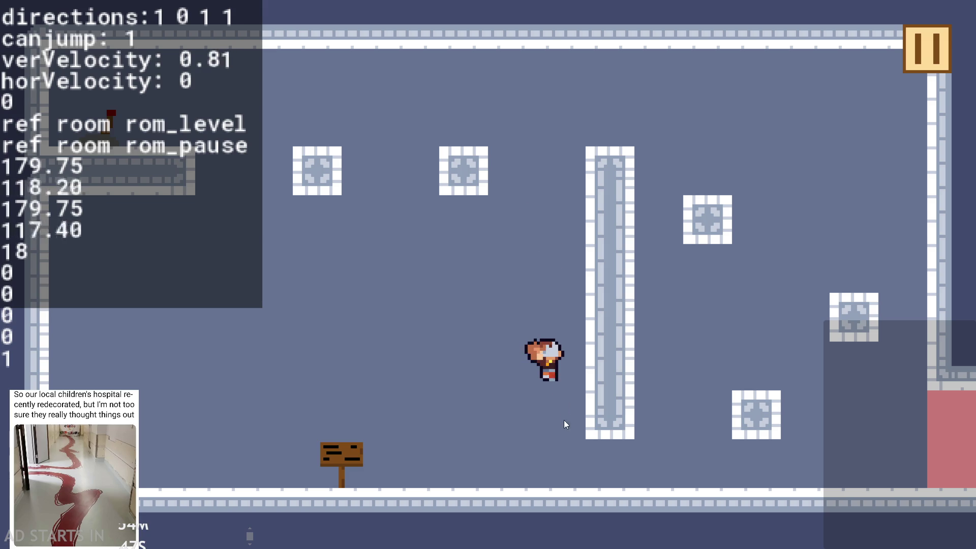
{"action": "key", "text": "space"}
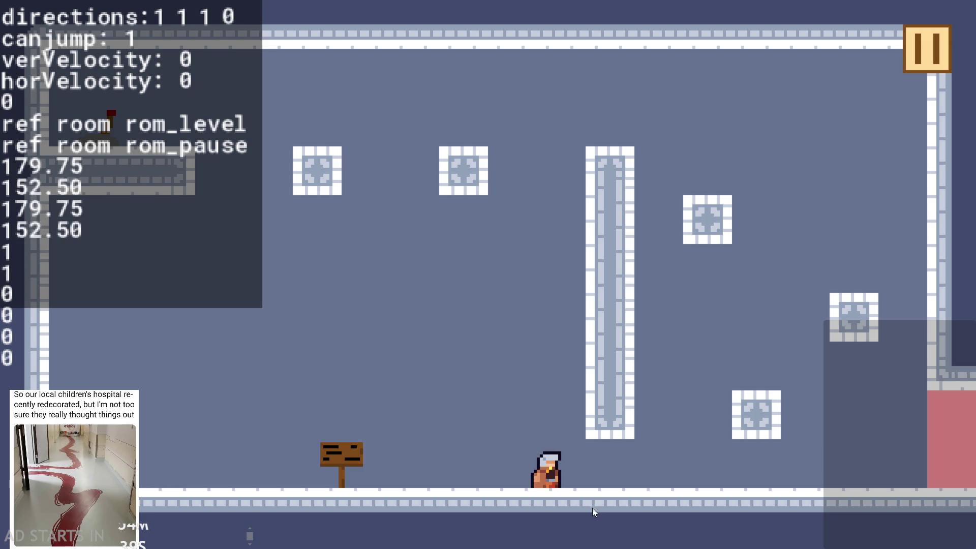
{"action": "key", "text": "space"}
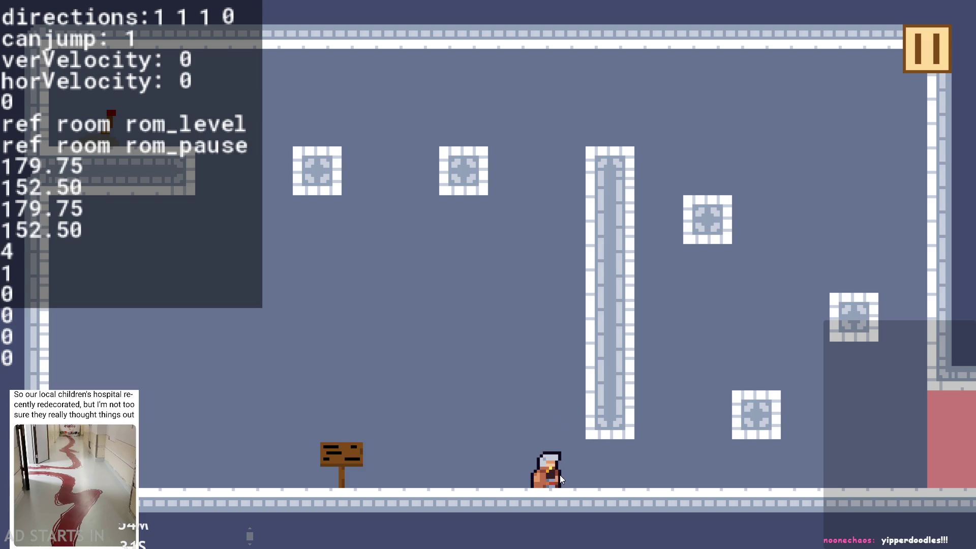
{"action": "key", "text": "space"}
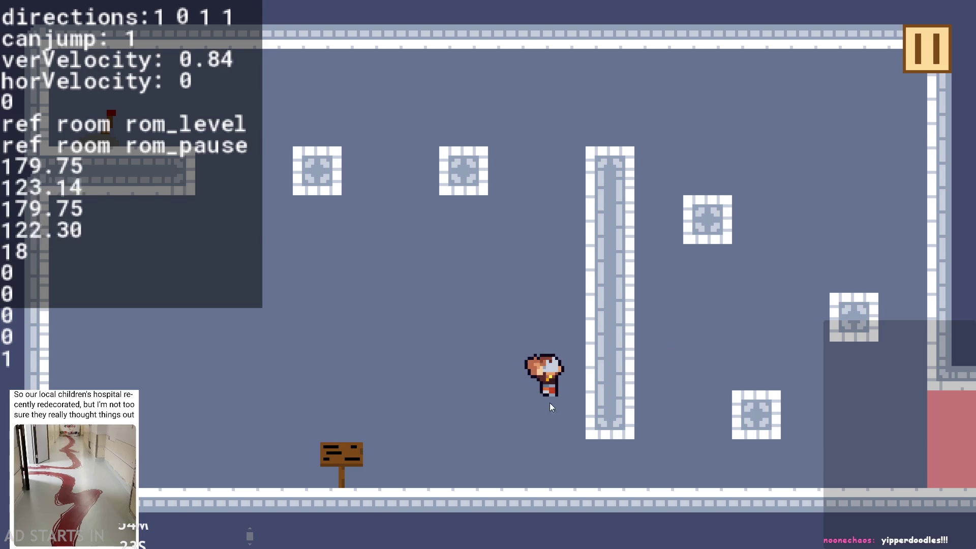
{"action": "key", "text": "space"}
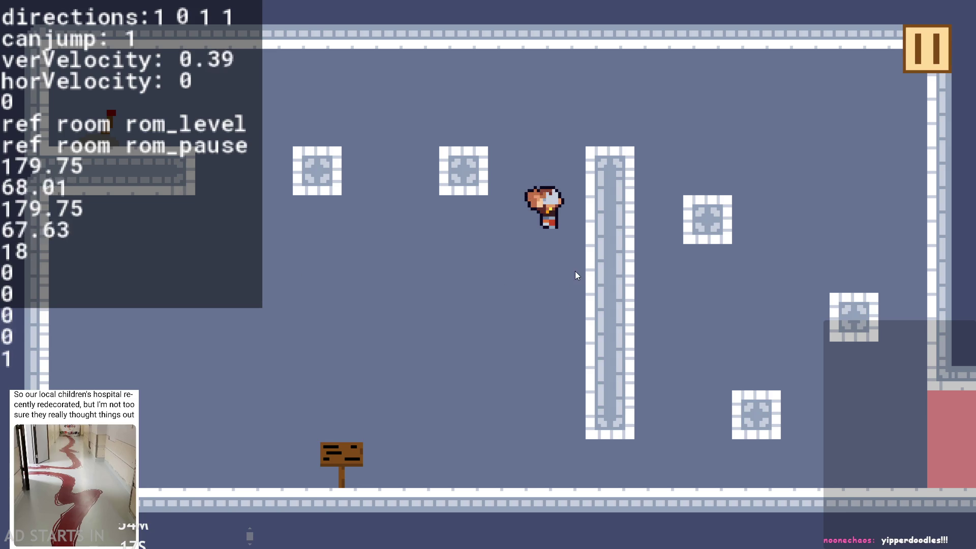
{"action": "left_click", "coordinate": [923, 46]}
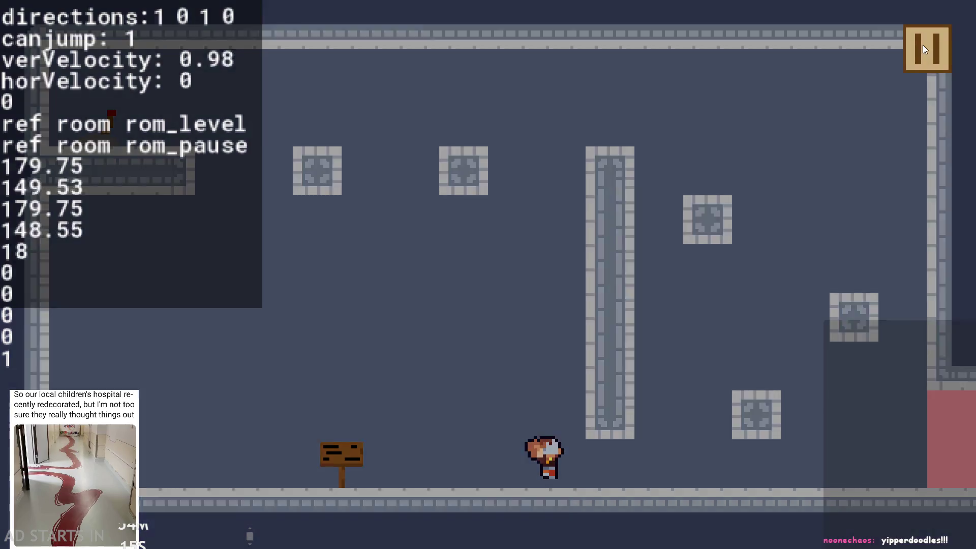
{"action": "left_click", "coordinate": [773, 457]}
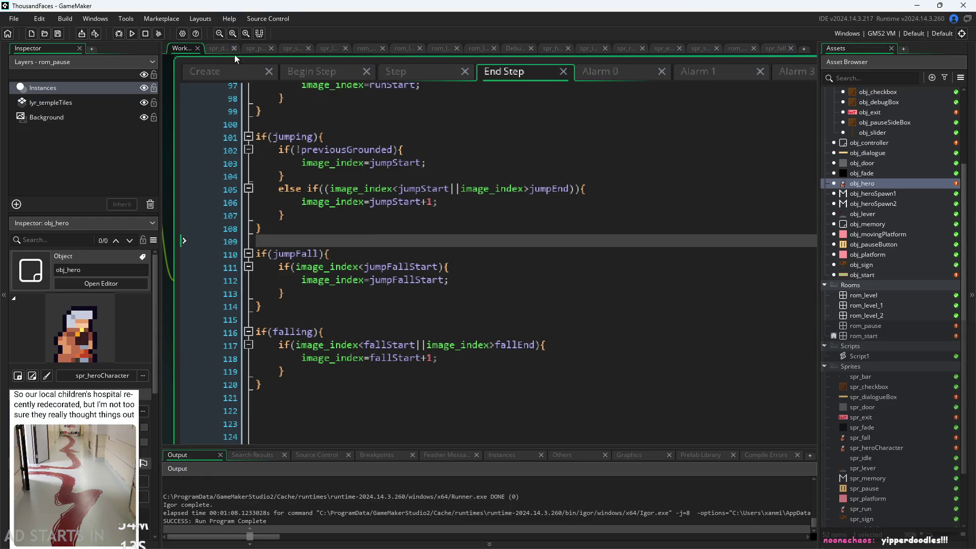
Check the jumpFallEnd constant in Create, then view the Step and End Step code
{"action": "left_click", "coordinate": [243, 71]}
{"action": "left_click", "coordinate": [336, 256]}
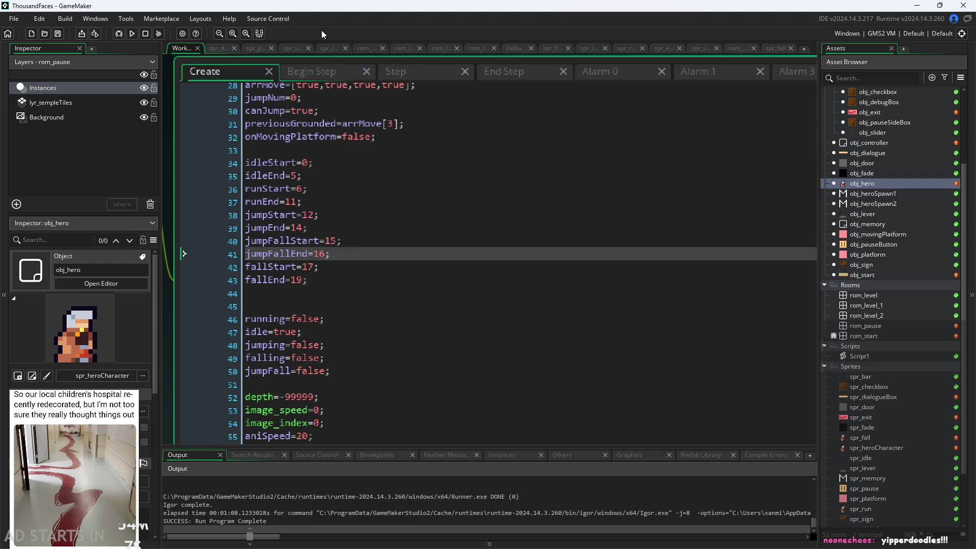
{"action": "left_click", "coordinate": [315, 69]}
{"action": "left_click", "coordinate": [393, 75]}
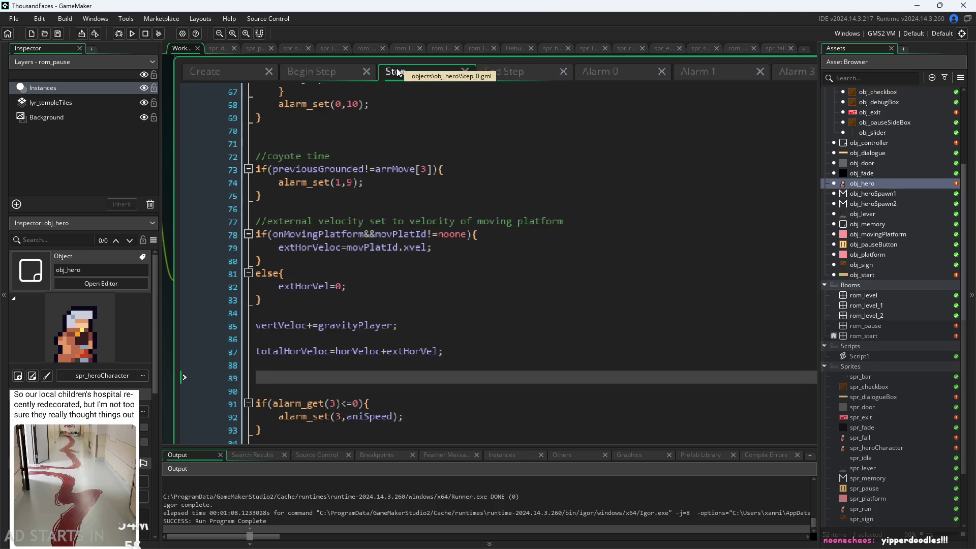
{"action": "left_click", "coordinate": [514, 76]}
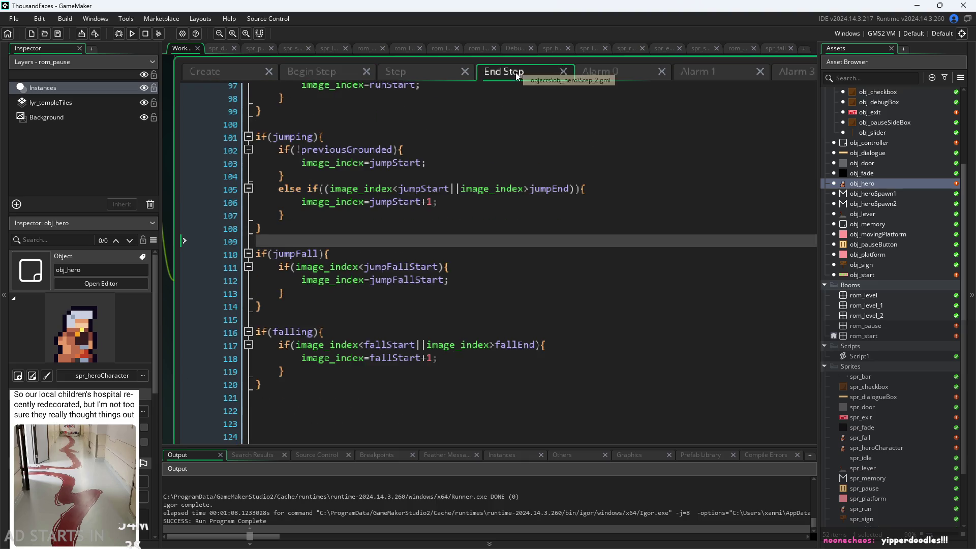
Locate the if(jumpFall) and if(falling) blocks around lines 112–113 in End Step
{"action": "left_click", "coordinate": [471, 362]}
{"action": "key", "text": "Up"}
{"action": "key", "text": "Up"}
{"action": "key", "text": "Up"}
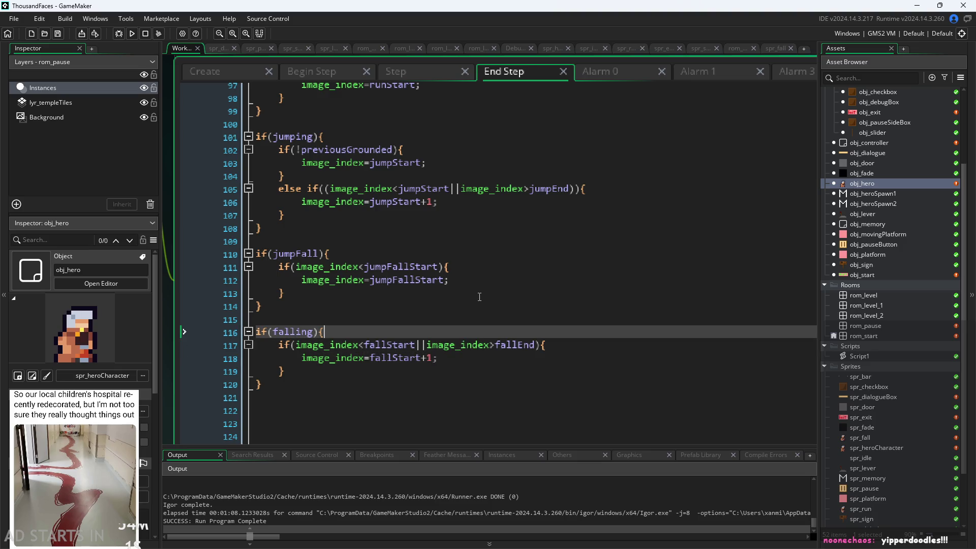
{"action": "left_click", "coordinate": [486, 302]}
{"action": "left_click", "coordinate": [485, 330]}
{"action": "left_click", "coordinate": [473, 310]}
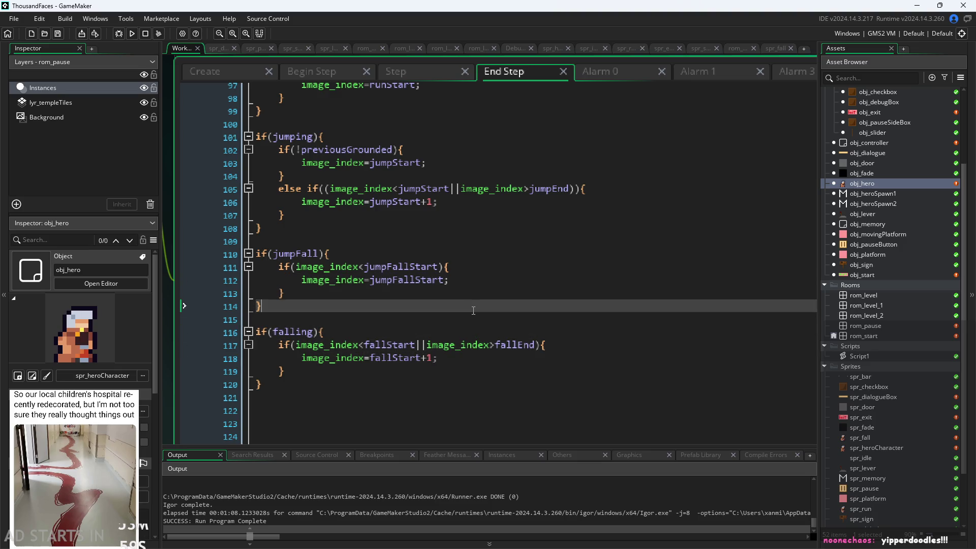
{"action": "left_click", "coordinate": [478, 293]}
{"action": "left_click", "coordinate": [489, 282]}
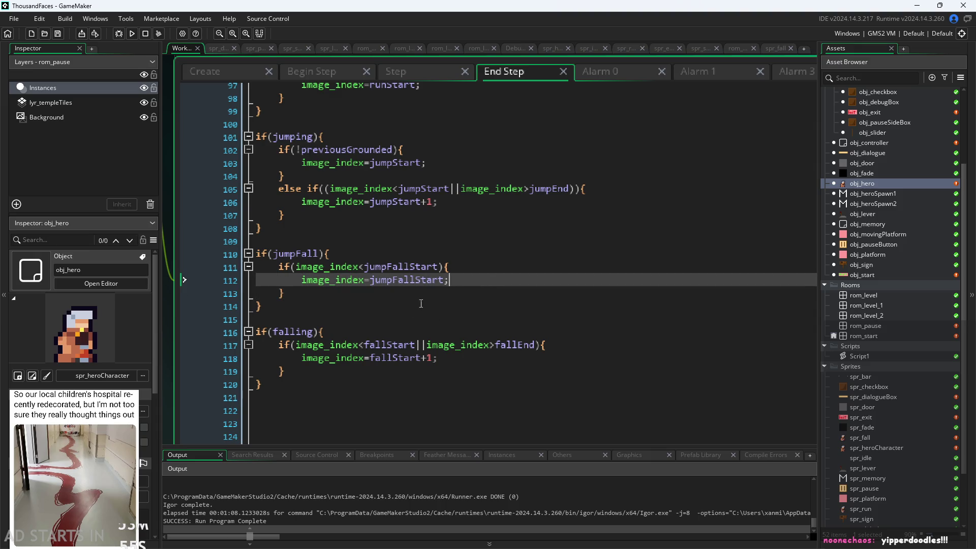
Move the if(jumpFall) block below the if(falling) block and run the game
{"action": "left_click_drag", "start_coordinate": [398, 310], "coordinate": [108, 249]}
{"action": "key", "text": "ctrl+c"}
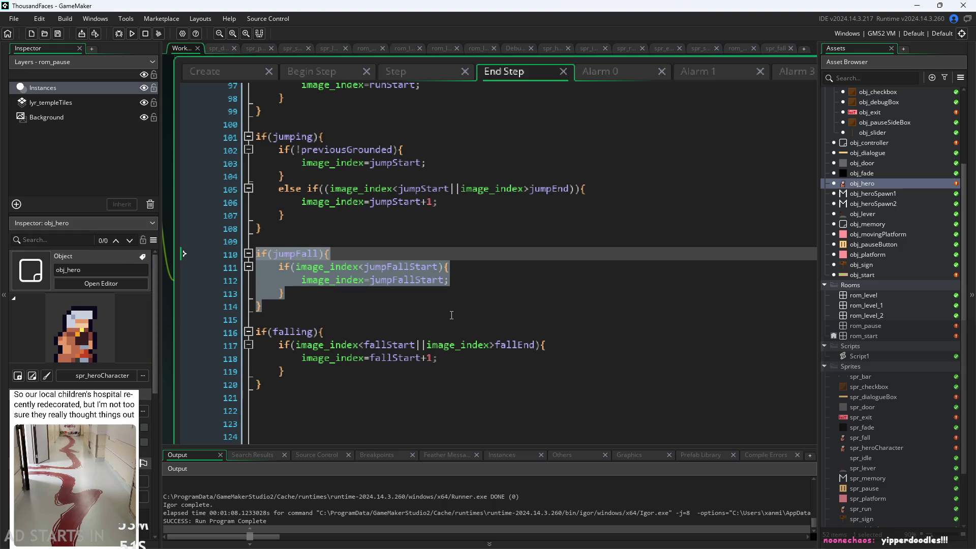
{"action": "key", "text": "Delete"}
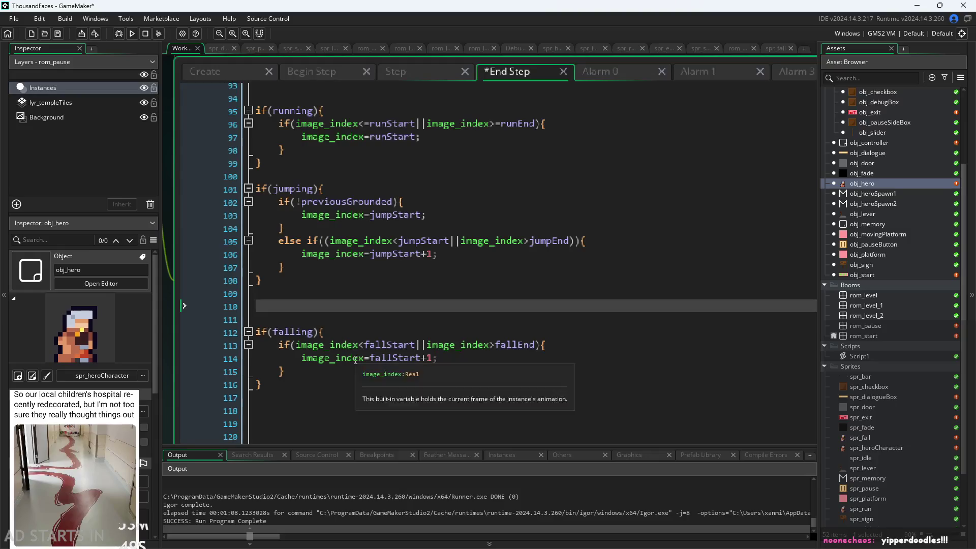
{"action": "left_click", "coordinate": [349, 389]}
{"action": "key", "text": "ctrl+v"}
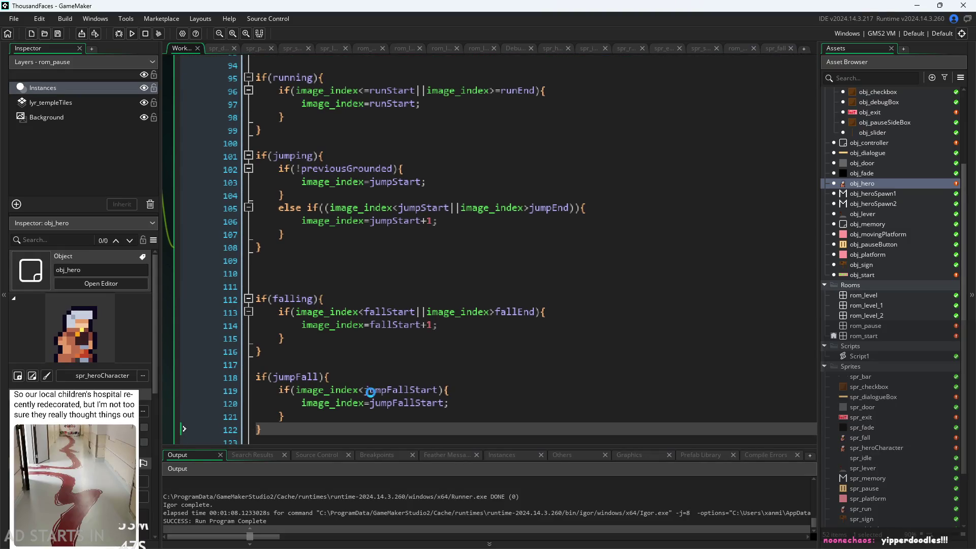
{"action": "left_click", "coordinate": [131, 33]}
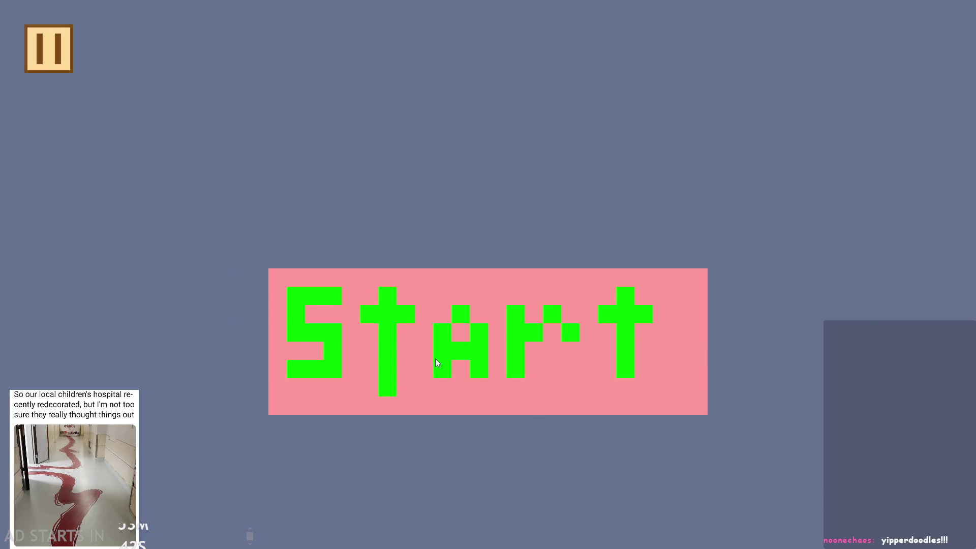
{"action": "left_click", "coordinate": [435, 359]}
Start the level and enable Debug Stats and Pause Button on Right Side, then resume
{"action": "left_click", "coordinate": [72, 64]}
{"action": "left_click", "coordinate": [195, 147]}
{"action": "left_click", "coordinate": [196, 244]}
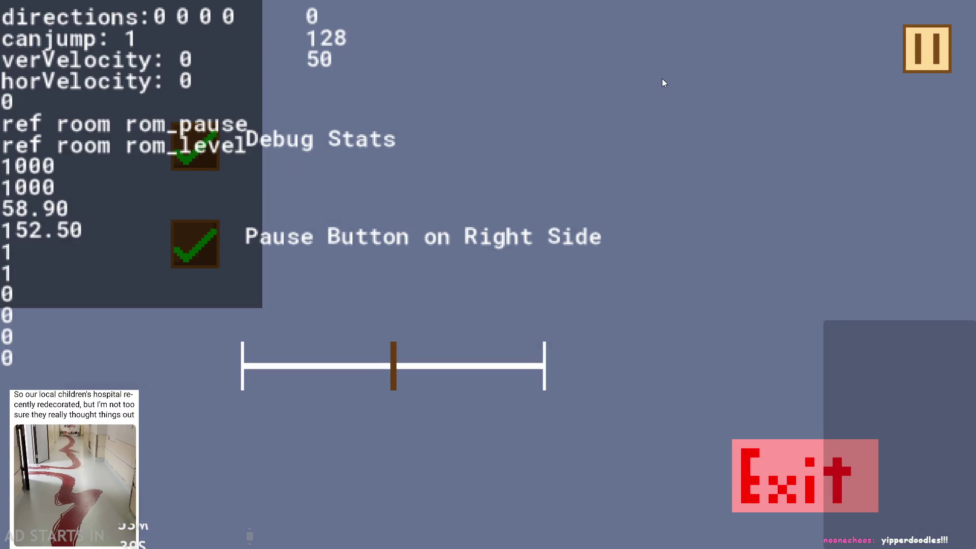
{"action": "left_click", "coordinate": [923, 51]}
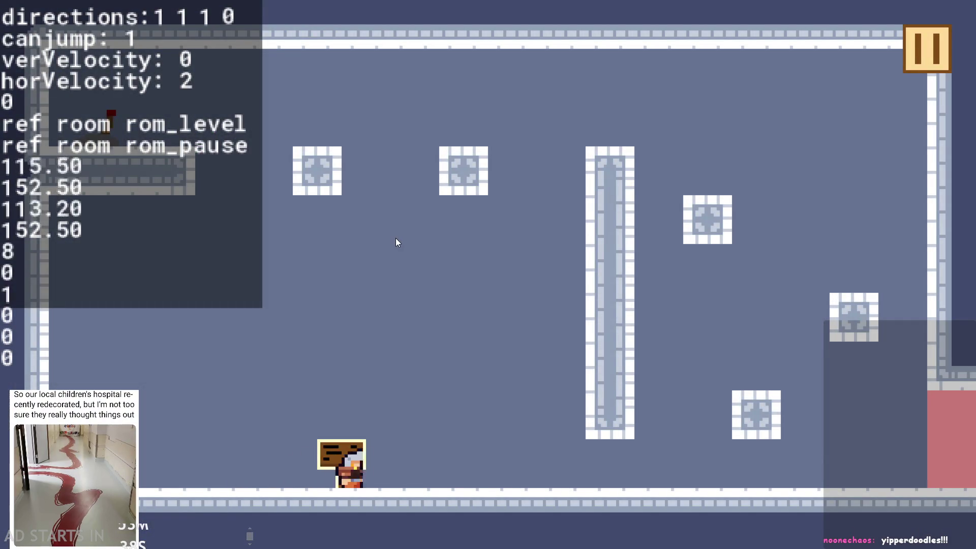
Walk the hero right and jump several times, then pause and close the game
{"action": "left_click", "coordinate": [395, 238]}
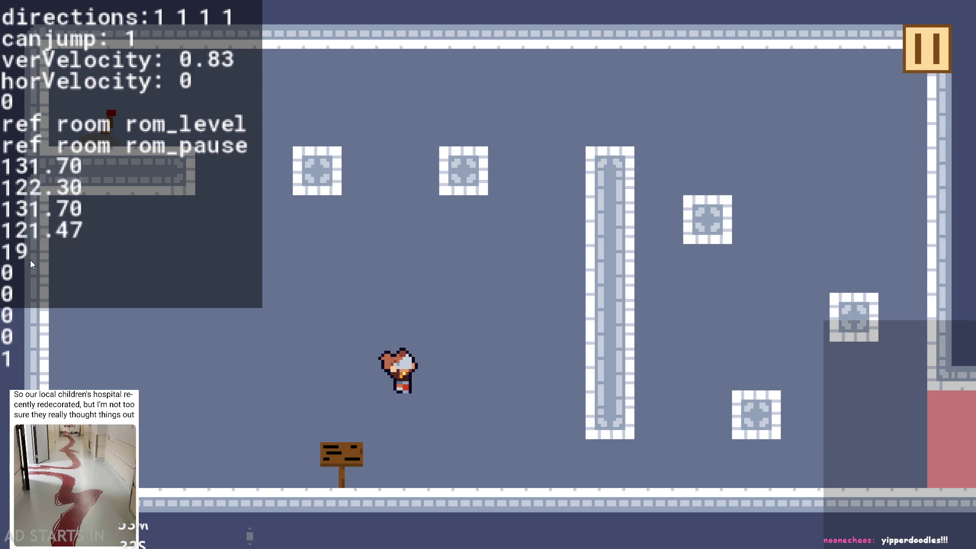
{"action": "key", "text": "space"}
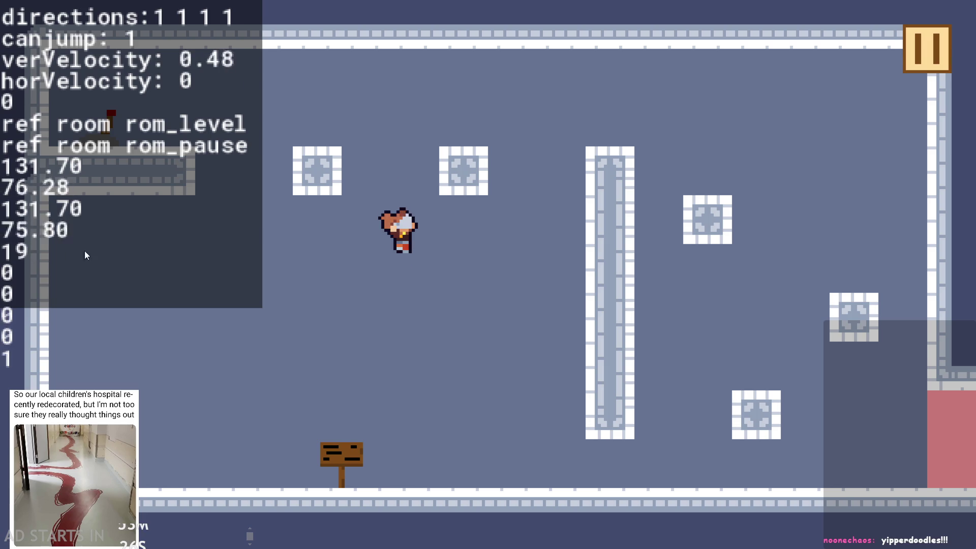
{"action": "key", "text": "space"}
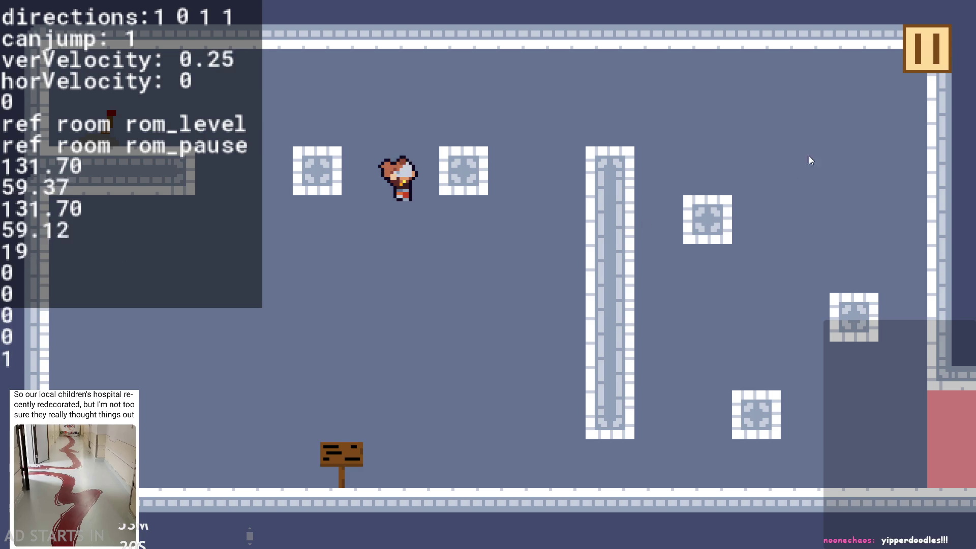
{"action": "left_click", "coordinate": [918, 61]}
{"action": "left_click", "coordinate": [808, 457]}
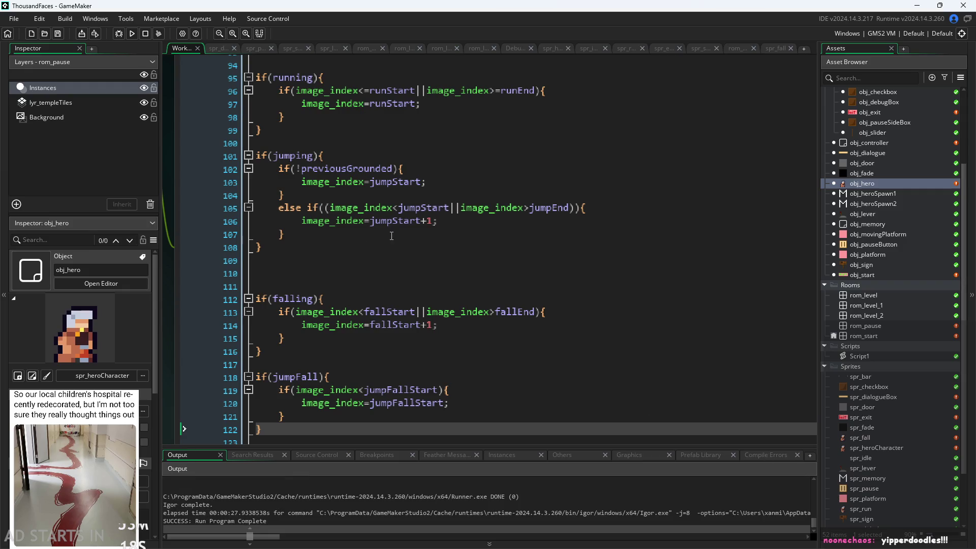
Delete the jumpFallEnd=16 line from obj_hero's Create event
{"action": "scroll", "coordinate": [168, 208], "scroll_direction": "up", "scroll_amount": 3}
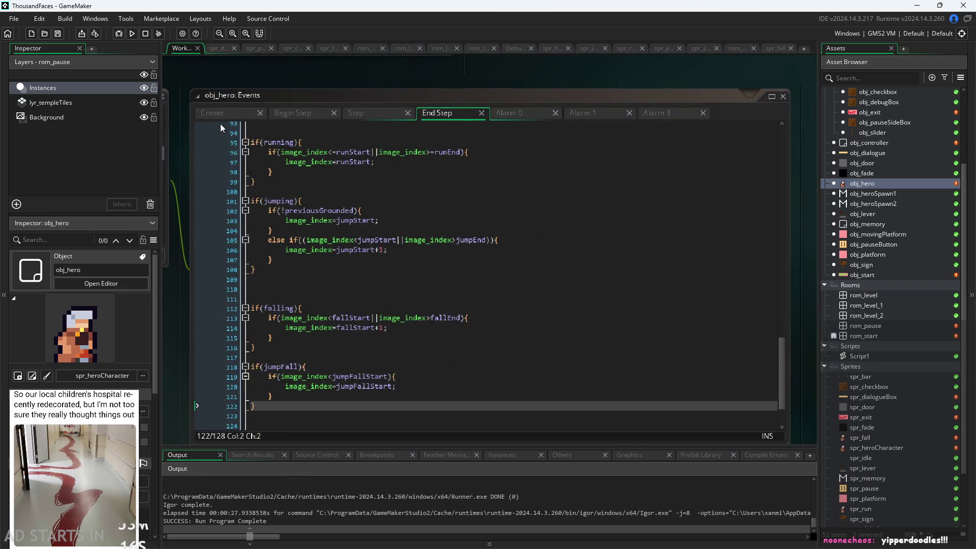
{"action": "left_click", "coordinate": [212, 113]}
{"action": "scroll", "coordinate": [317, 249], "scroll_direction": "up", "scroll_amount": 1}
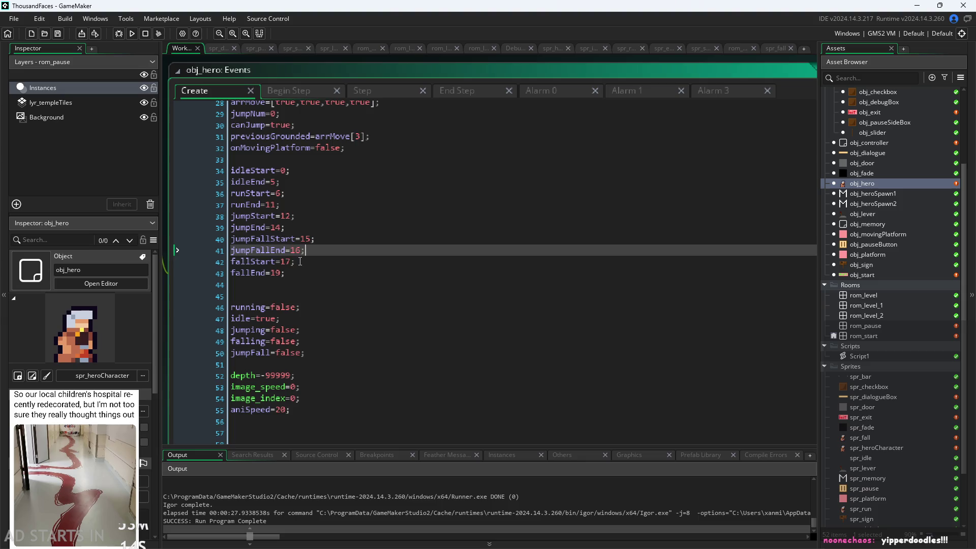
{"action": "left_click", "coordinate": [306, 261]}
{"action": "left_click", "coordinate": [313, 249]}
{"action": "left_click", "coordinate": [318, 261]}
{"action": "left_click_drag", "start_coordinate": [190, 257], "coordinate": [127, 246]}
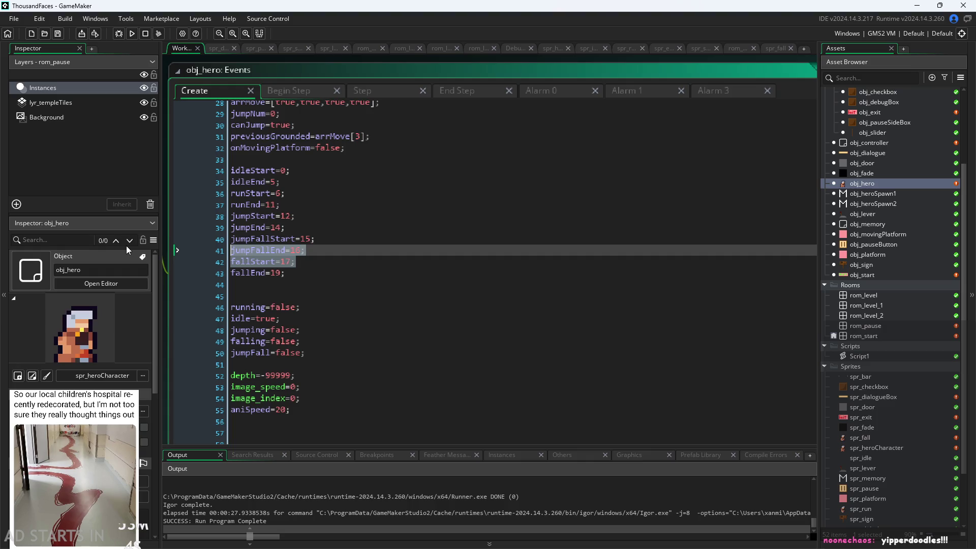
{"action": "left_click", "coordinate": [331, 252]}
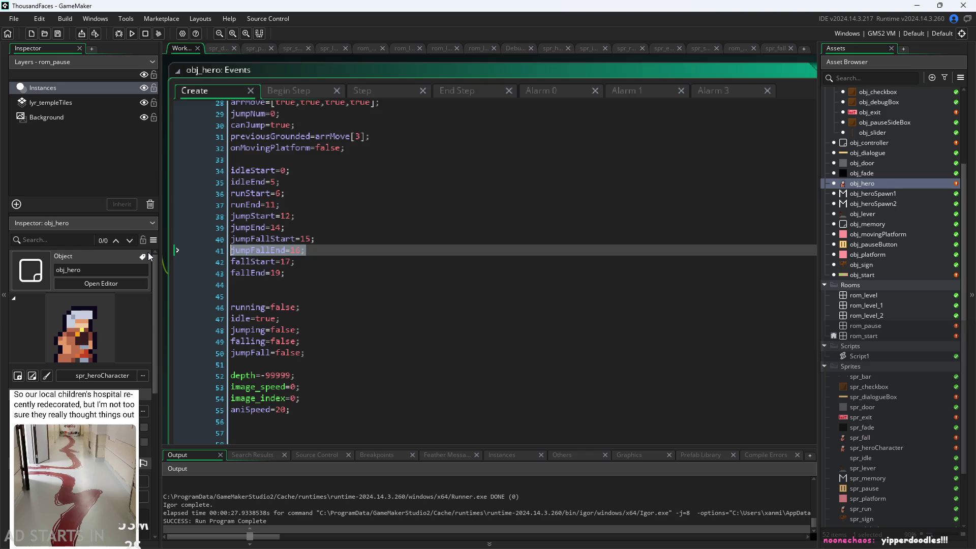
{"action": "key", "text": "BackSpace"}
{"action": "key", "text": "BackSpace"}
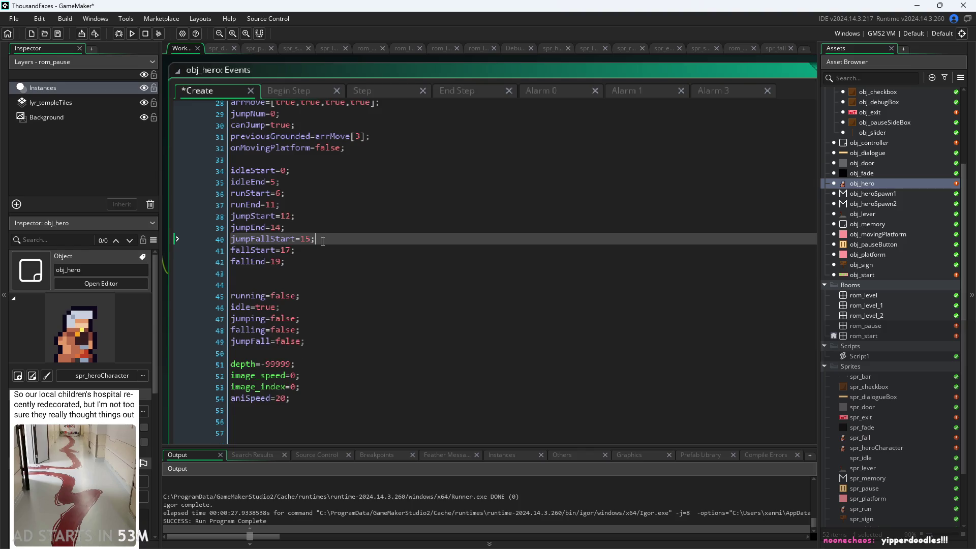
In End Step, remove 'image_index<fallStart||' so the falling check tests only image_index>fallEnd
{"action": "left_click", "coordinate": [318, 95]}
{"action": "left_click", "coordinate": [379, 95]}
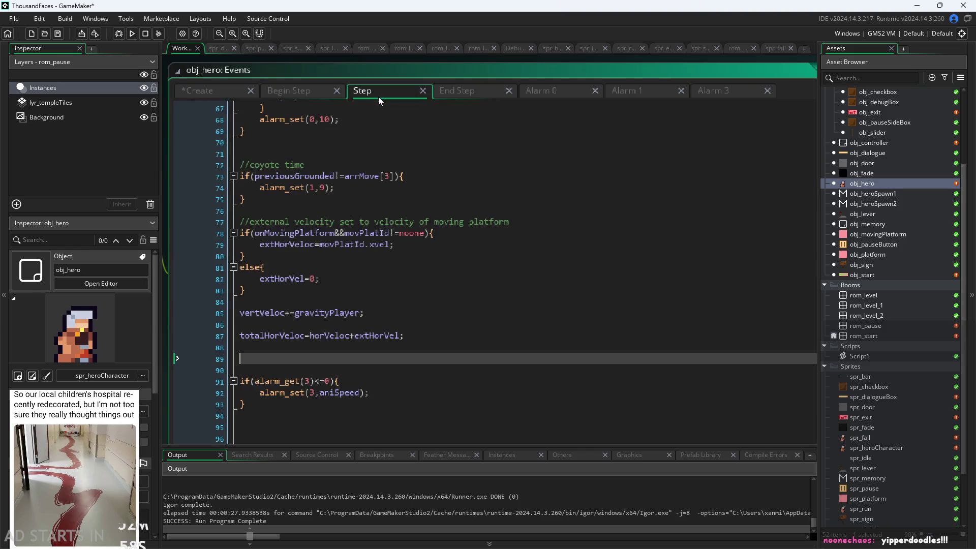
{"action": "left_click", "coordinate": [486, 96]}
{"action": "scroll", "coordinate": [539, 329], "scroll_direction": "down", "scroll_amount": 2}
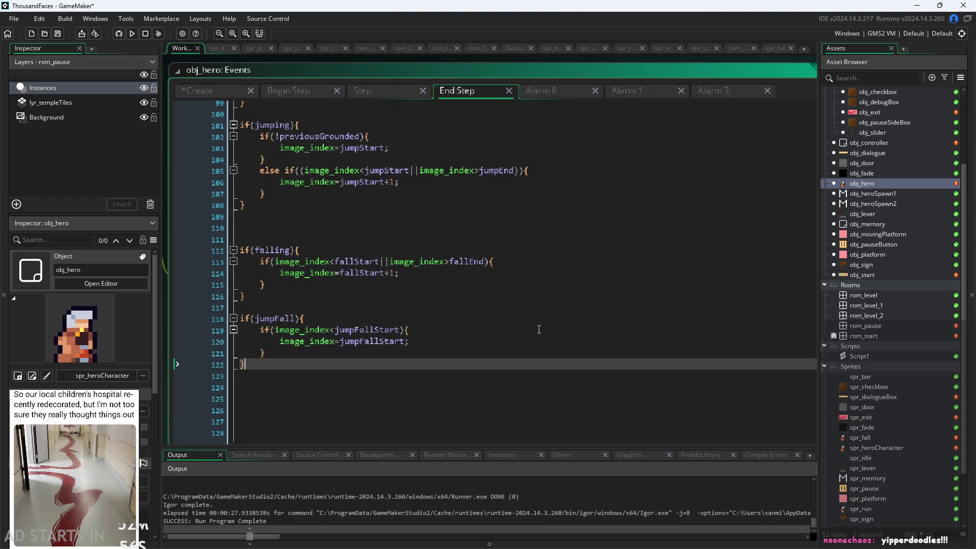
{"action": "left_click", "coordinate": [392, 330]}
{"action": "left_click", "coordinate": [419, 341]}
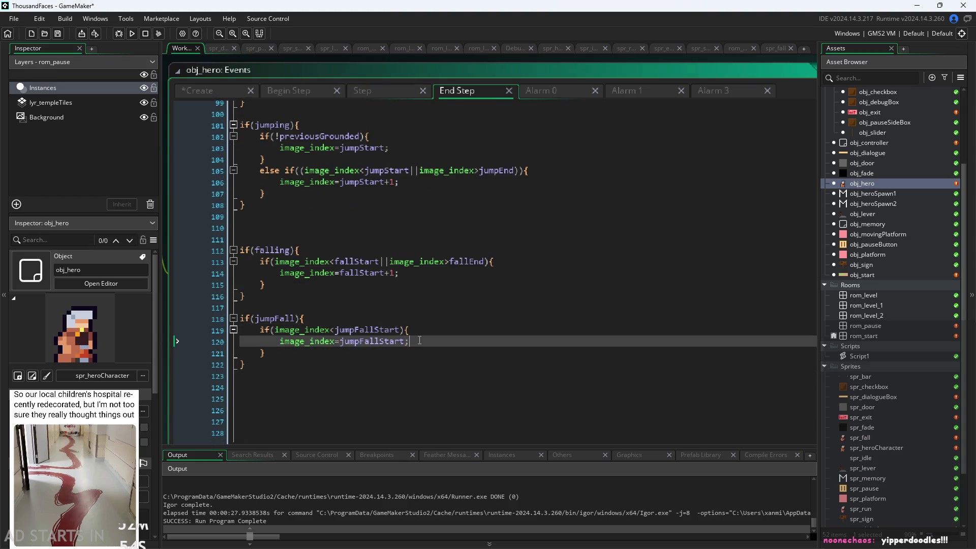
{"action": "scroll", "coordinate": [420, 339], "scroll_direction": "up", "scroll_amount": 1}
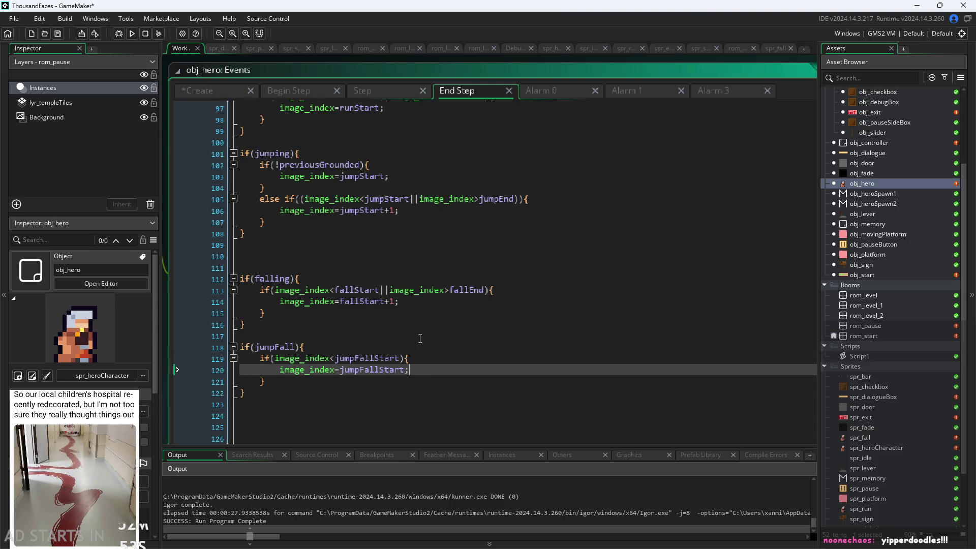
{"action": "left_click", "coordinate": [436, 359]}
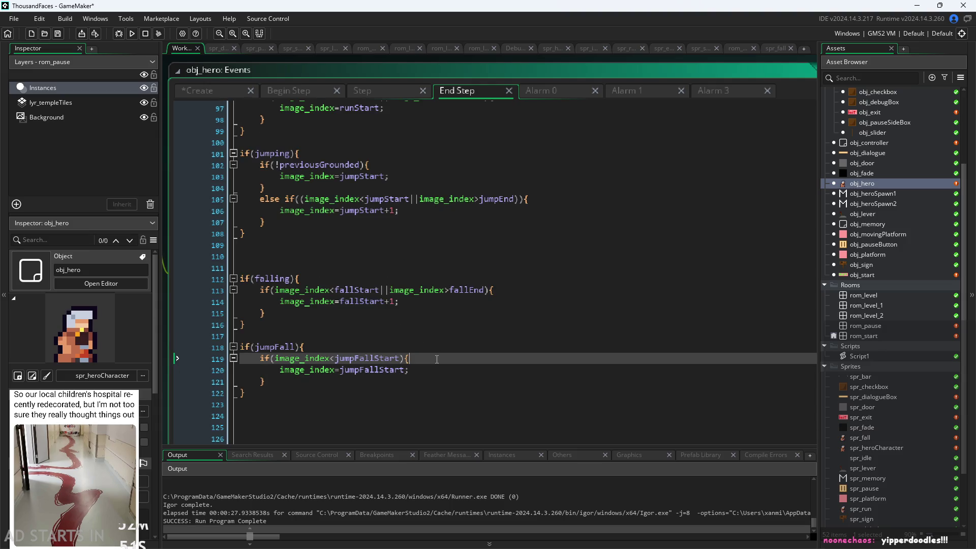
{"action": "left_click", "coordinate": [481, 375]}
{"action": "left_click", "coordinate": [425, 304]}
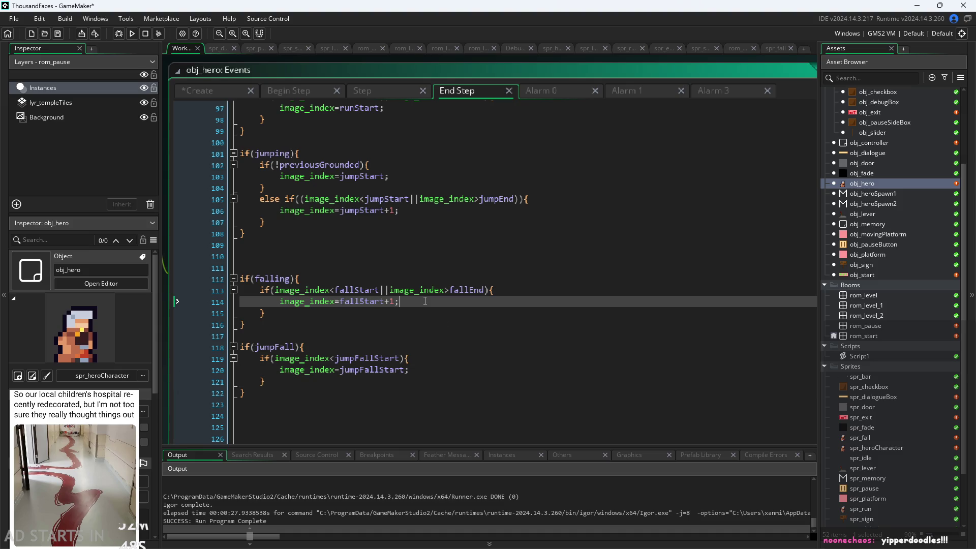
{"action": "key", "text": "Up"}
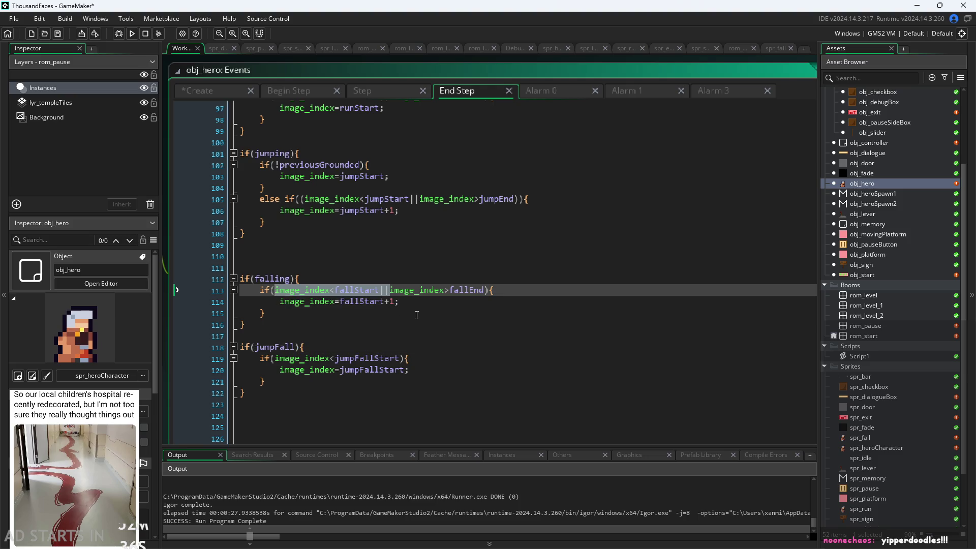
{"action": "key", "text": "Delete"}
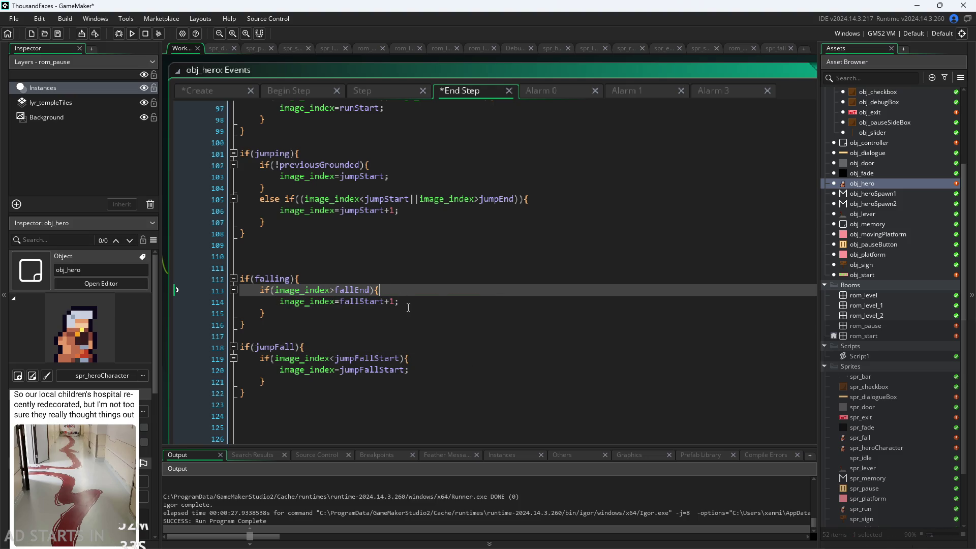
{"action": "left_click", "coordinate": [411, 304]}
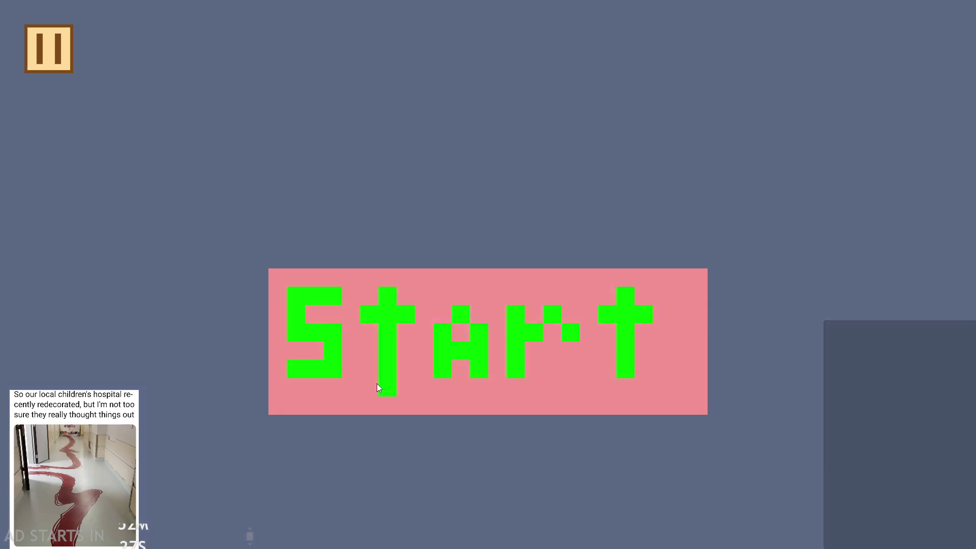
Launch the game and turn on Debug Stats and the right-side pause button
{"action": "left_click", "coordinate": [376, 383]}
{"action": "left_click", "coordinate": [55, 60]}
{"action": "left_click", "coordinate": [191, 142]}
{"action": "left_click", "coordinate": [268, 223]}
{"action": "left_click", "coordinate": [912, 47]}
Walk the hero right past the signpost and jump, then pause and quit
{"action": "key", "text": "Right"}
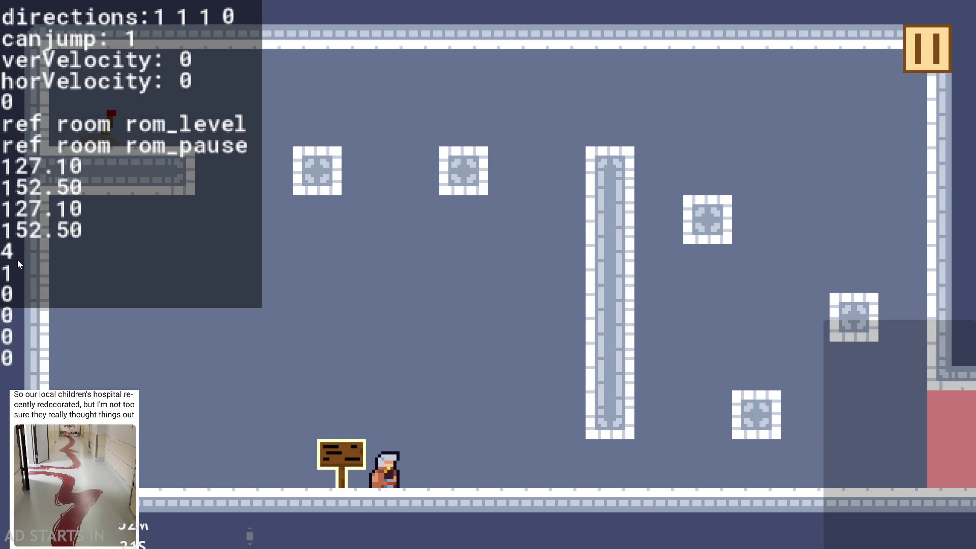
{"action": "key", "text": "Up"}
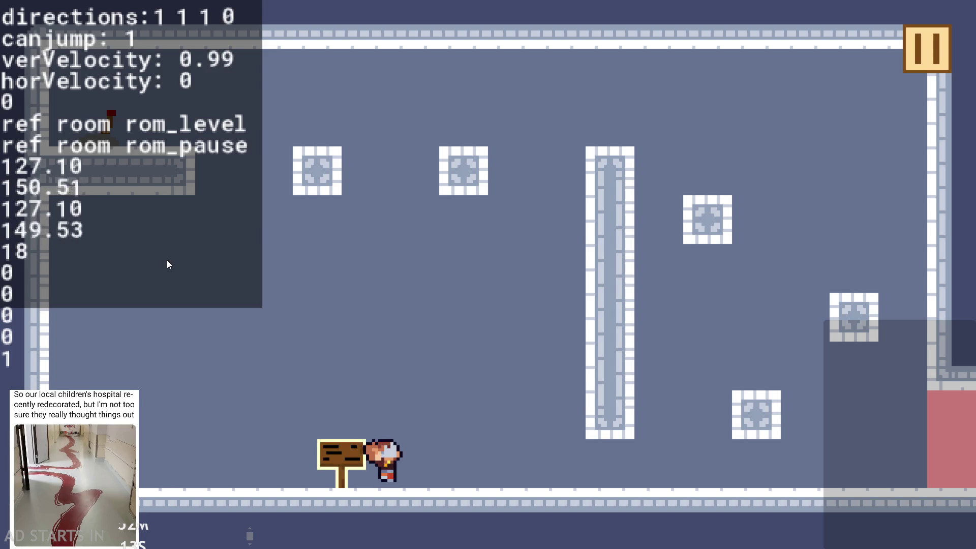
{"action": "key", "text": "space"}
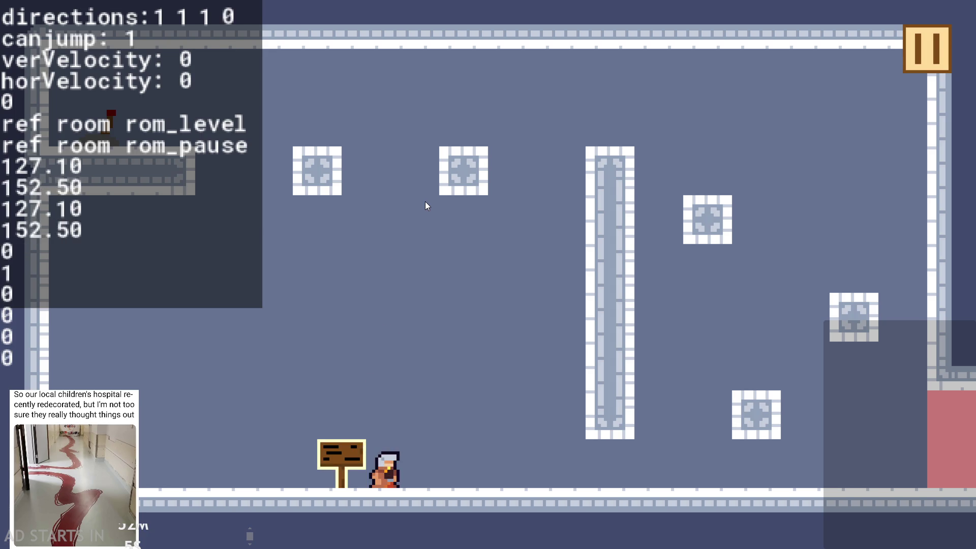
{"action": "left_click", "coordinate": [920, 40]}
{"action": "left_click", "coordinate": [811, 464]}
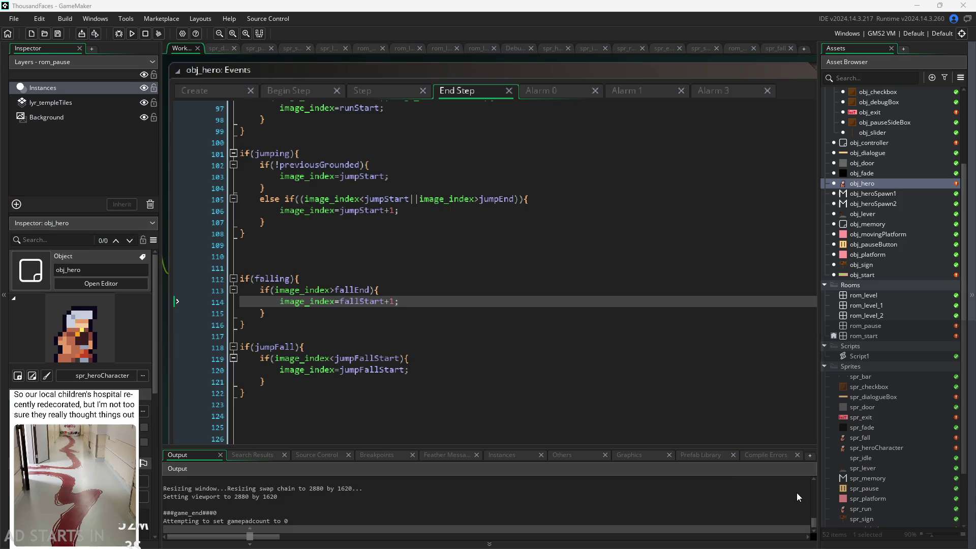
Delete the jumpVel=1 test line in obj_hero's Create event, leaving jumpVel=4 active
{"action": "left_click", "coordinate": [212, 91]}
{"action": "double_click", "coordinate": [307, 72]}
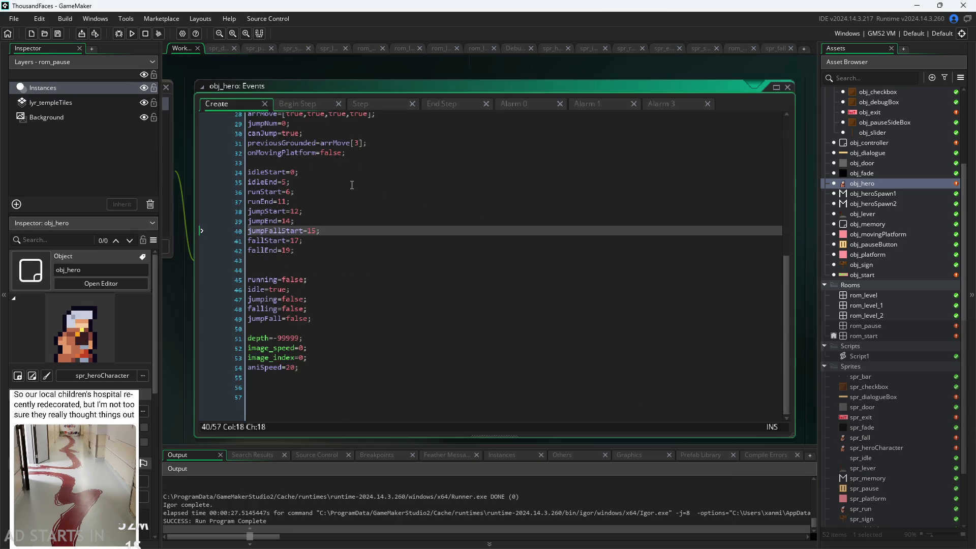
{"action": "scroll", "coordinate": [410, 309], "scroll_direction": "down", "scroll_amount": 6}
{"action": "left_click_drag", "start_coordinate": [788, 340], "coordinate": [787, 201]}
{"action": "scroll", "coordinate": [304, 191], "scroll_direction": "up", "scroll_amount": 4}
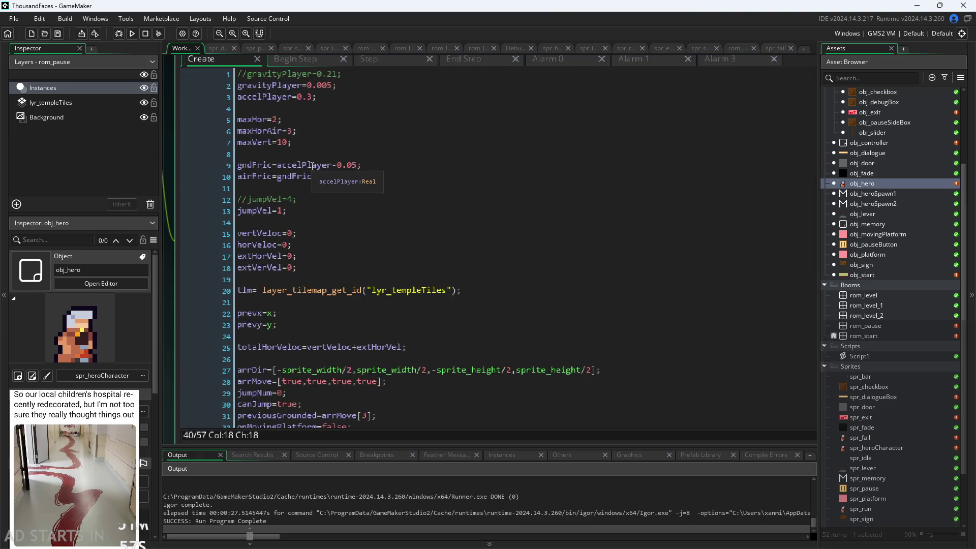
{"action": "left_click", "coordinate": [300, 194]}
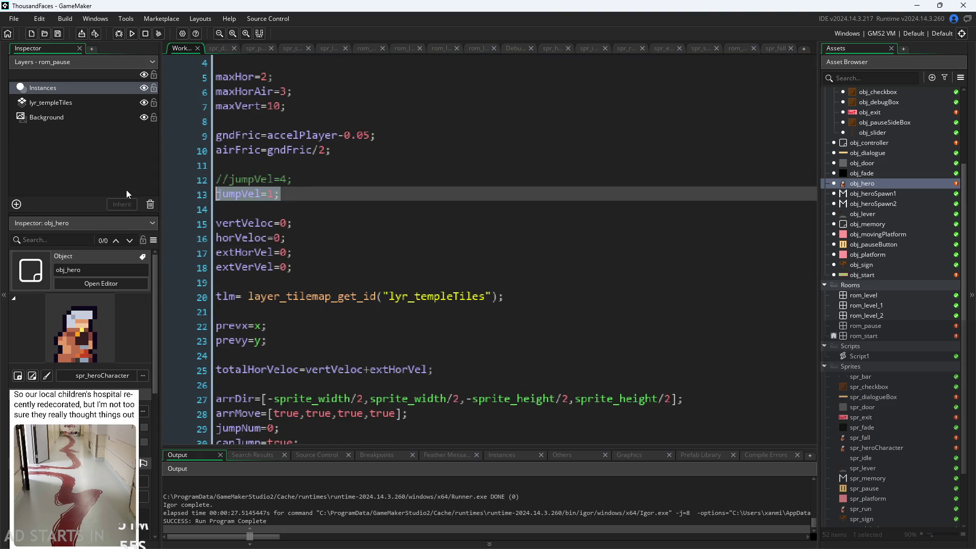
{"action": "key", "text": "BackSpace"}
{"action": "key", "text": "BackSpace"}
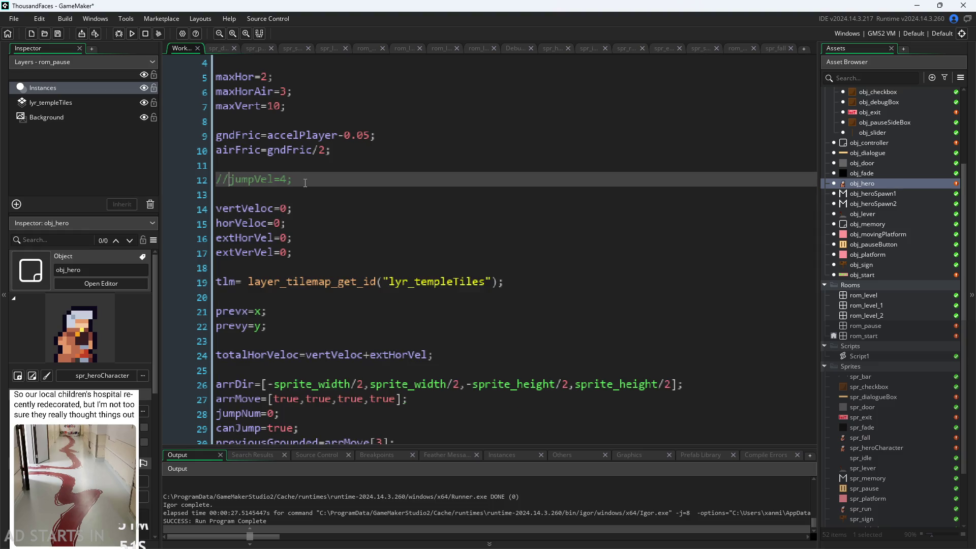
{"action": "left_click", "coordinate": [190, 267]}
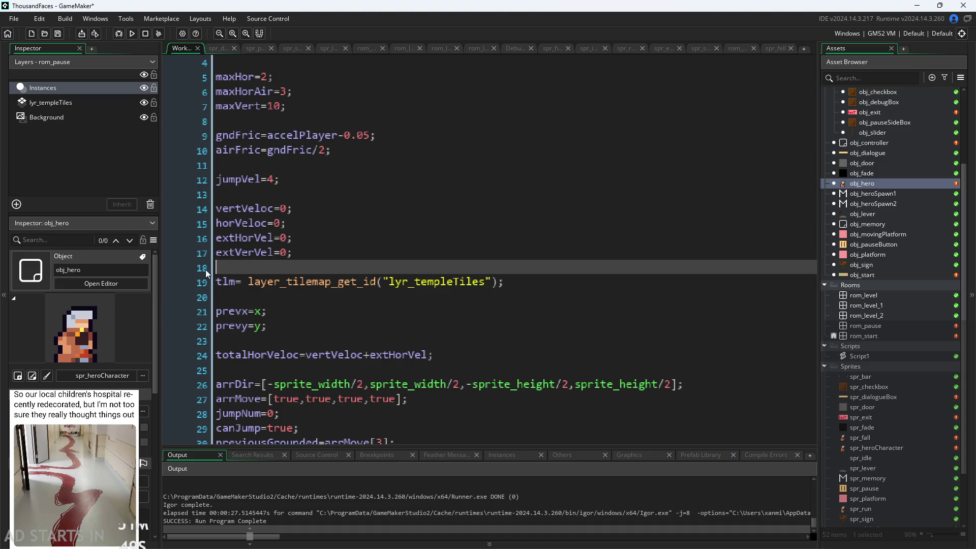
{"action": "scroll", "coordinate": [313, 266], "scroll_direction": "down", "scroll_amount": 8}
{"action": "key", "text": "ctrl+m"}
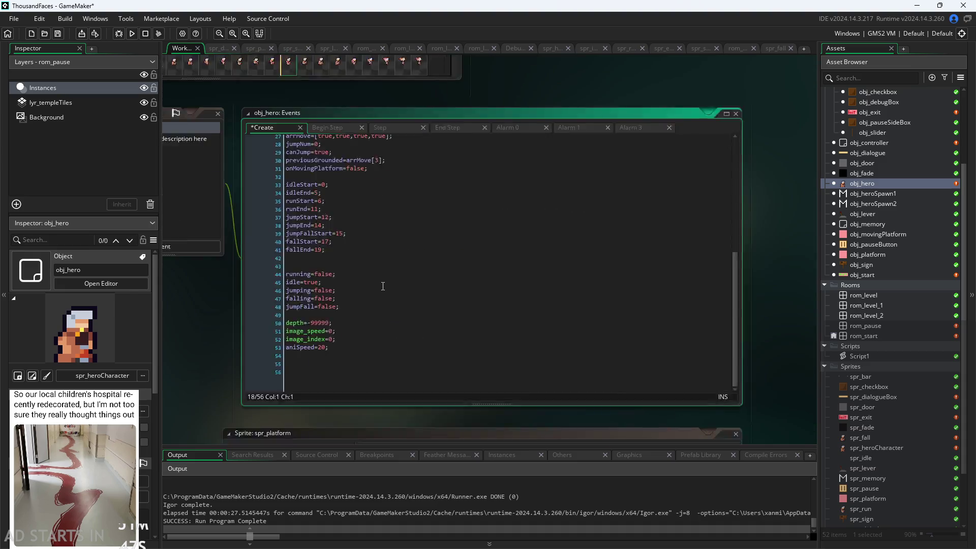
Delete the gravityPlayer=0.005 line so gravityPlayer=0.21 applies, save, and run the game
{"action": "scroll", "coordinate": [366, 264], "scroll_direction": "up", "scroll_amount": 8}
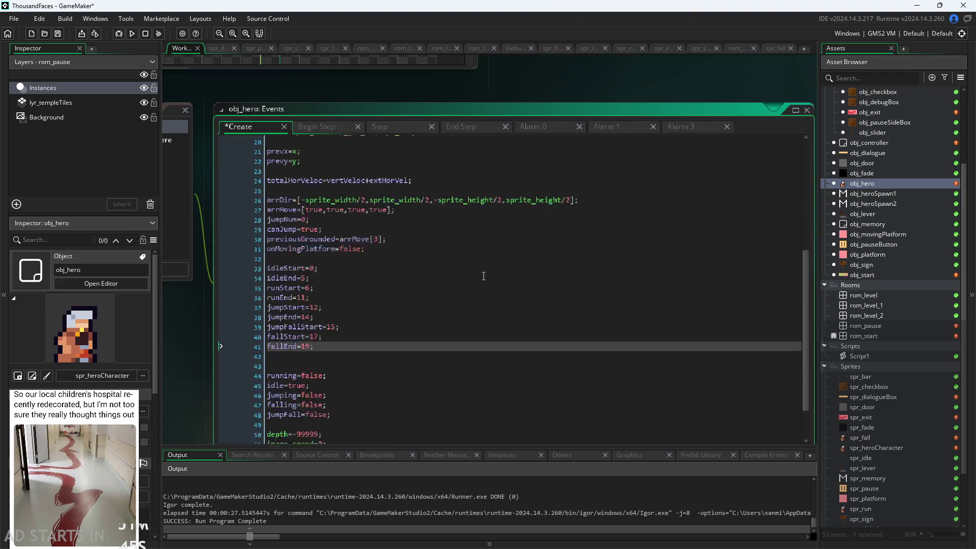
{"action": "scroll", "coordinate": [358, 246], "scroll_direction": "up", "scroll_amount": 1}
{"action": "left_click", "coordinate": [366, 147]}
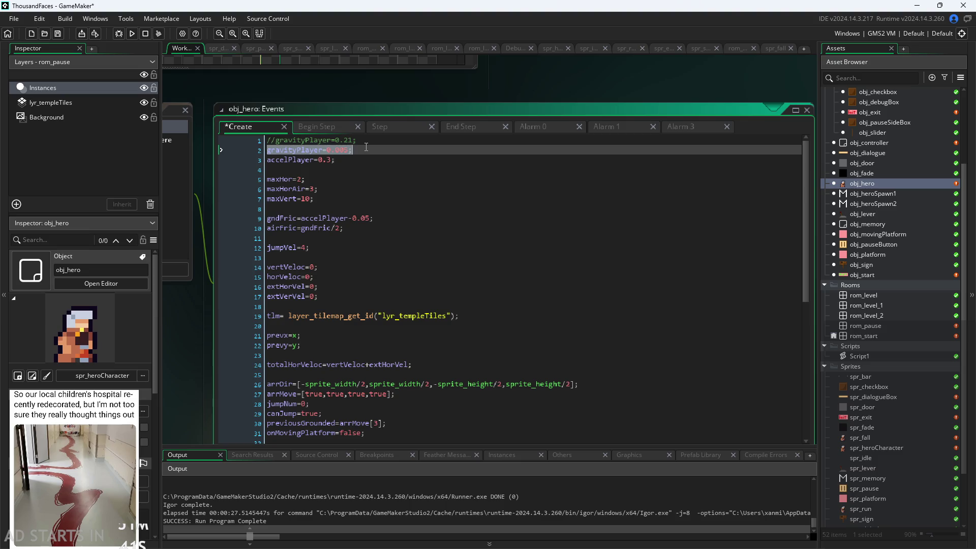
{"action": "key", "text": "BackSpace"}
{"action": "key", "text": "Up"}
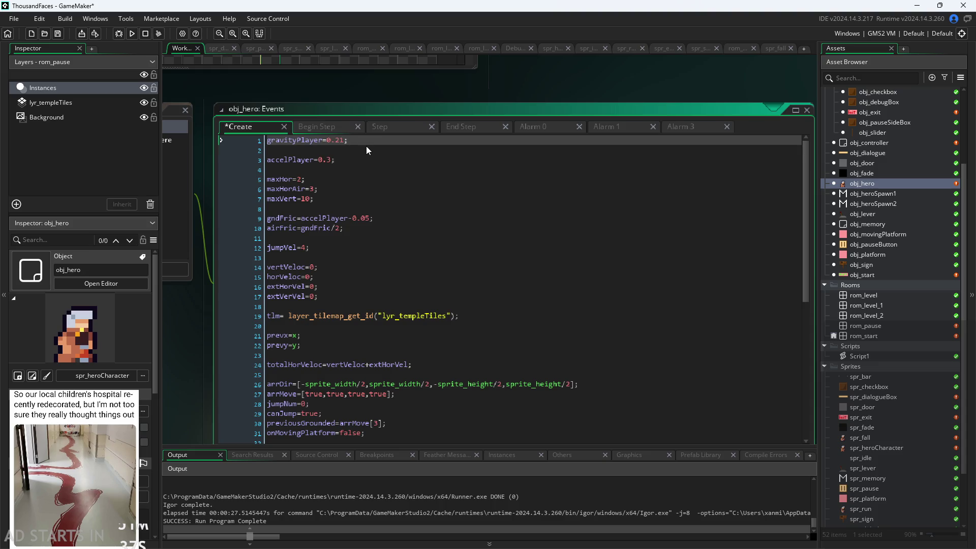
{"action": "key", "text": "Delete"}
{"action": "left_click", "coordinate": [132, 33]}
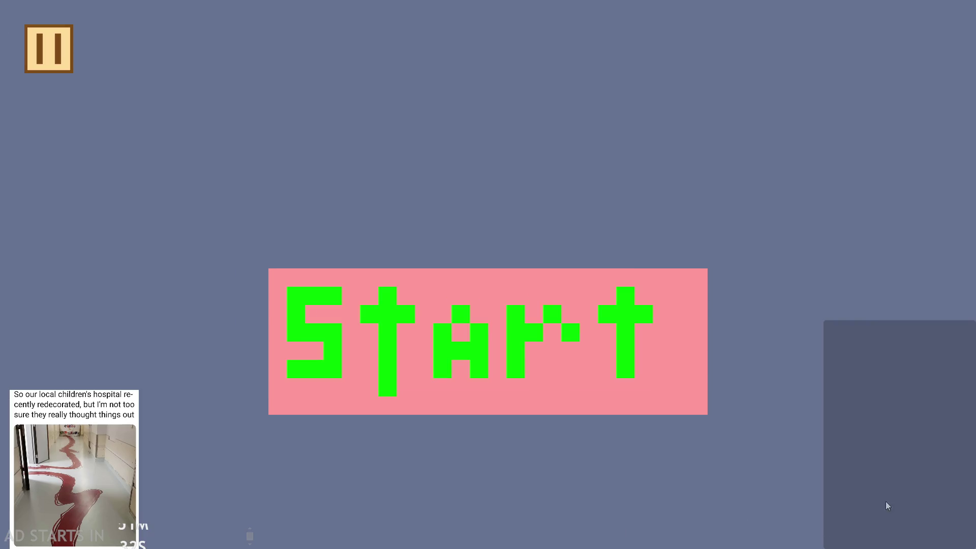
Start the first level and jump the hero around the floor, blocks and pillar
{"action": "left_click", "coordinate": [524, 361]}
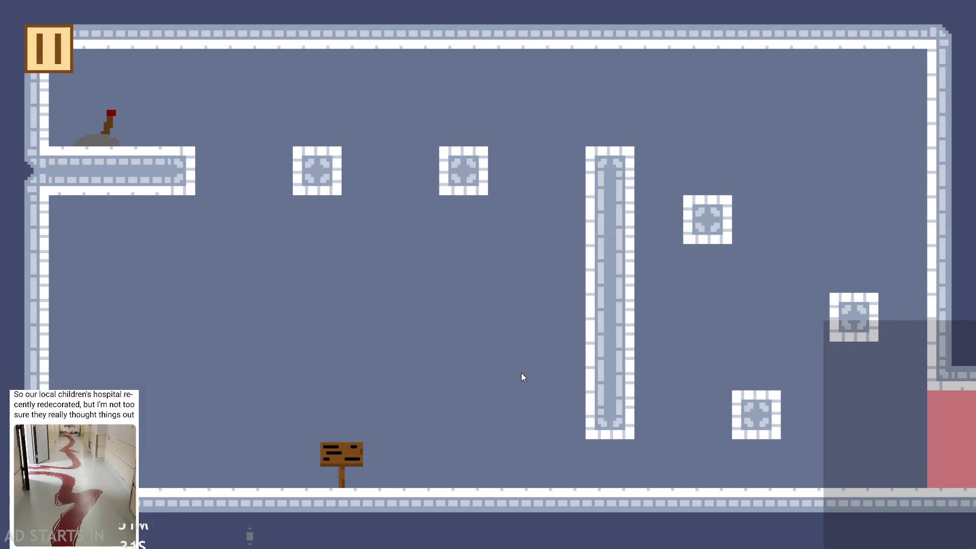
{"action": "key", "text": "space"}
{"action": "key", "text": "space"}
{"action": "key", "text": "space"}
{"action": "key", "text": "space"}
{"action": "key", "text": "space"}
{"action": "key", "text": "space"}
{"action": "key", "text": "Right"}
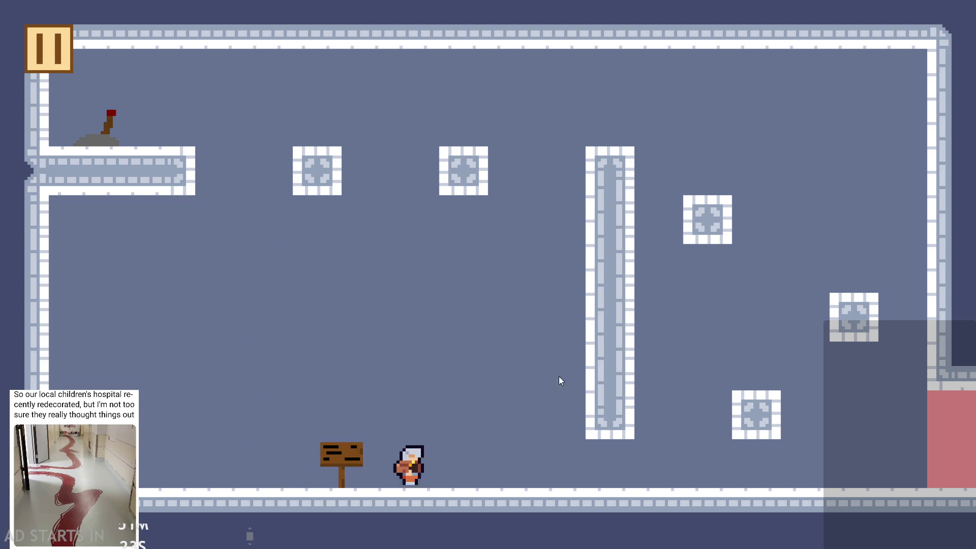
{"action": "key", "text": "space"}
{"action": "key", "text": "space"}
{"action": "key", "text": "Left"}
{"action": "key", "text": "space"}
{"action": "key", "text": "Right"}
{"action": "key", "text": "space"}
{"action": "key", "text": "space"}
{"action": "key", "text": "Left"}
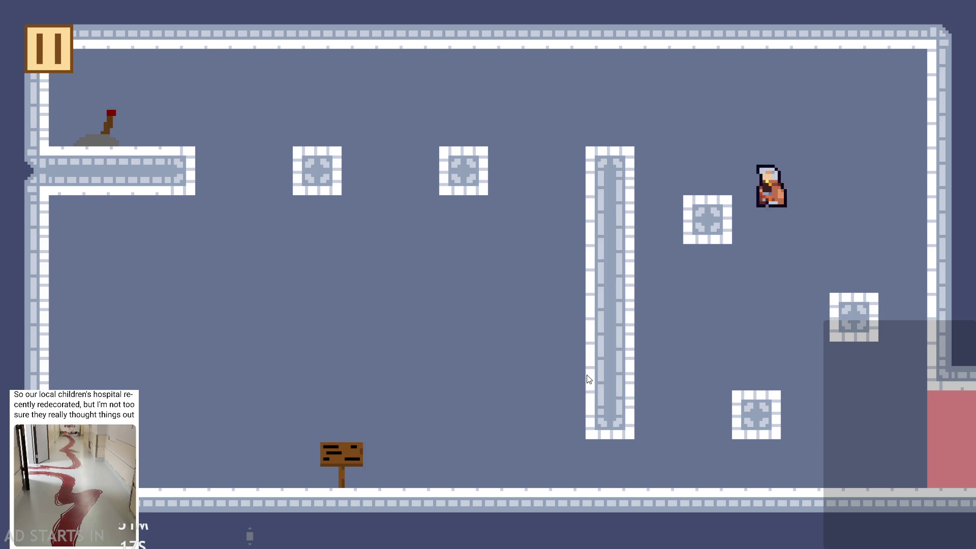
{"action": "key", "text": "Left"}
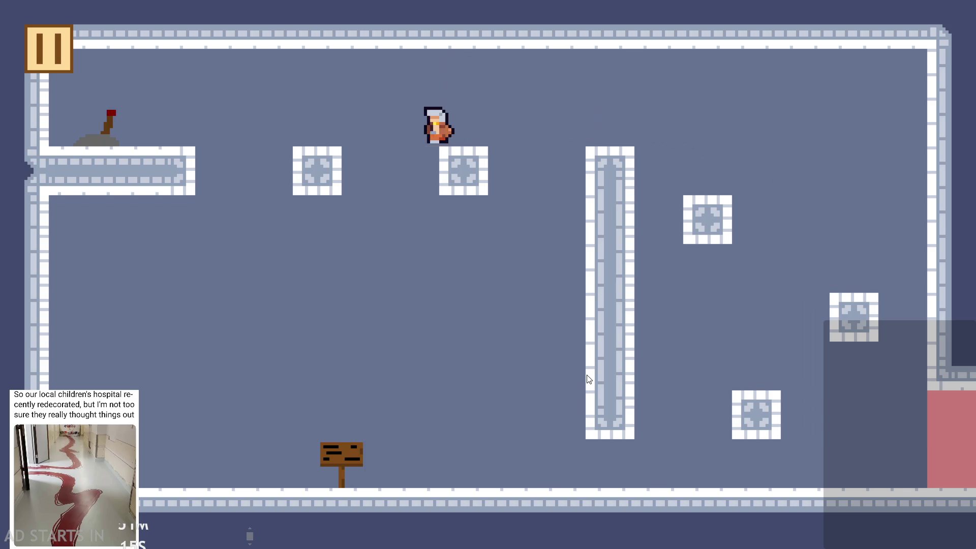
Keep jumping toward the right and lower blocks, then pause and exit
{"action": "key", "text": "space"}
{"action": "key", "text": "Right"}
{"action": "key", "text": "space"}
{"action": "key", "text": "space"}
{"action": "key", "text": "Left"}
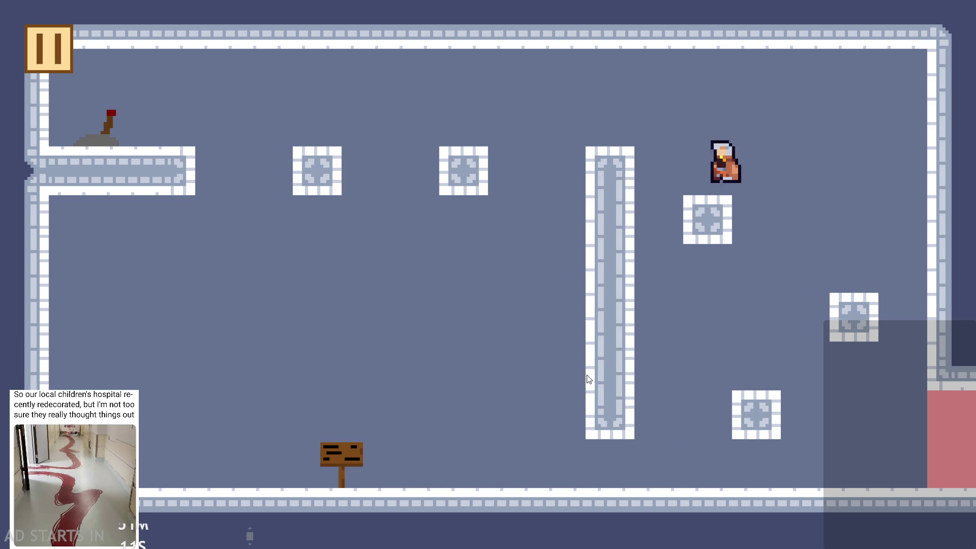
{"action": "key", "text": "Right"}
{"action": "key", "text": "space"}
{"action": "key", "text": "space"}
{"action": "key", "text": "Left"}
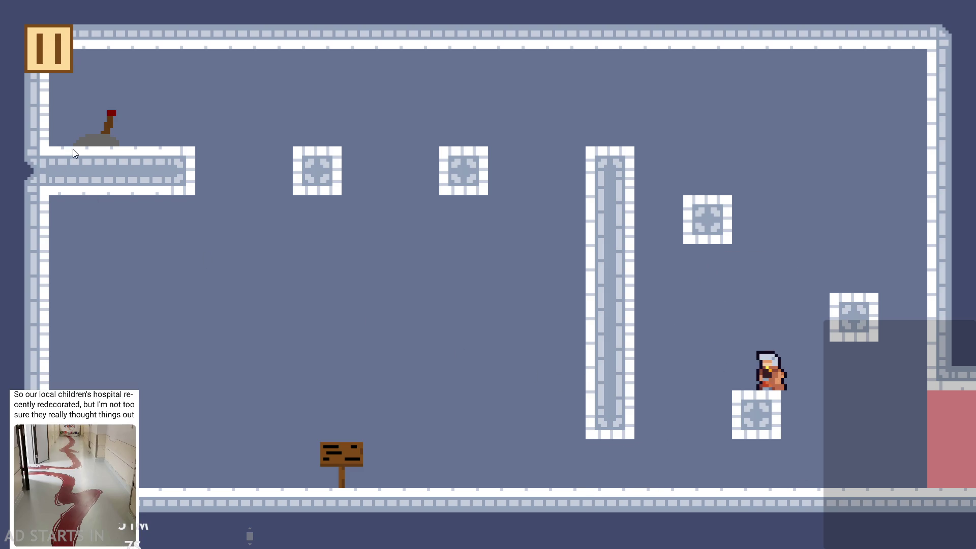
{"action": "left_click", "coordinate": [53, 62]}
{"action": "left_click", "coordinate": [812, 466]}
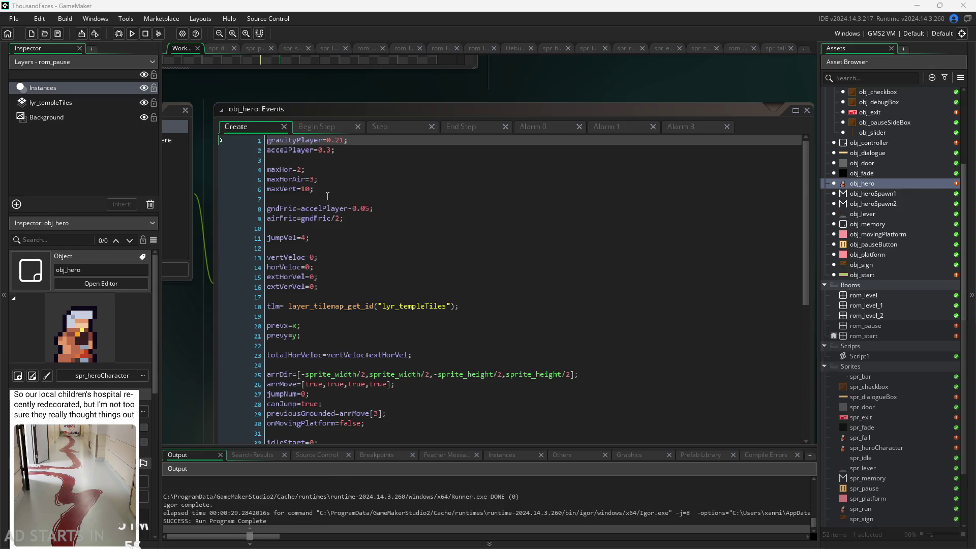
Add gravityPlayer=0.005, comment out gravityPlayer=0.21 with Ctrl+K, and run the level
{"action": "left_click", "coordinate": [349, 140]}
{"action": "key", "text": "Return"}
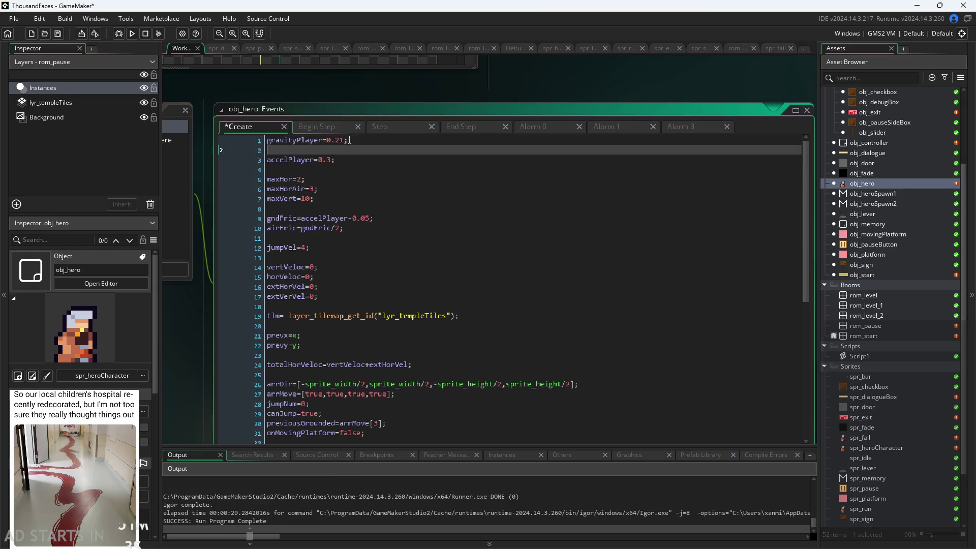
{"action": "type", "text": "gra"}
{"action": "key", "text": "Return"}
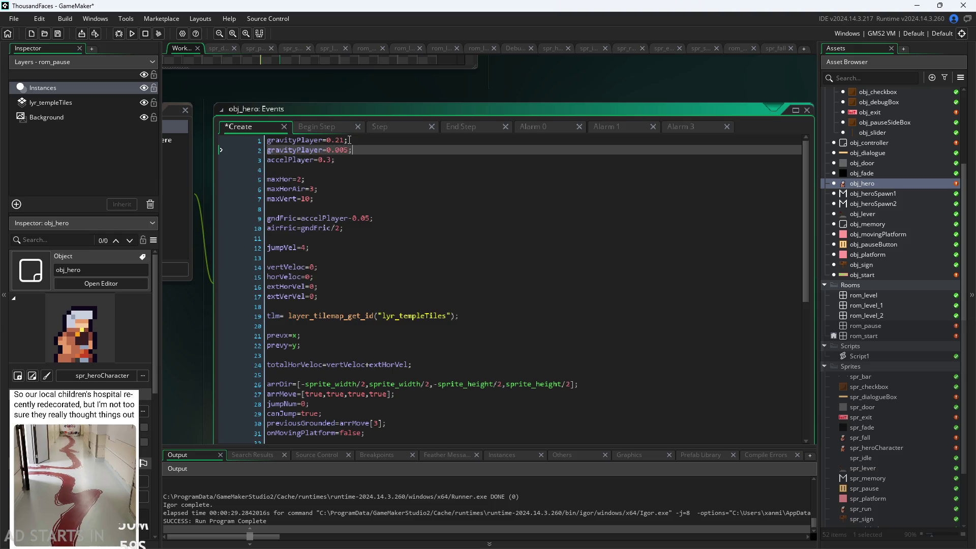
{"action": "left_click", "coordinate": [357, 140]}
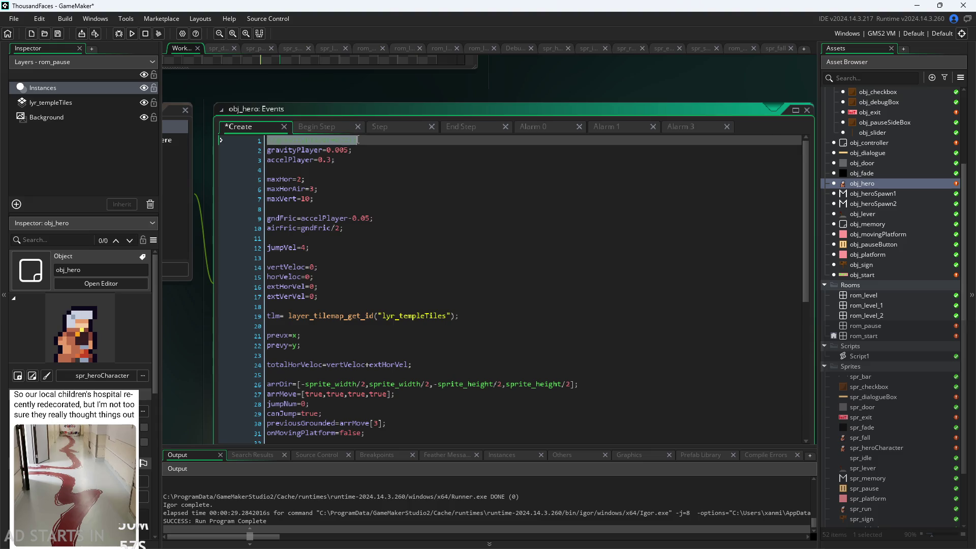
{"action": "key", "text": "ctrl+k"}
{"action": "left_click", "coordinate": [375, 177]}
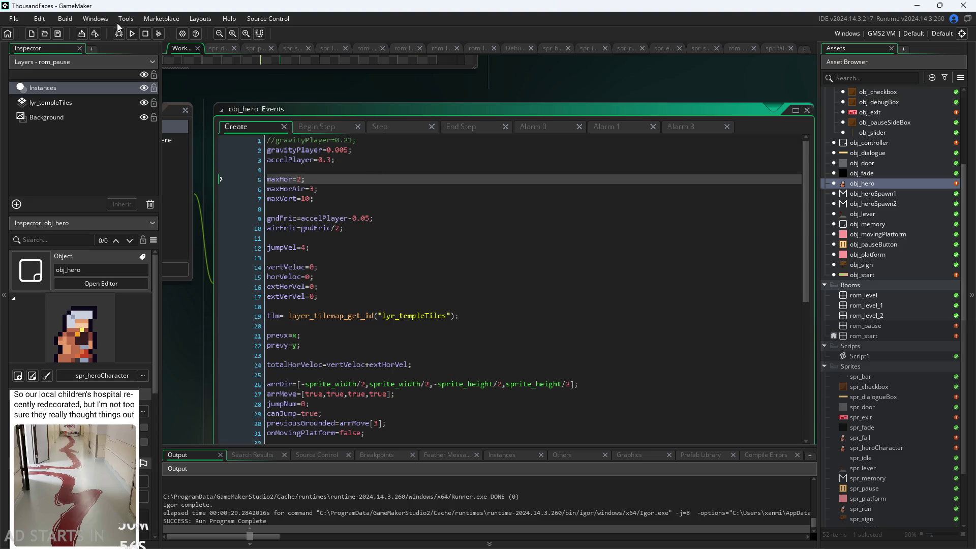
{"action": "left_click", "coordinate": [133, 36]}
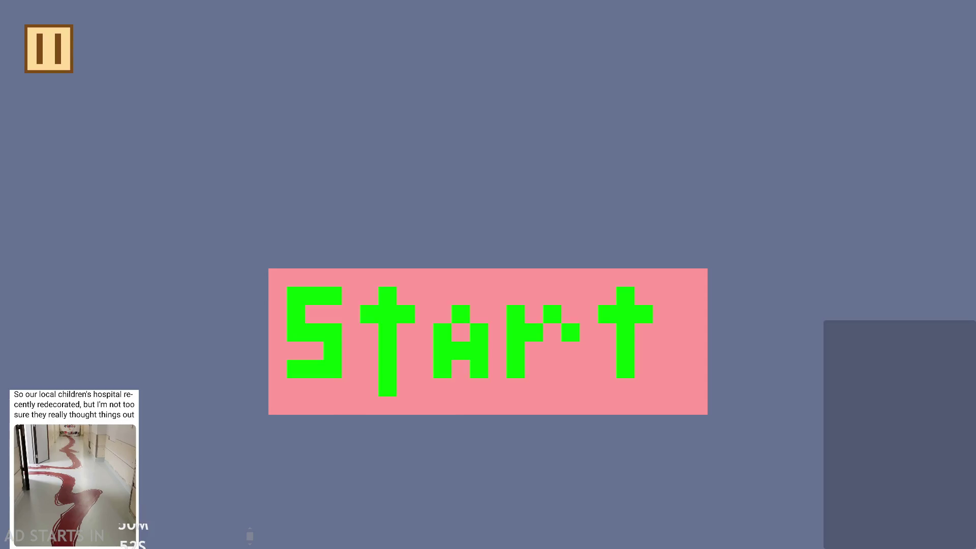
{"action": "left_click", "coordinate": [605, 340]}
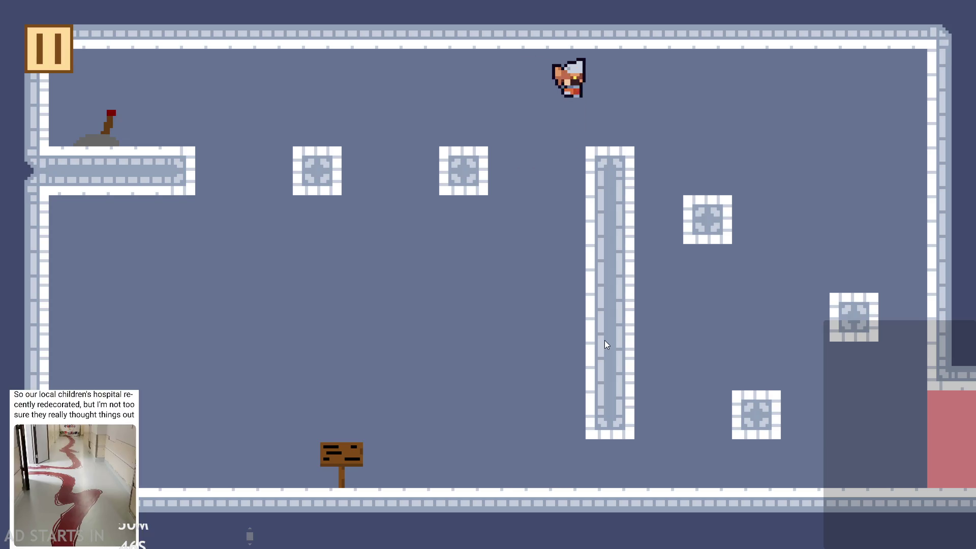
Make high low-gravity jumps along the ceiling and between blocks, then pause and exit
{"action": "key", "text": "Left"}
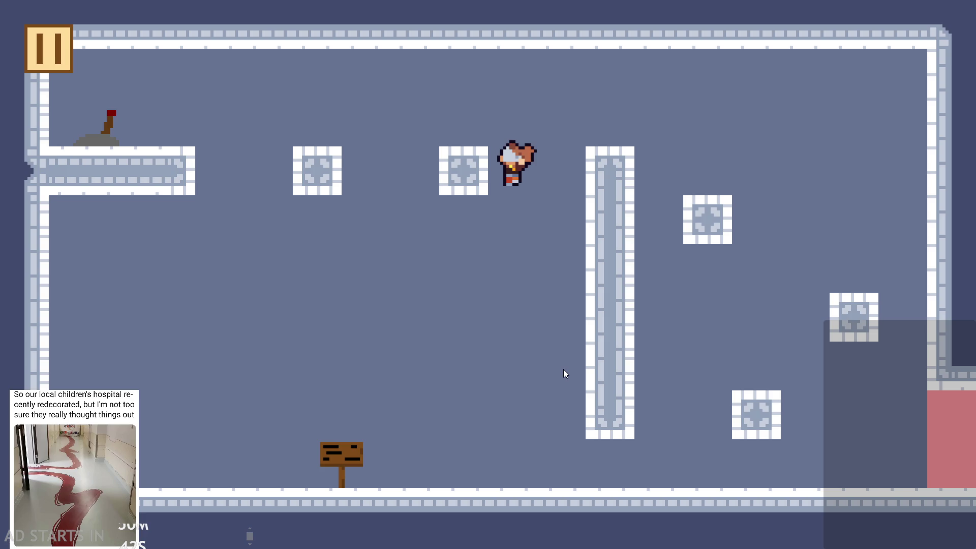
{"action": "key", "text": "space"}
{"action": "key", "text": "Right"}
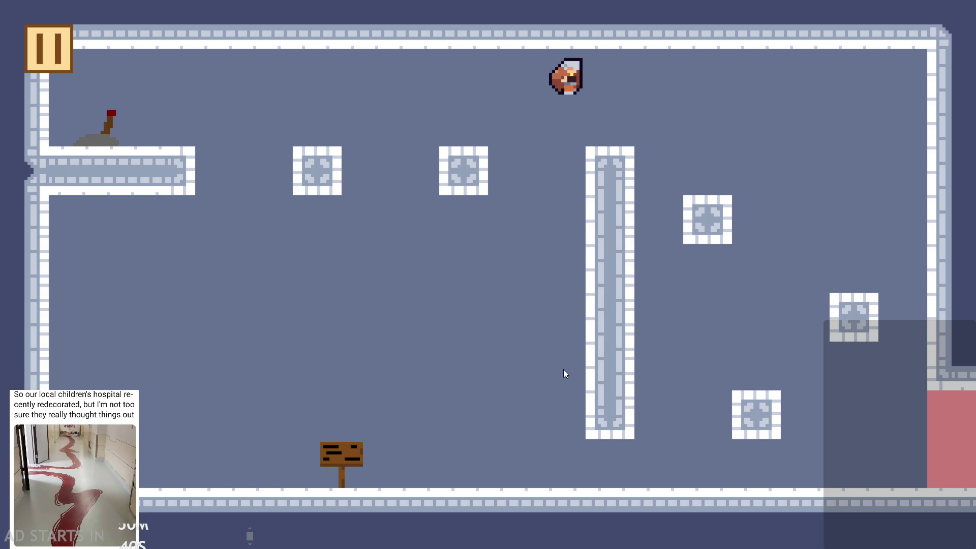
{"action": "key", "text": "Left"}
{"action": "key", "text": "Right"}
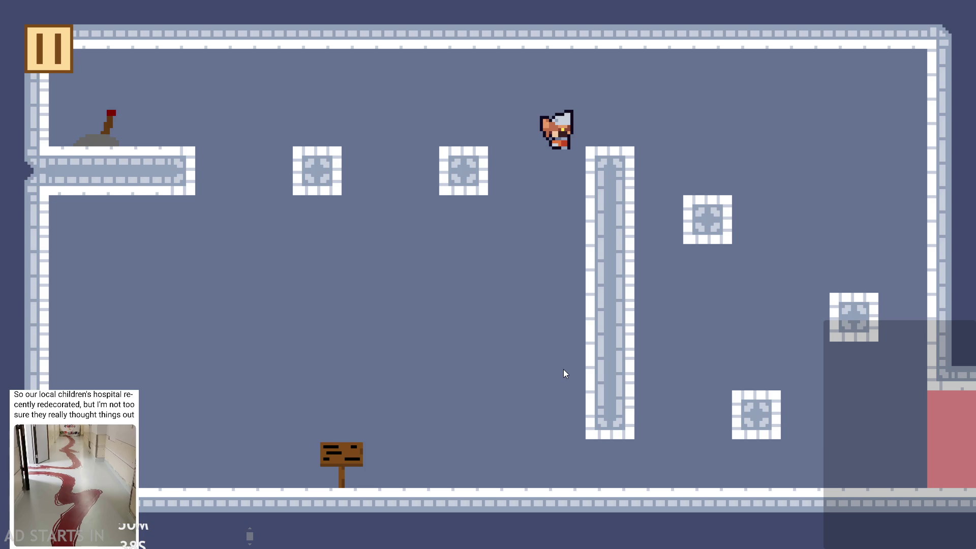
{"action": "key", "text": "Left"}
{"action": "key", "text": "space"}
{"action": "key", "text": "Left"}
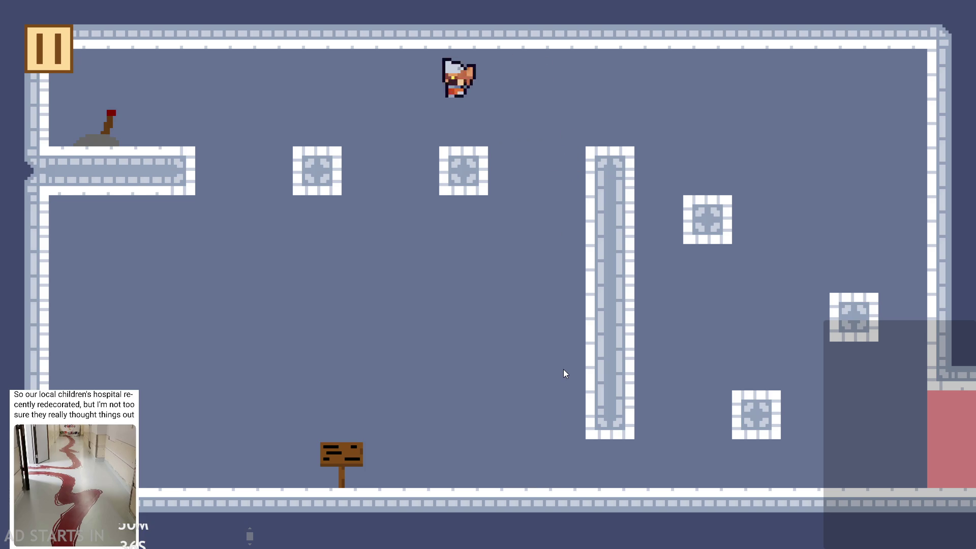
{"action": "key", "text": "Right"}
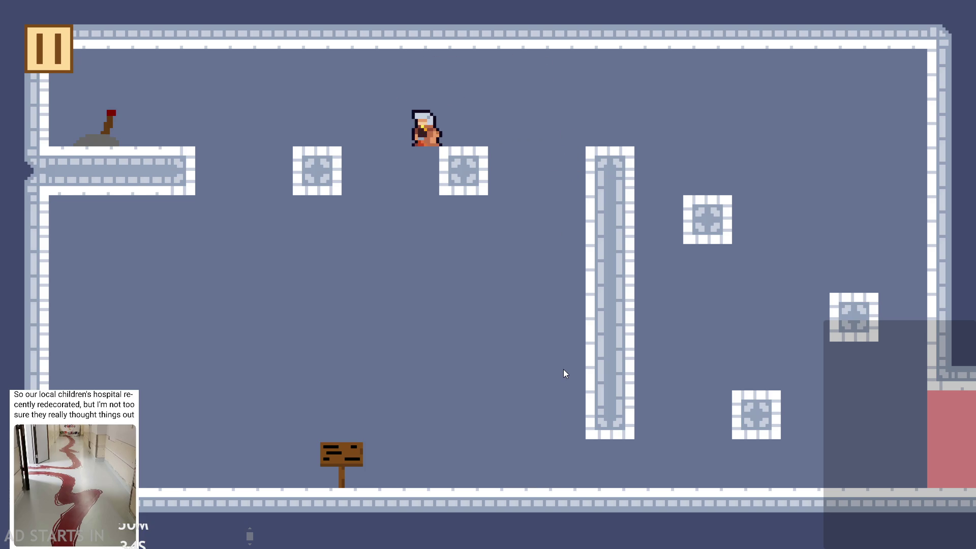
{"action": "key", "text": "Left"}
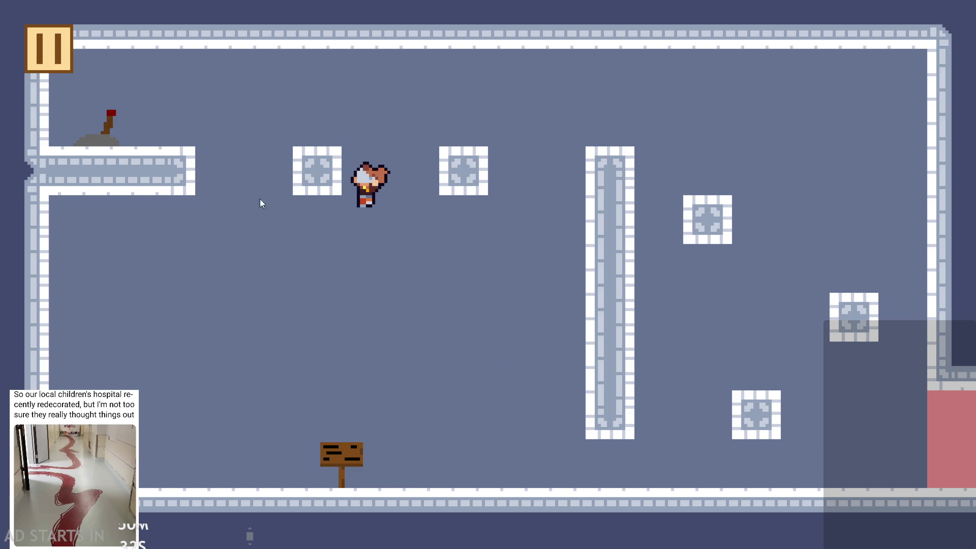
{"action": "left_click", "coordinate": [48, 48]}
{"action": "left_click", "coordinate": [806, 474]}
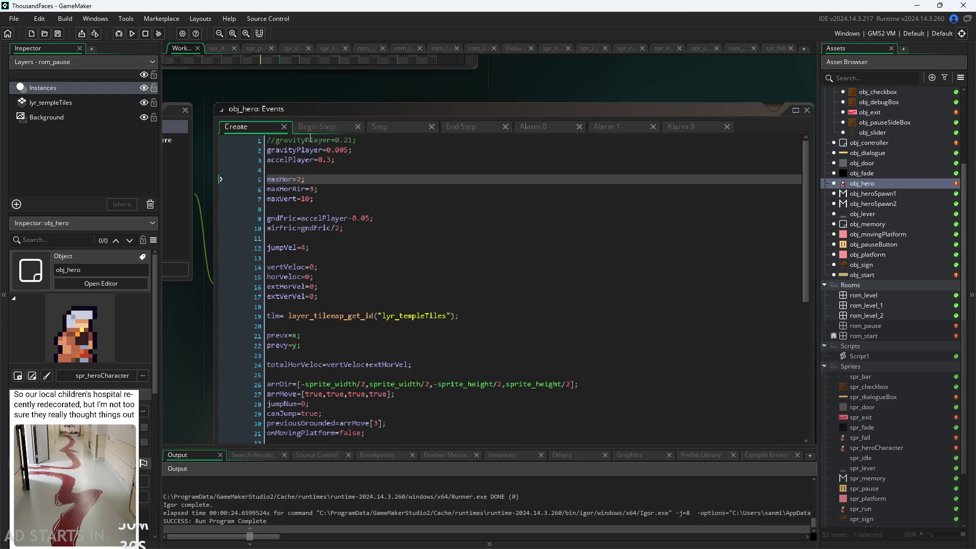
Comment out gravityPlayer=0.005 to reactivate 0.21, save, and start the game's first level
{"action": "left_click", "coordinate": [369, 147]}
{"action": "key", "text": "Up"}
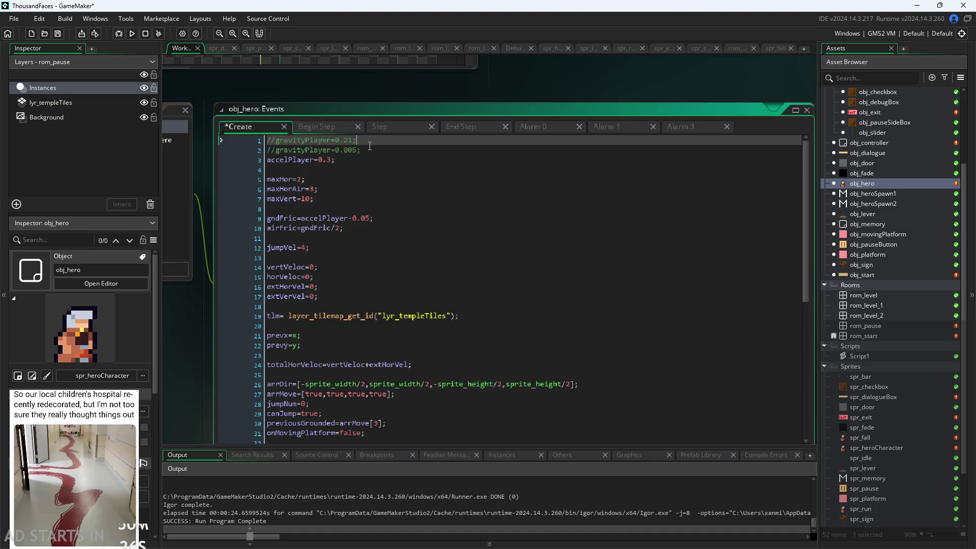
{"action": "key", "text": "ctrl+s"}
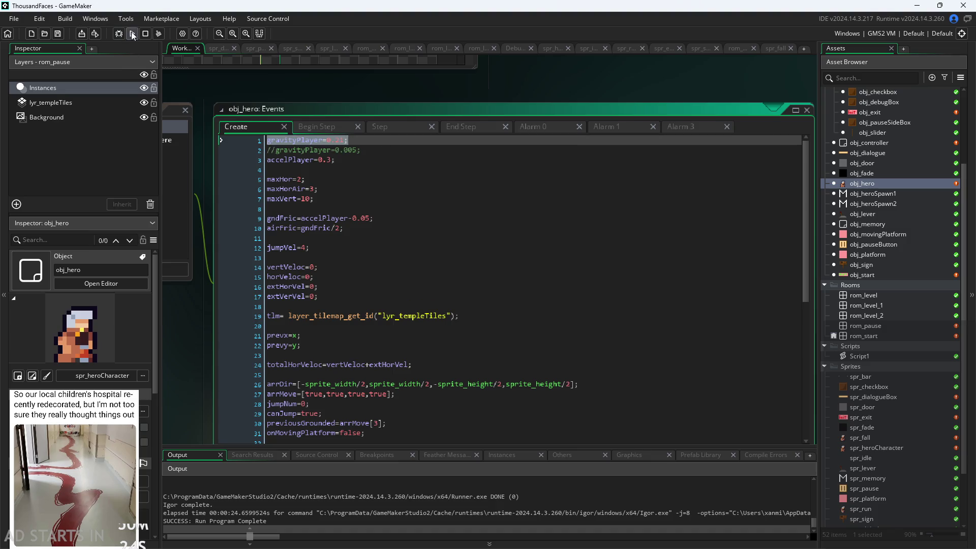
{"action": "left_click", "coordinate": [132, 34]}
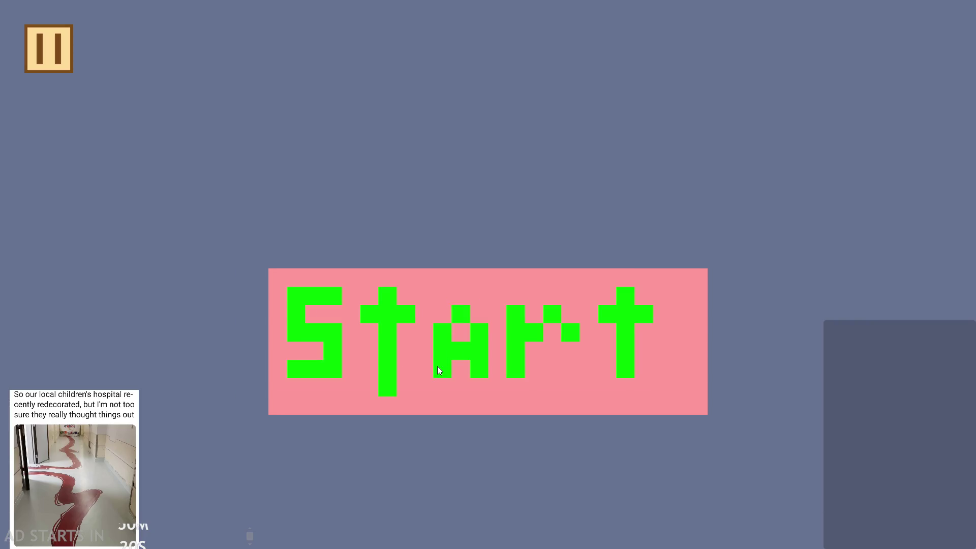
{"action": "left_click", "coordinate": [437, 366]}
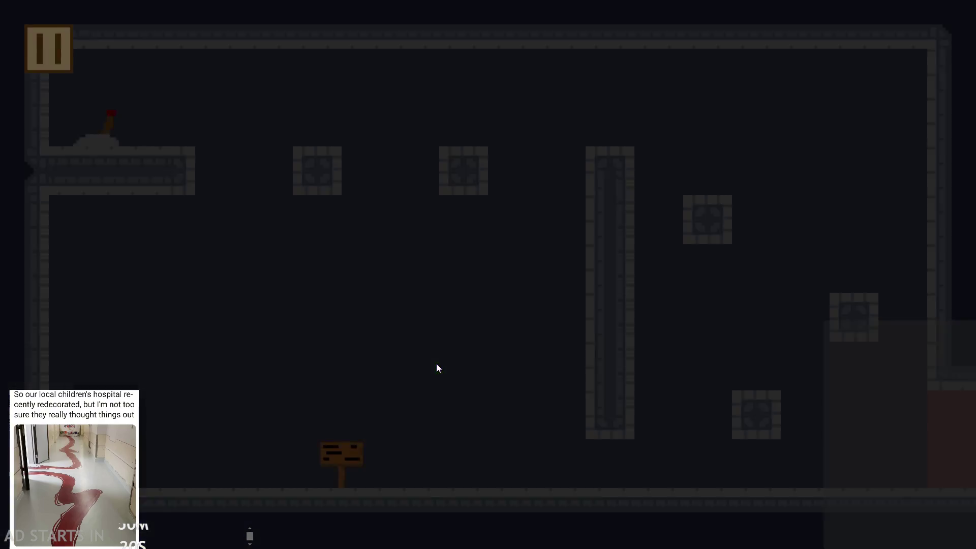
Jump in place, then leap over the pillar and hop between the left blocks
{"action": "key", "text": "space"}
{"action": "key", "text": "space"}
{"action": "key", "text": "Right"}
{"action": "key", "text": "space"}
{"action": "key", "text": "space"}
{"action": "key", "text": "Left"}
{"action": "key", "text": "space"}
{"action": "key", "text": "Left"}
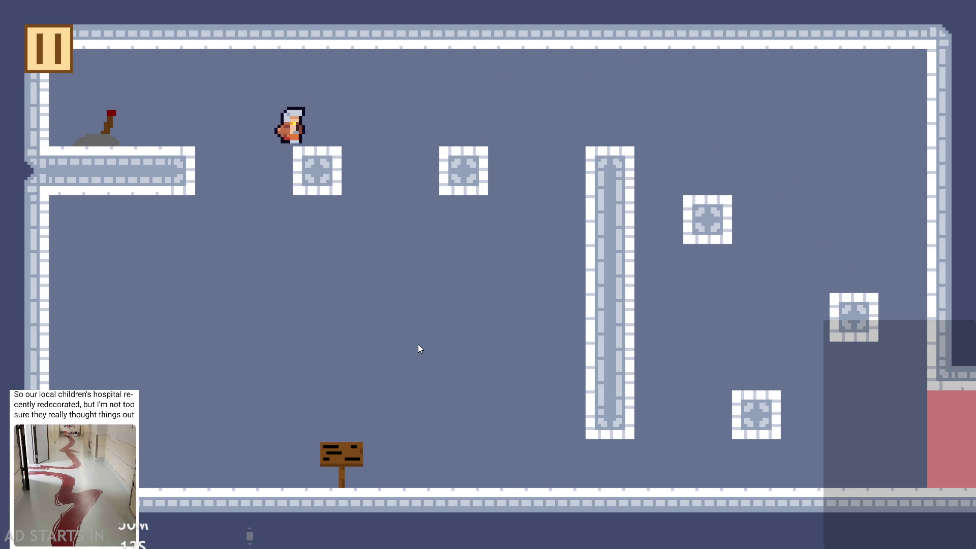
{"action": "key", "text": "space"}
{"action": "key", "text": "Right"}
{"action": "key", "text": "space"}
{"action": "key", "text": "Left"}
{"action": "key", "text": "Right"}
{"action": "key", "text": "Right"}
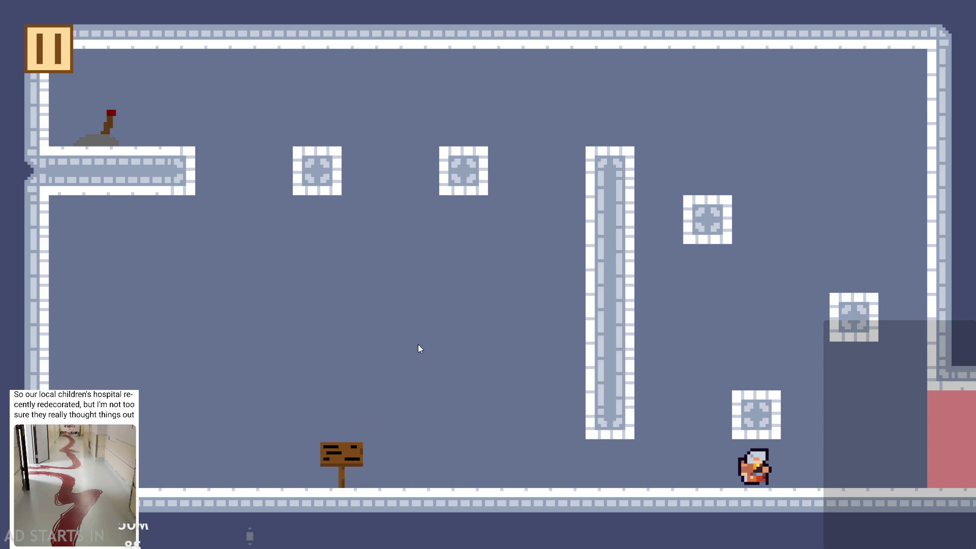
{"action": "key", "text": "space"}
{"action": "key", "text": "Right"}
Bounce up the right blocks and leap back to the top of the tall pillar
{"action": "key", "text": "space"}
{"action": "key", "text": "space"}
{"action": "key", "text": "Left"}
{"action": "key", "text": "Left"}
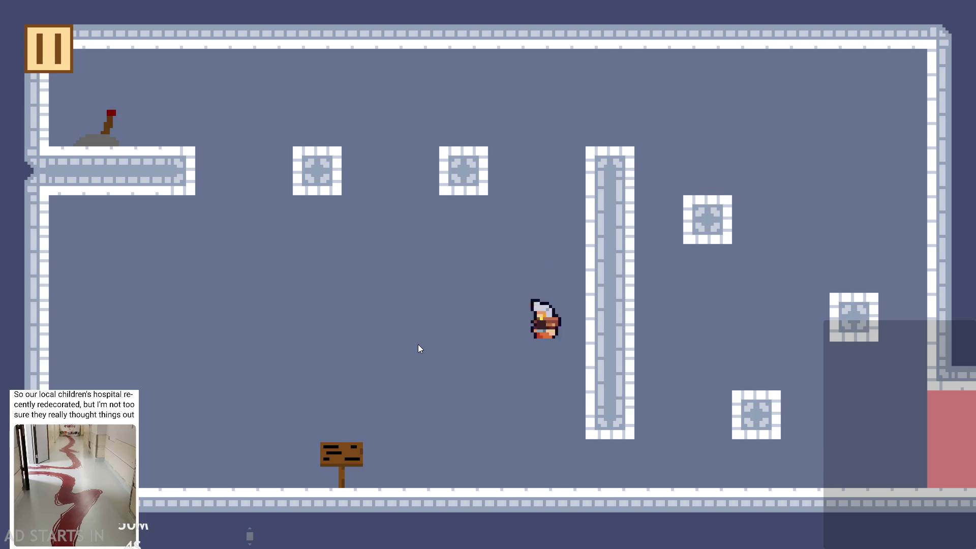
{"action": "key", "text": "space"}
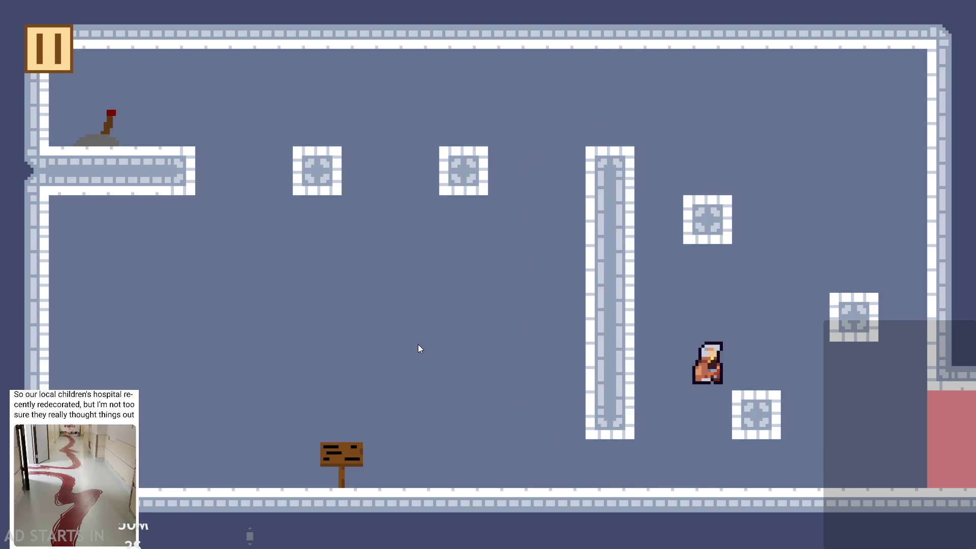
{"action": "key", "text": "Right"}
{"action": "key", "text": "space"}
{"action": "key", "text": "Left"}
{"action": "key", "text": "Left"}
{"action": "key", "text": "space"}
{"action": "key", "text": "Right"}
{"action": "key", "text": "Right"}
{"action": "key", "text": "space"}
{"action": "key", "text": "space"}
{"action": "key", "text": "Left"}
{"action": "key", "text": "space"}
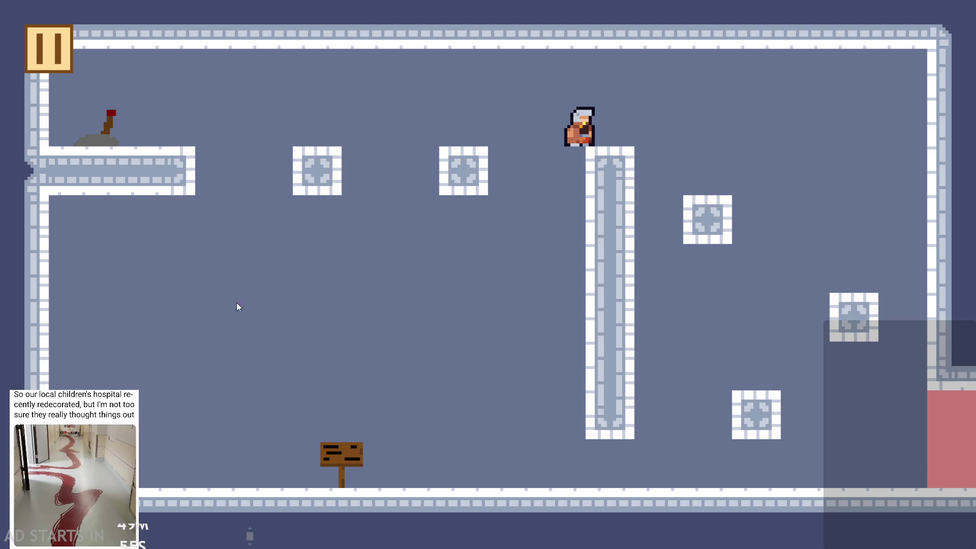
Pause the game and enable Debug Stats and Pause Button on Right Side
{"action": "left_click", "coordinate": [61, 72]}
{"action": "left_click", "coordinate": [195, 147]}
{"action": "left_click", "coordinate": [195, 244]}
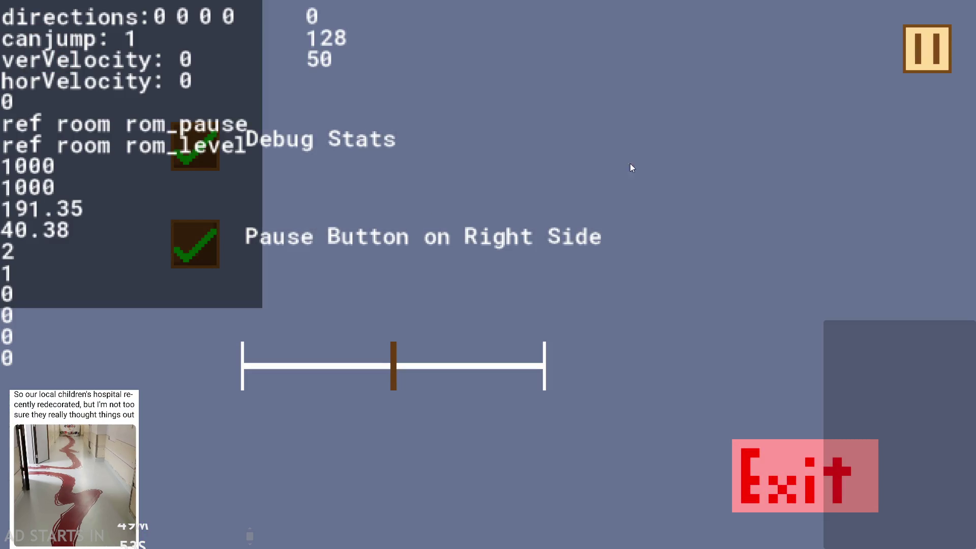
Resume the level, drop off the pillar, then jump up the right blocks to the middle block
{"action": "left_click", "coordinate": [928, 43]}
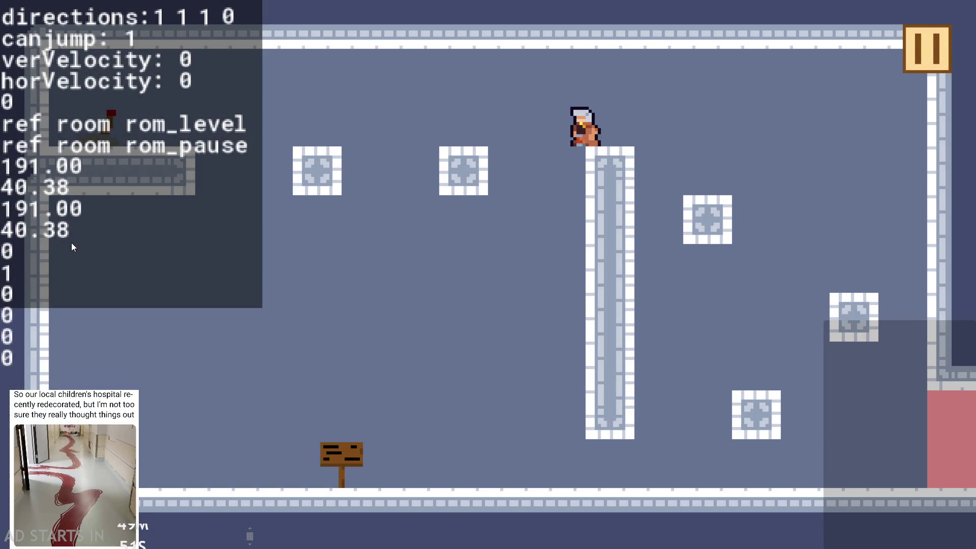
{"action": "key", "text": "Left"}
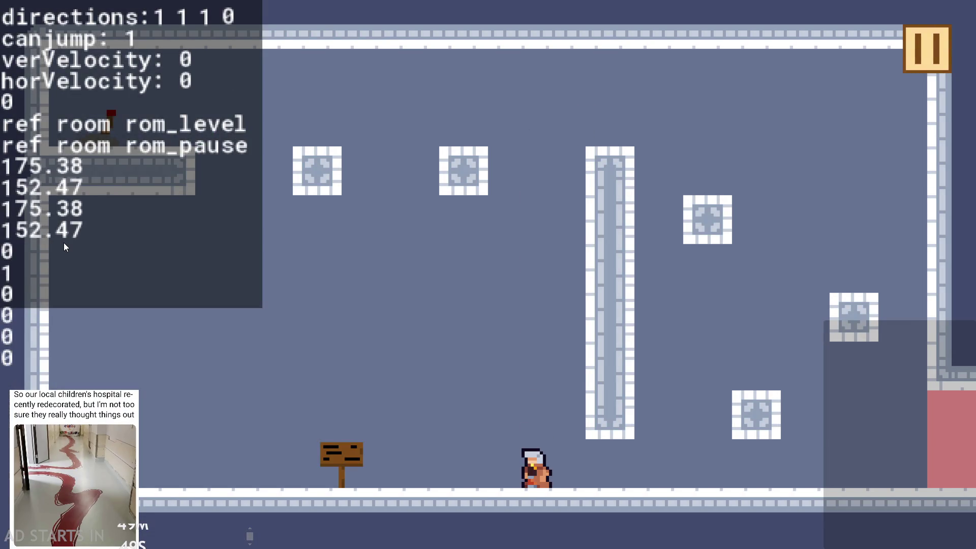
{"action": "key", "text": "Right"}
{"action": "key", "text": "Right"}
{"action": "key", "text": "Up"}
{"action": "key", "text": "Right"}
{"action": "key", "text": "Left"}
{"action": "key", "text": "Left"}
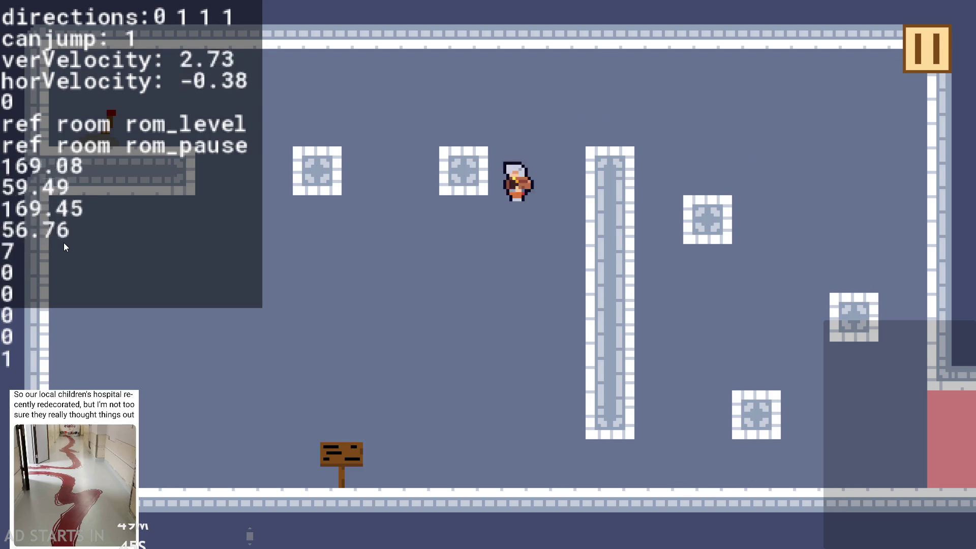
{"action": "key", "text": "Right"}
{"action": "key", "text": "Up"}
{"action": "key", "text": "Left"}
{"action": "key", "text": "Right"}
{"action": "key", "text": "Up"}
{"action": "key", "text": "Right"}
{"action": "key", "text": "Left"}
{"action": "key", "text": "Up"}
{"action": "key", "text": "Up"}
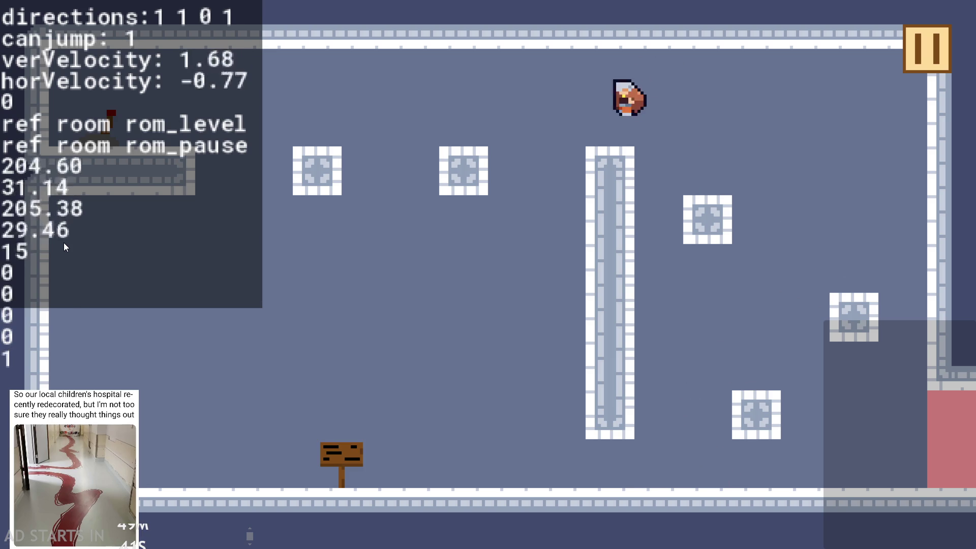
{"action": "key", "text": "Up"}
Return to the pillar top, drop off it, and jump from the floor onto the small block
{"action": "key", "text": "Left"}
{"action": "key", "text": "Up"}
{"action": "key", "text": "Right"}
{"action": "key", "text": "Left"}
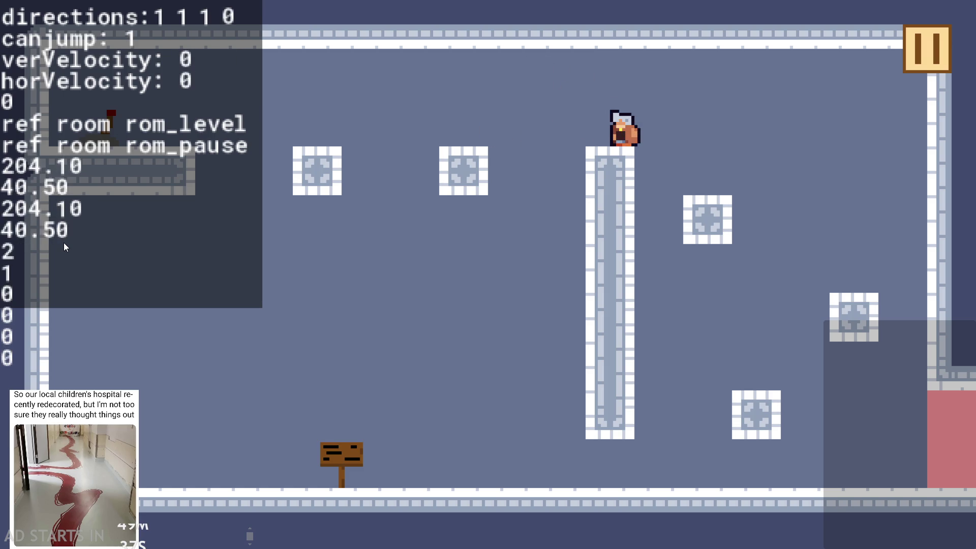
{"action": "key", "text": "Left"}
{"action": "key", "text": "Right"}
{"action": "key", "text": "Up"}
{"action": "key", "text": "Up"}
{"action": "key", "text": "Left"}
{"action": "key", "text": "Up"}
{"action": "key", "text": "Left"}
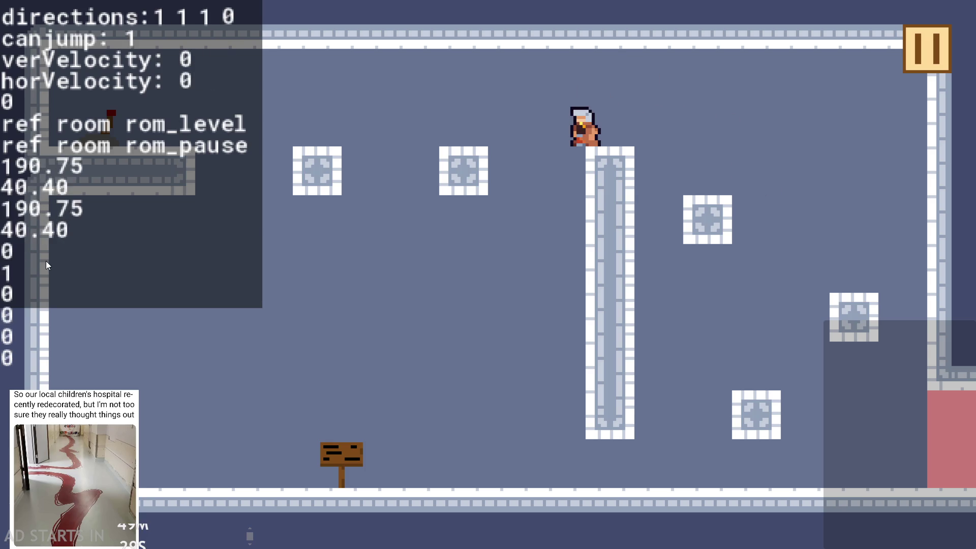
{"action": "key", "text": "Left"}
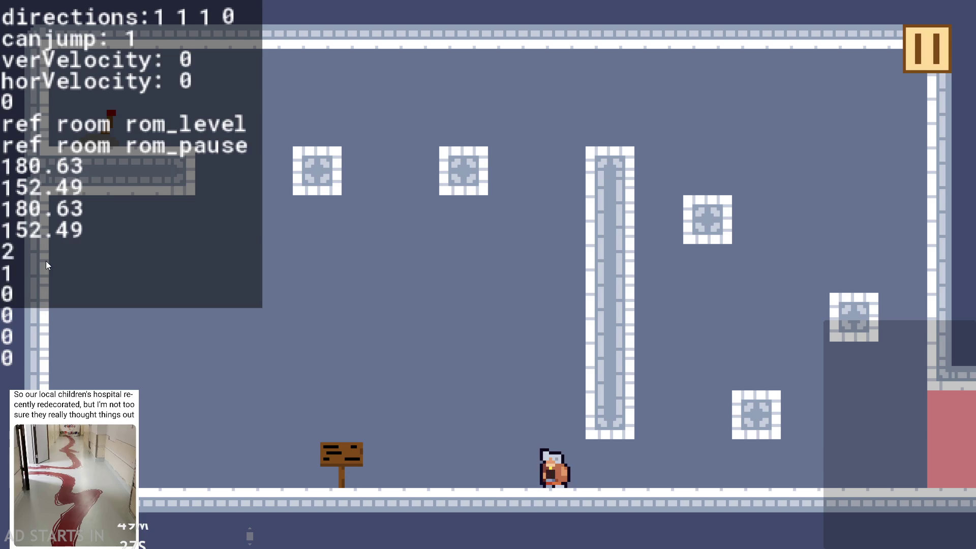
{"action": "key", "text": "Right"}
{"action": "key", "text": "Up"}
{"action": "key", "text": "Right"}
{"action": "key", "text": "Left"}
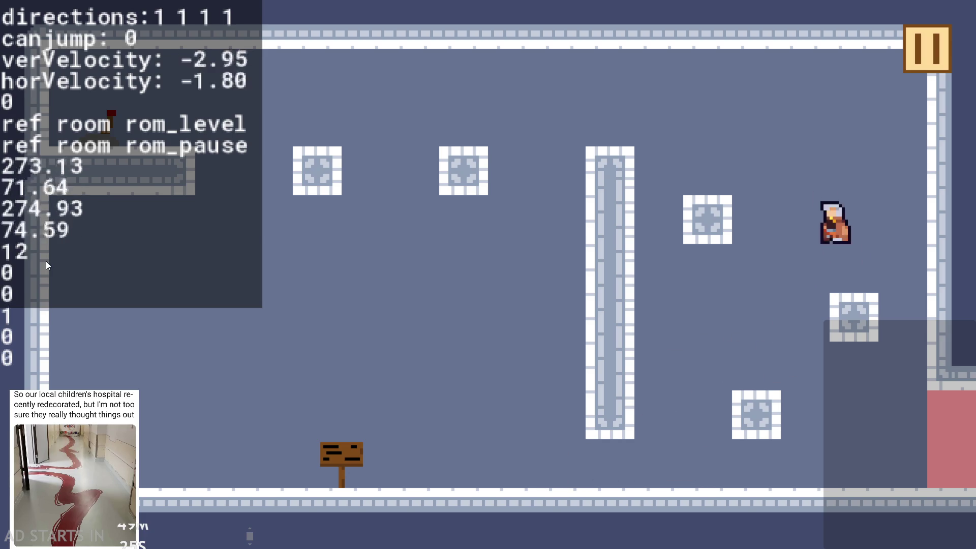
{"action": "key", "text": "Up"}
Jump from the floor onto the tall pillar, walk off its left edge, then pause the game
{"action": "key", "text": "Left"}
{"action": "key", "text": "Right"}
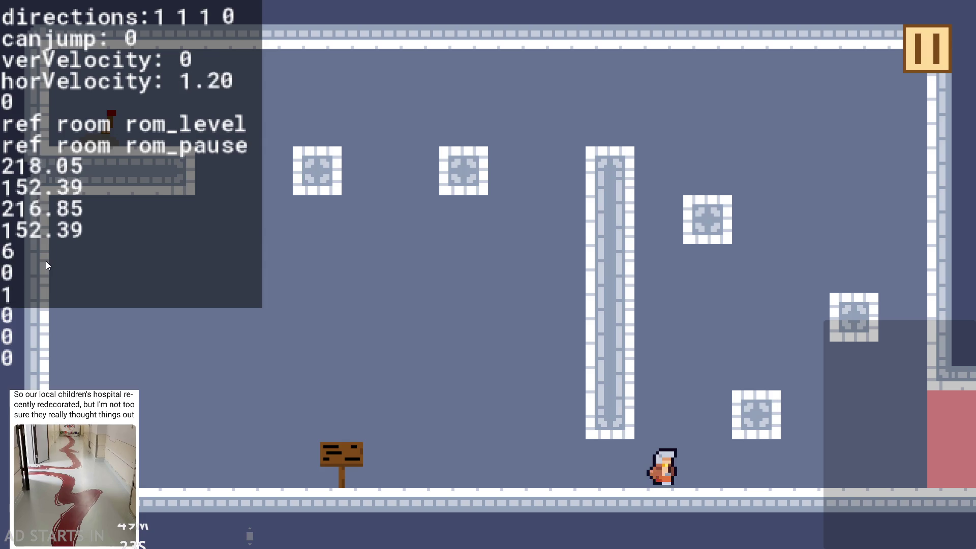
{"action": "key", "text": "Up"}
{"action": "key", "text": "Left"}
{"action": "key", "text": "Right"}
{"action": "key", "text": "Left"}
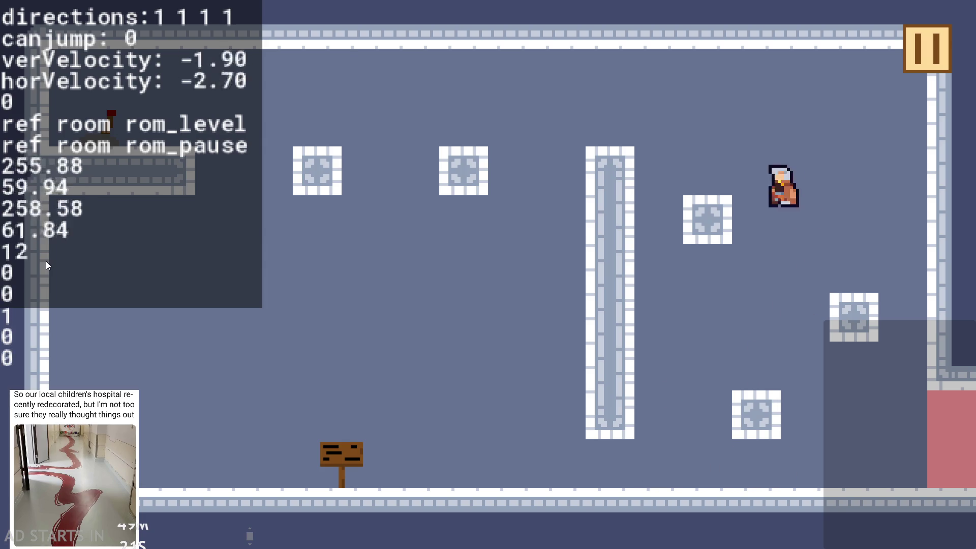
{"action": "key", "text": "Left"}
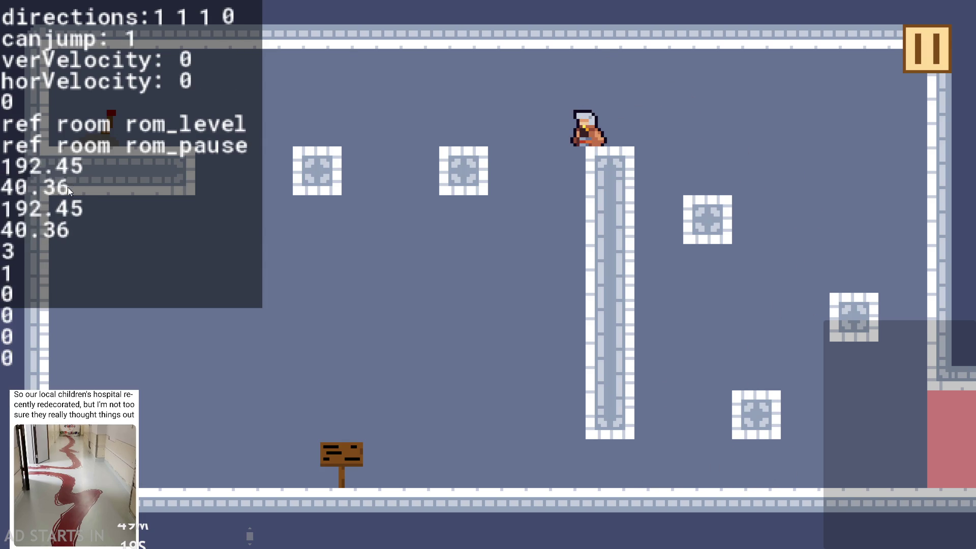
{"action": "key", "text": "Left"}
{"action": "key", "text": "Left"}
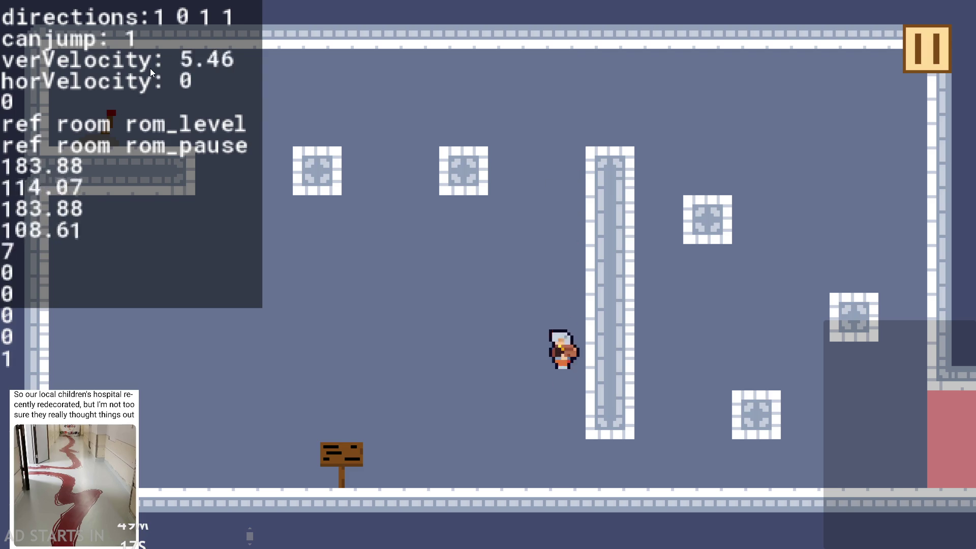
{"action": "left_click", "coordinate": [918, 40]}
Exit the game and set gravityPlayer to 0.15 and jumpVel to 3 in obj_hero's Create code
{"action": "left_click", "coordinate": [845, 476]}
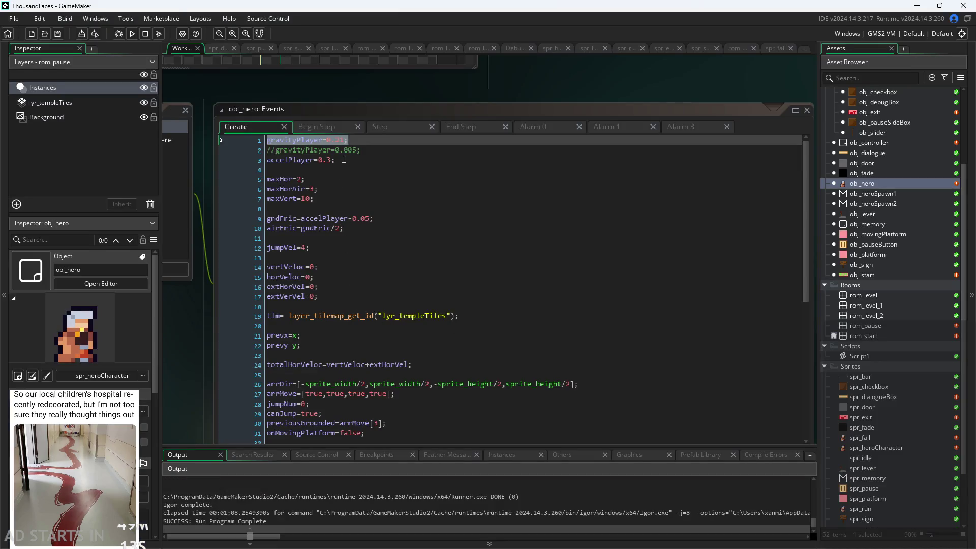
{"action": "left_click", "coordinate": [346, 141]}
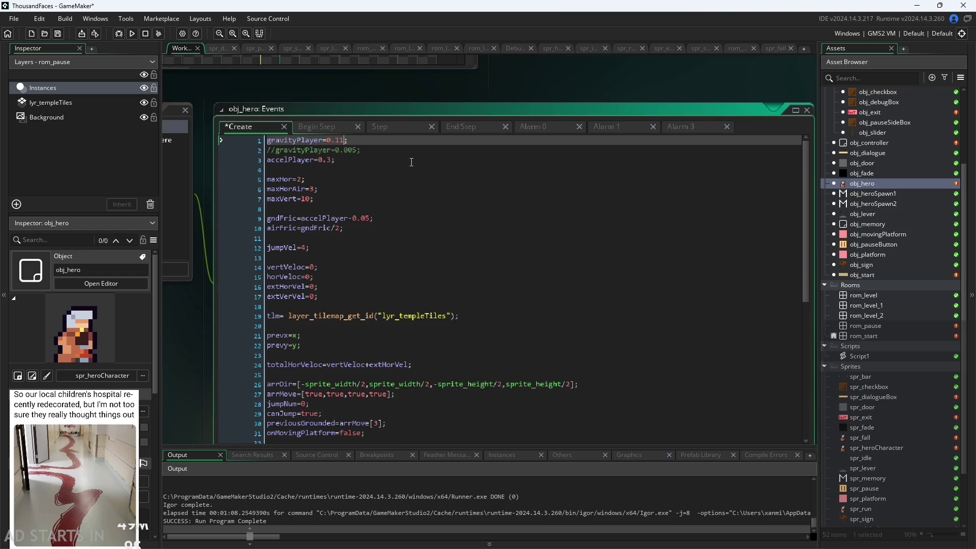
{"action": "type", "text": "5"}
{"action": "left_click", "coordinate": [442, 147]}
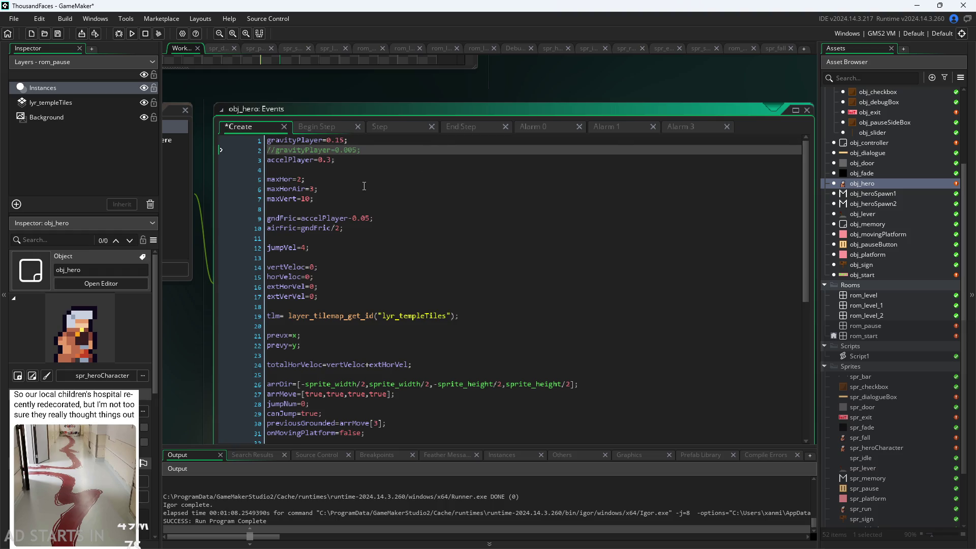
{"action": "scroll", "coordinate": [364, 186], "scroll_direction": "up", "scroll_amount": 2}
{"action": "left_click", "coordinate": [288, 269]}
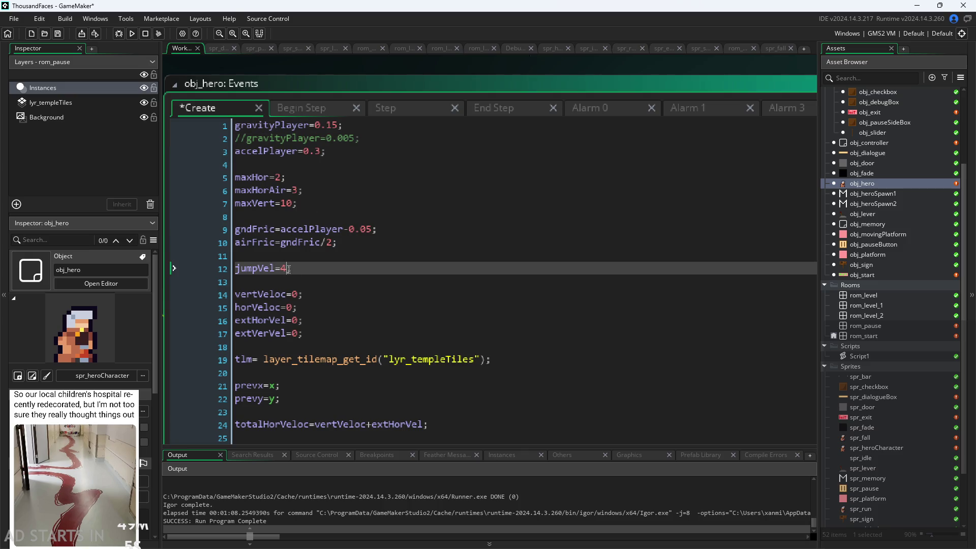
Rebuild and launch the game, then start the level from the Start screen
{"action": "left_click", "coordinate": [133, 32]}
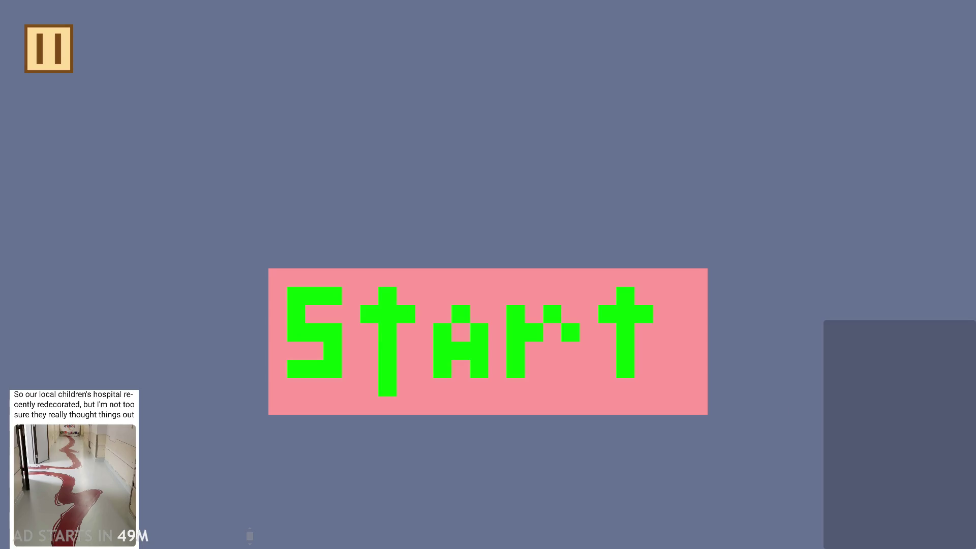
{"action": "left_click", "coordinate": [468, 327]}
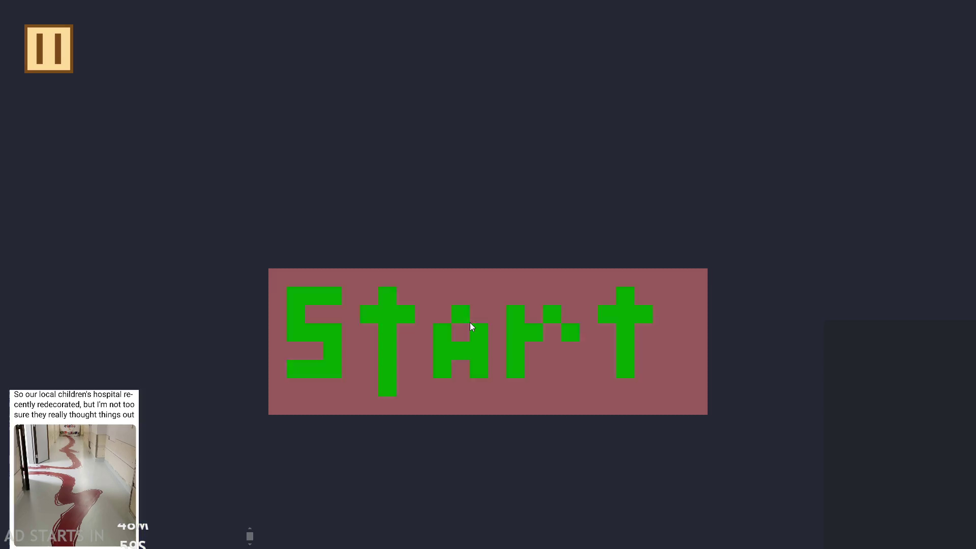
Jump in place, then climb the right blocks up to the tall pillar top at jumpVel 3
{"action": "key", "text": "space"}
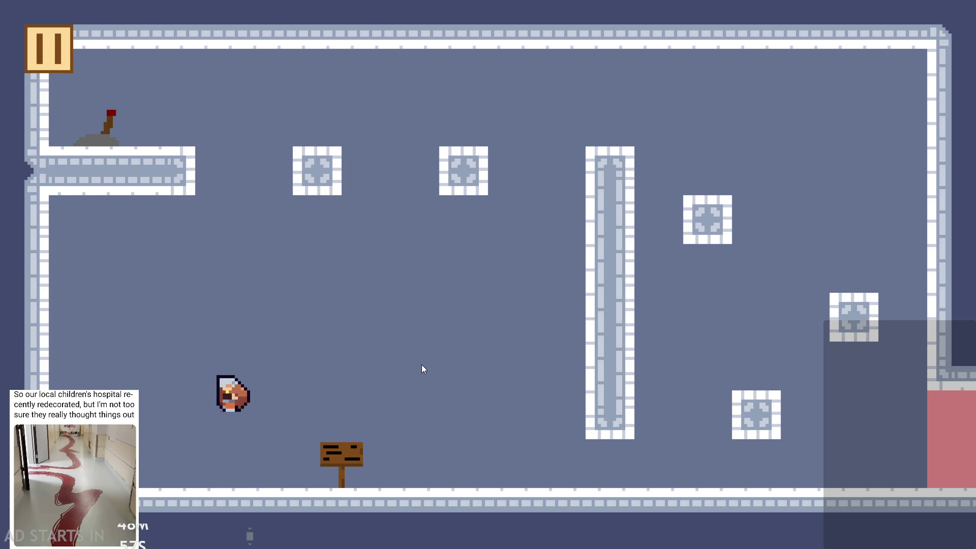
{"action": "key", "text": "space"}
{"action": "key", "text": "space"}
{"action": "key", "text": "Right"}
{"action": "key", "text": "space"}
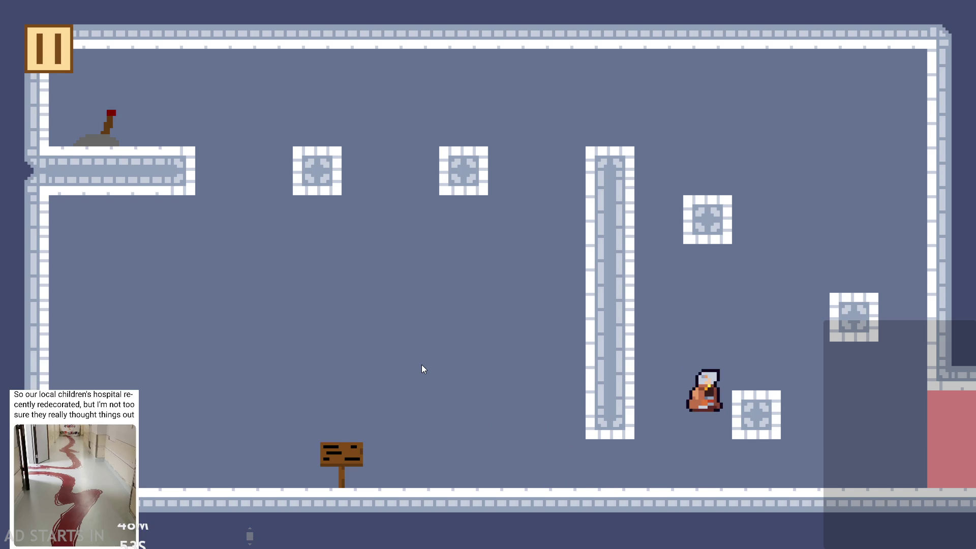
{"action": "key", "text": "space"}
{"action": "key", "text": "Right"}
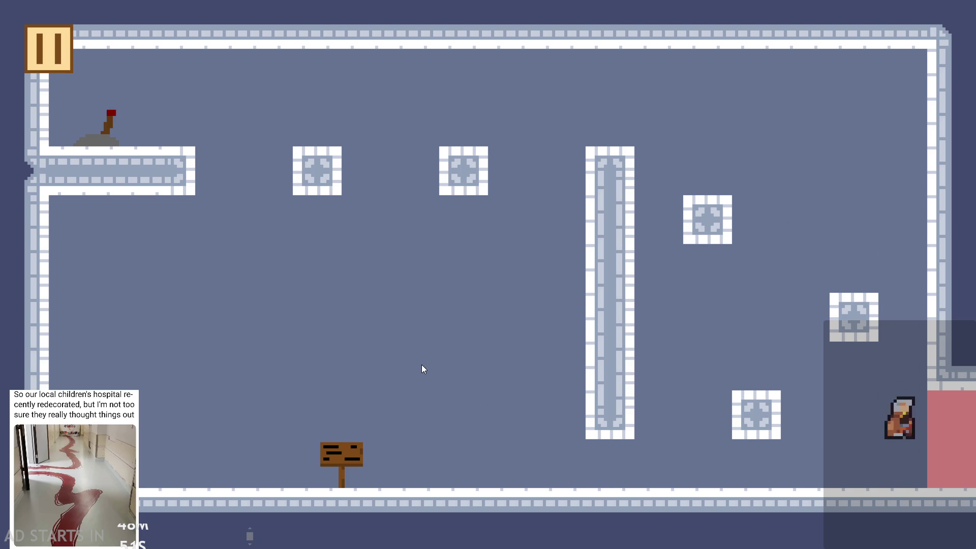
{"action": "key", "text": "space"}
{"action": "key", "text": "Left"}
{"action": "key", "text": "space"}
{"action": "key", "text": "Left"}
{"action": "key", "text": "space"}
{"action": "key", "text": "Left"}
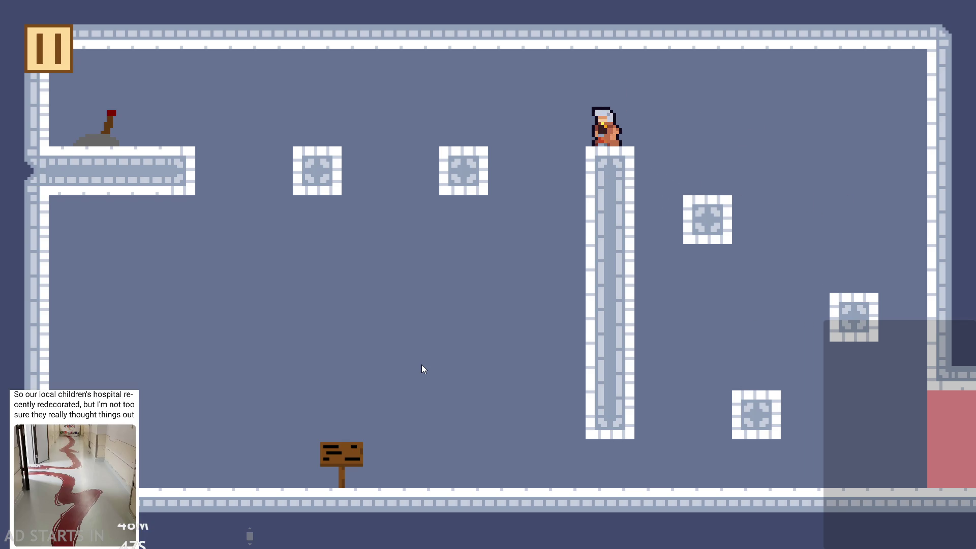
Pause and resume, then drop off the pillar and jump around the lower-right blocks
{"action": "key", "text": "Escape"}
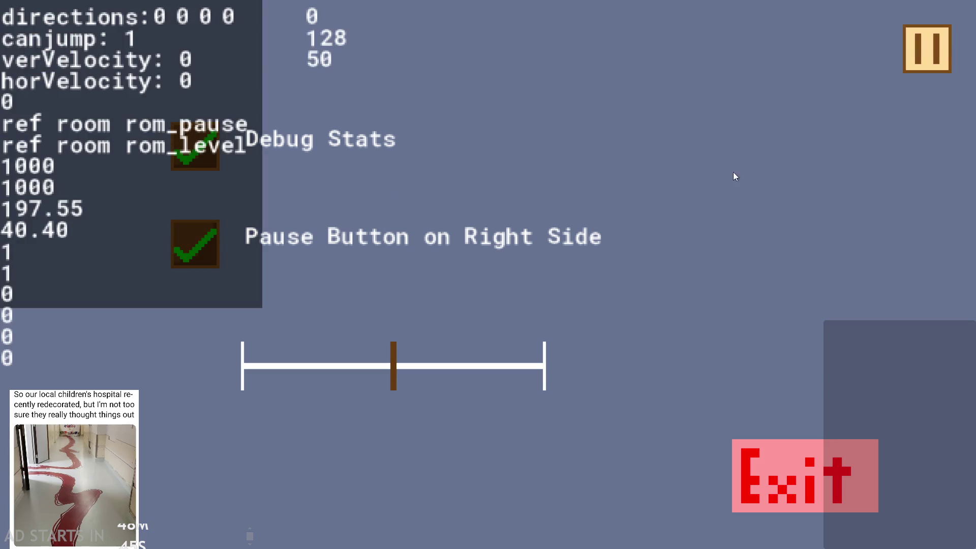
{"action": "left_click", "coordinate": [925, 51]}
{"action": "key", "text": "Left"}
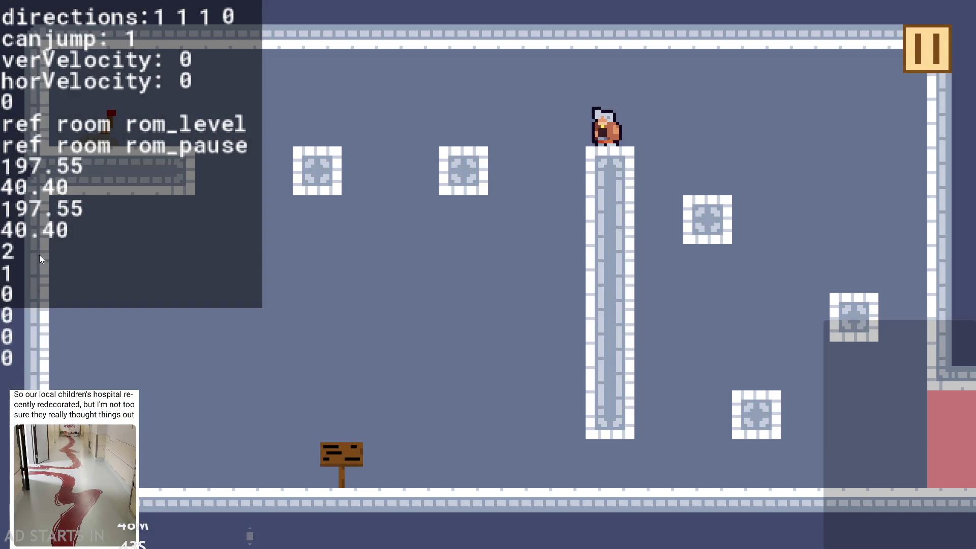
{"action": "key", "text": "Right"}
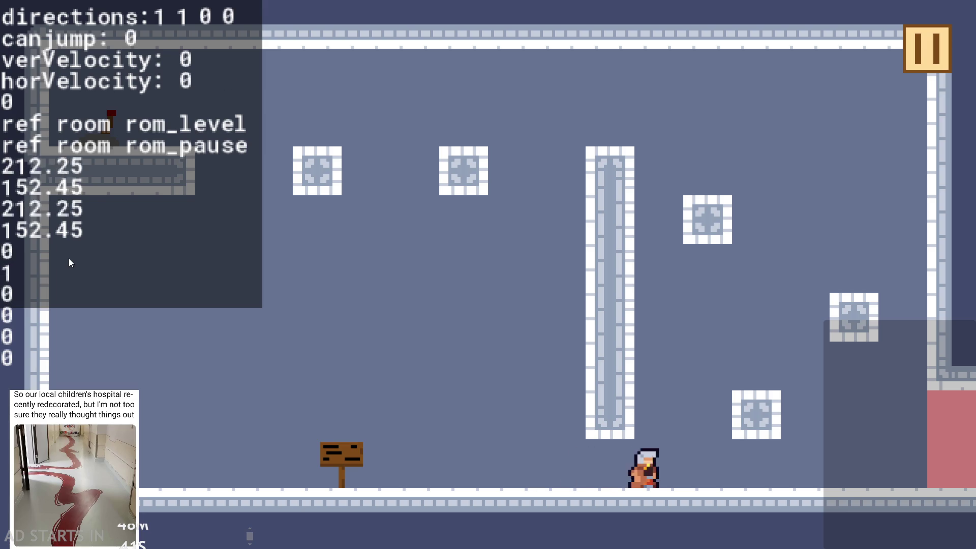
{"action": "key", "text": "Up"}
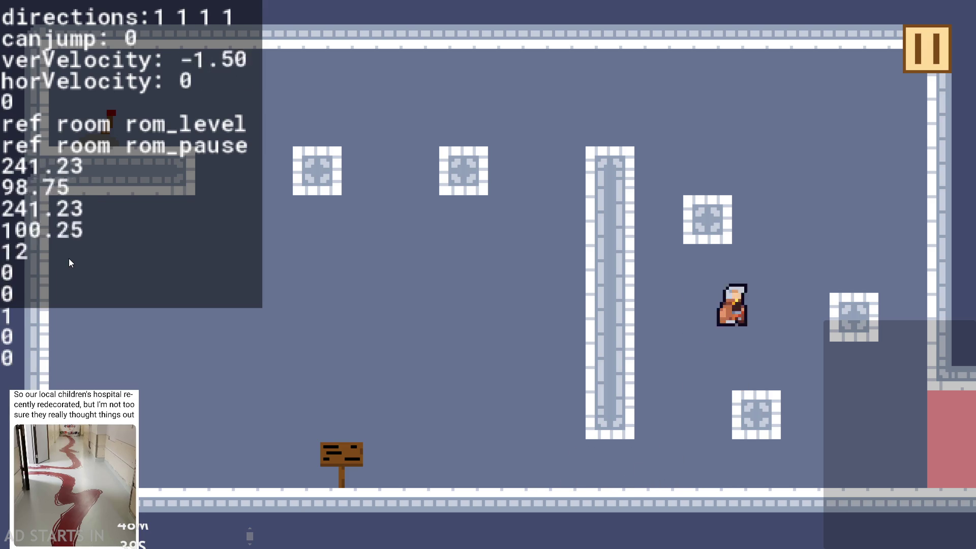
{"action": "key", "text": "Up"}
{"action": "key", "text": "Left"}
{"action": "key", "text": "Right"}
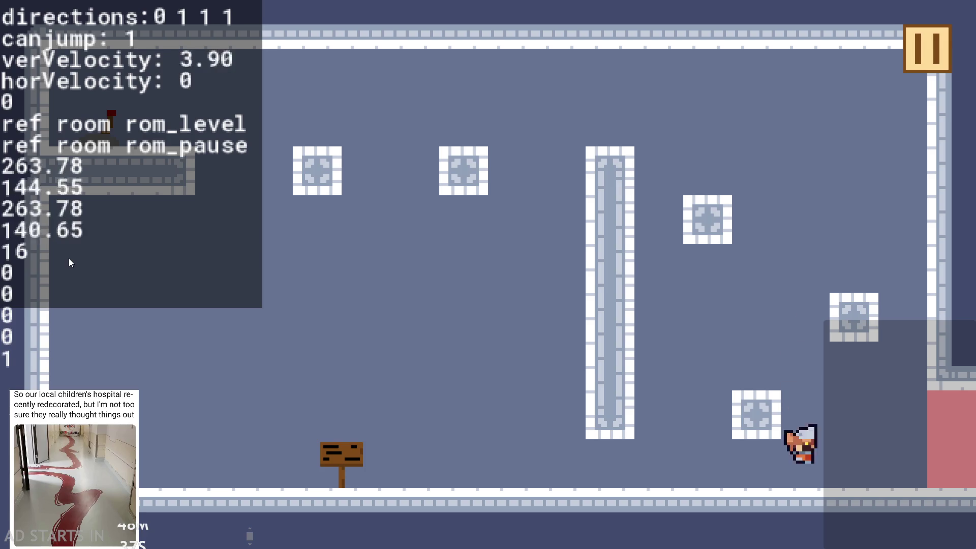
{"action": "key", "text": "Up"}
{"action": "key", "text": "Left"}
{"action": "key", "text": "Up"}
{"action": "key", "text": "Right"}
{"action": "key", "text": "Left"}
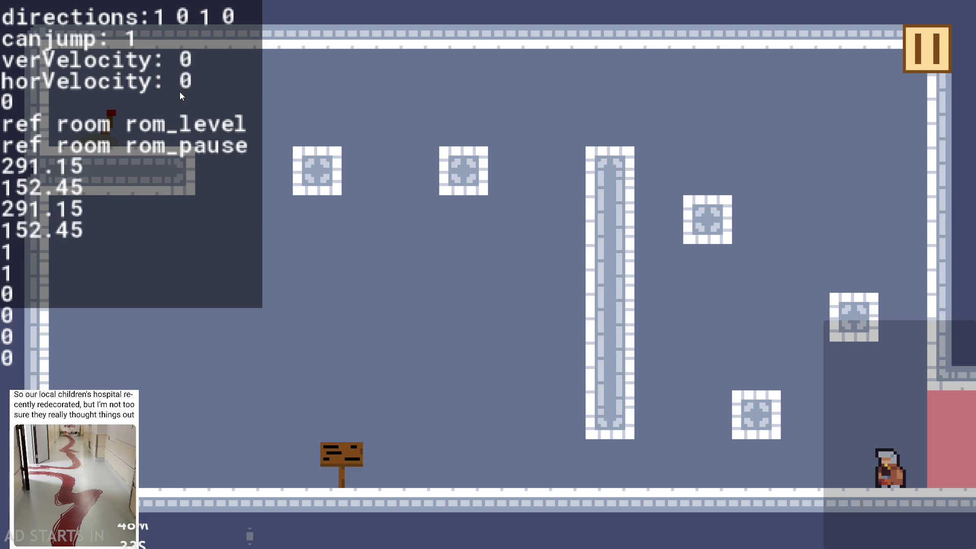
Climb back up-left via the right and middle blocks onto the tall pillar, then walk off
{"action": "key", "text": "Up"}
{"action": "key", "text": "Up"}
{"action": "key", "text": "Left"}
{"action": "key", "text": "Up"}
{"action": "key", "text": "Right"}
{"action": "key", "text": "Left"}
{"action": "key", "text": "Up"}
{"action": "key", "text": "Left"}
{"action": "key", "text": "Up"}
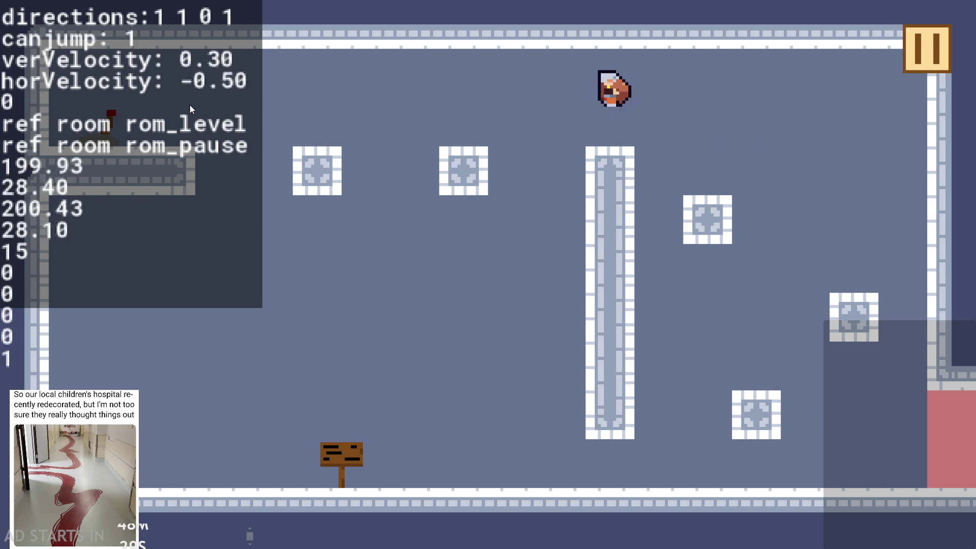
{"action": "key", "text": "Left"}
Jump from the floor onto the lower-right block, then pause and quit to the editor
{"action": "key", "text": "Right"}
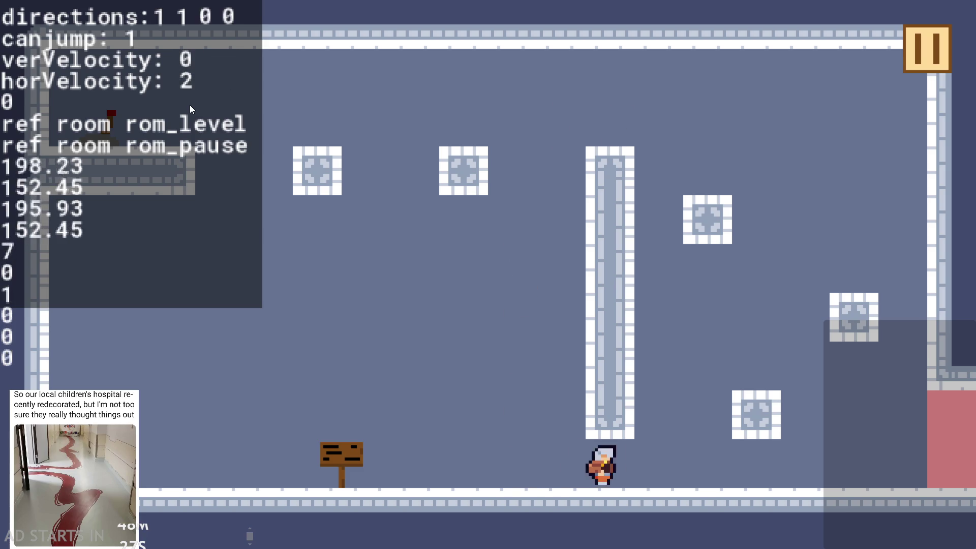
{"action": "key", "text": "Up"}
{"action": "key", "text": "Right"}
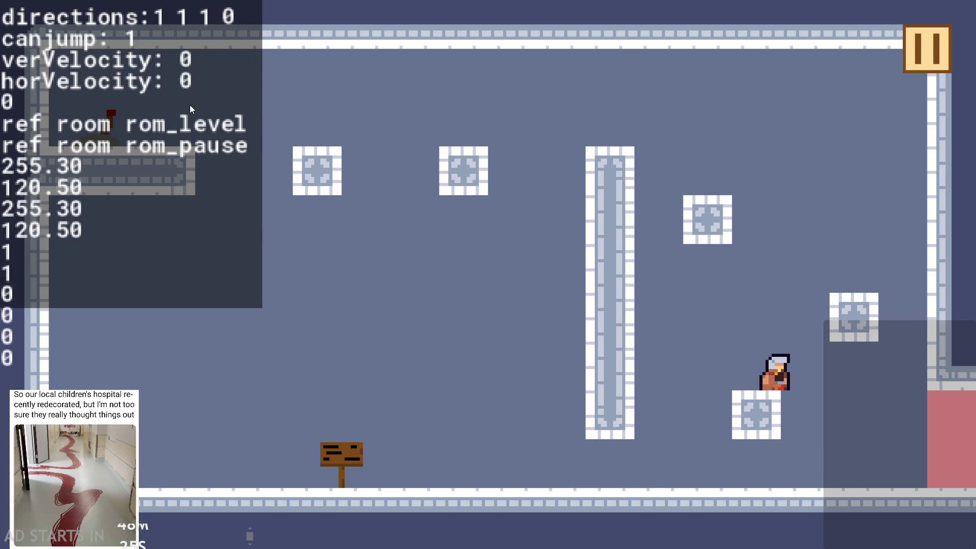
{"action": "key", "text": "Up"}
{"action": "left_click", "coordinate": [926, 48]}
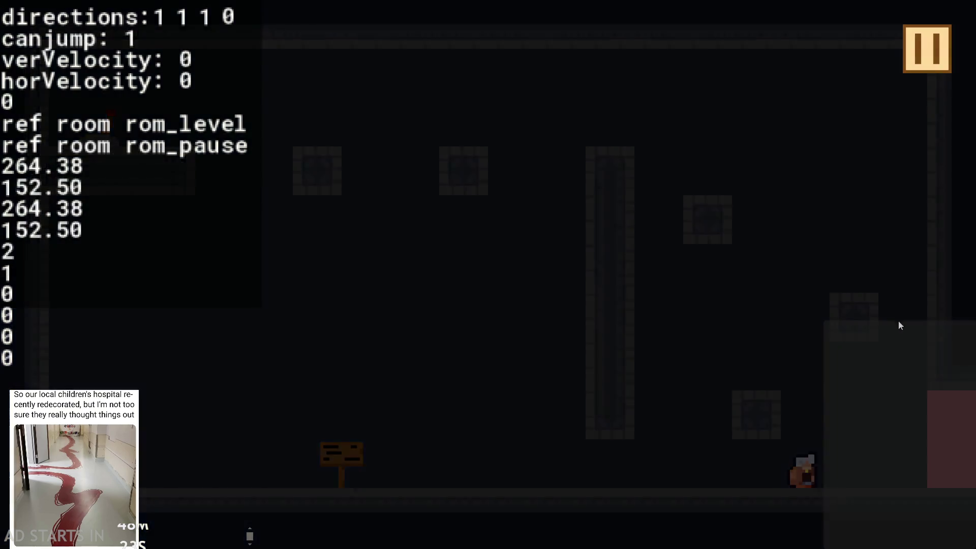
{"action": "left_click", "coordinate": [858, 482]}
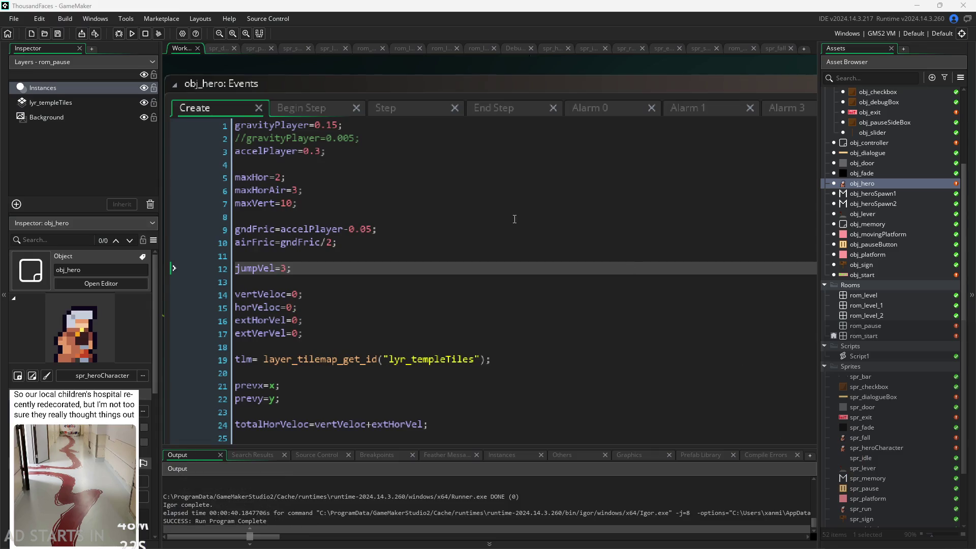
Change line 1 to gravityPlayer=0.12 and line 12 to jumpVel=2.5, then rebuild and run
{"action": "left_click", "coordinate": [338, 127]}
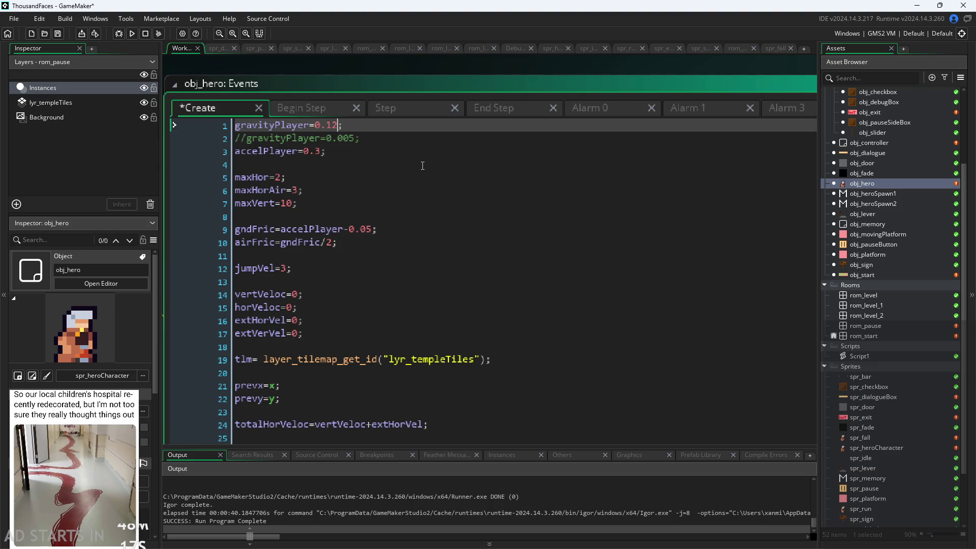
{"action": "left_click", "coordinate": [280, 268]}
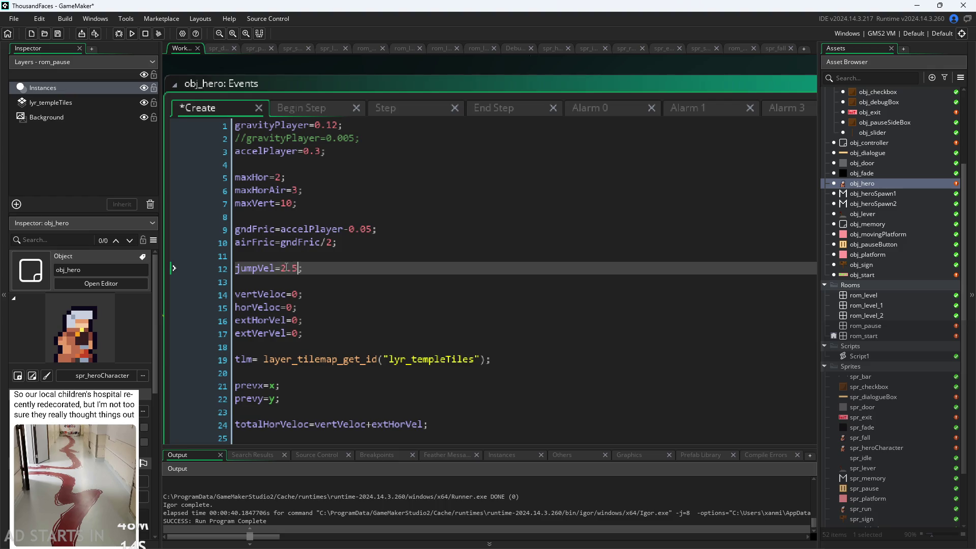
{"action": "left_click", "coordinate": [133, 33]}
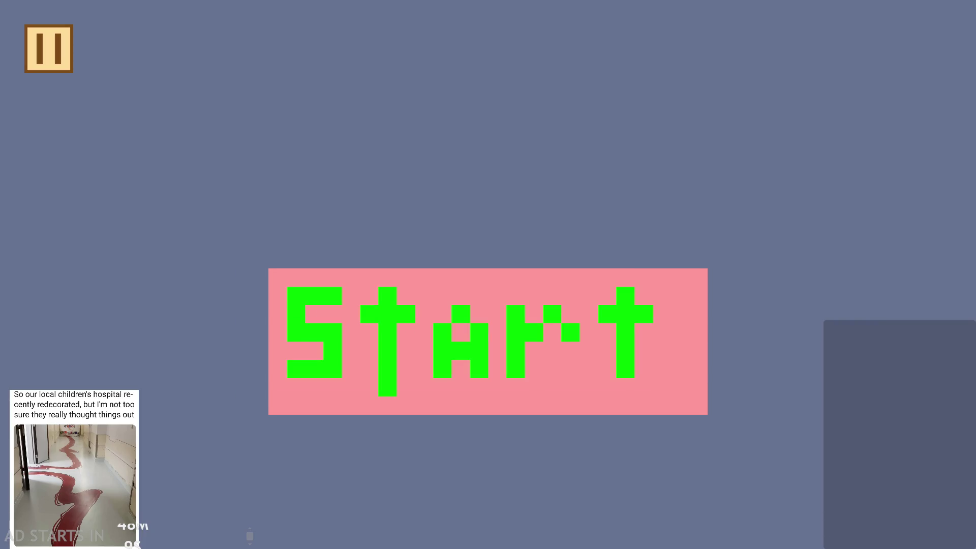
Start the level, climb the blocks to the upper-left ledge, and pull the lever to clear the red block
{"action": "left_click", "coordinate": [382, 363]}
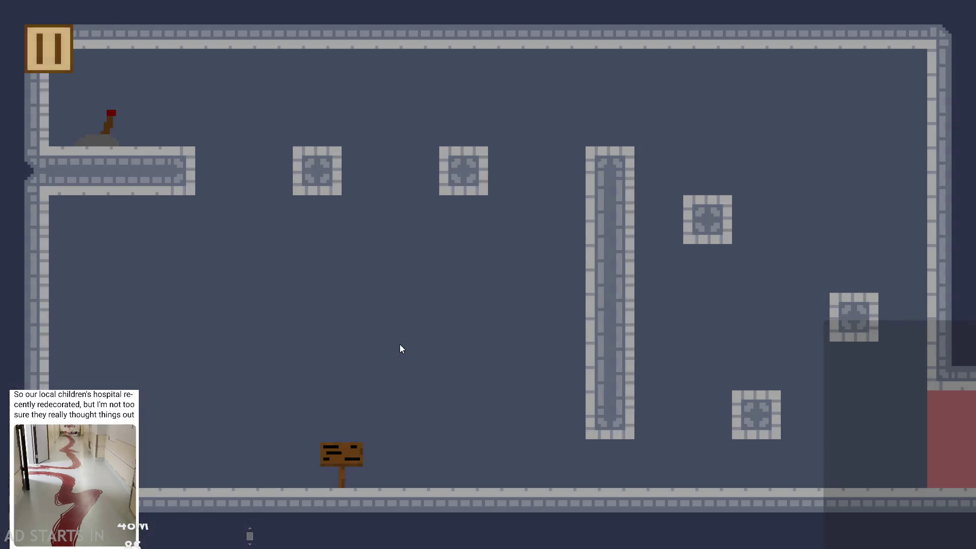
{"action": "key", "text": "Right"}
{"action": "key", "text": "space"}
{"action": "key", "text": "Right"}
{"action": "key", "text": "Right"}
{"action": "key", "text": "space"}
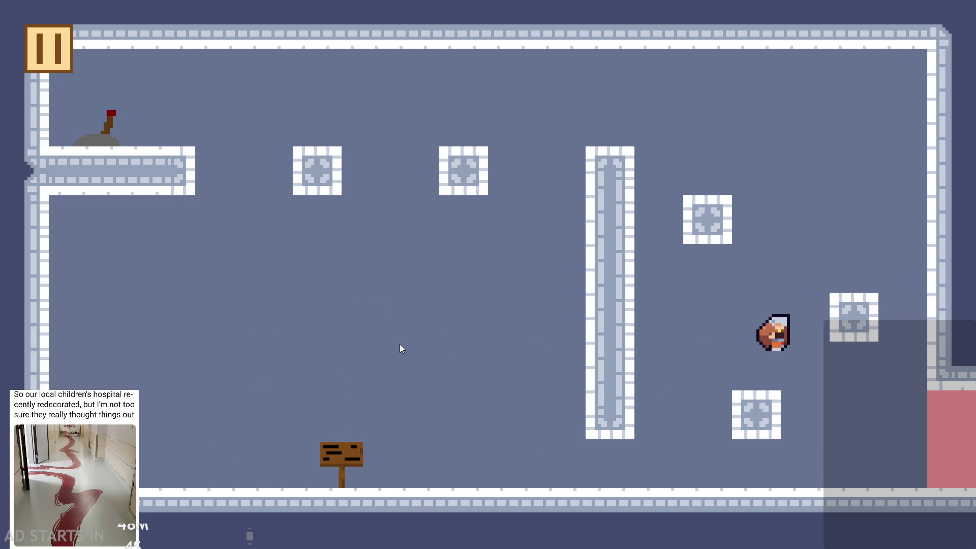
{"action": "key", "text": "space"}
{"action": "key", "text": "Left"}
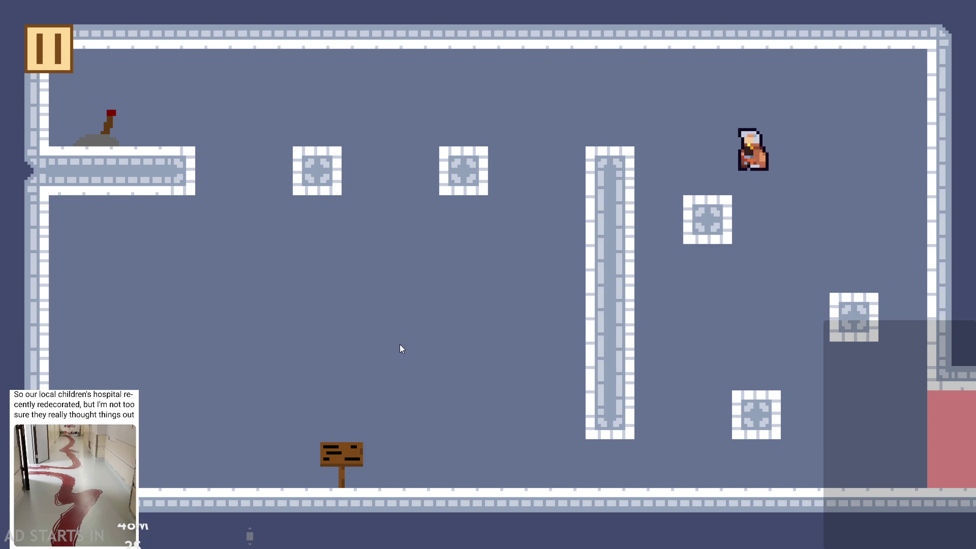
{"action": "key", "text": "space"}
{"action": "key", "text": "Left"}
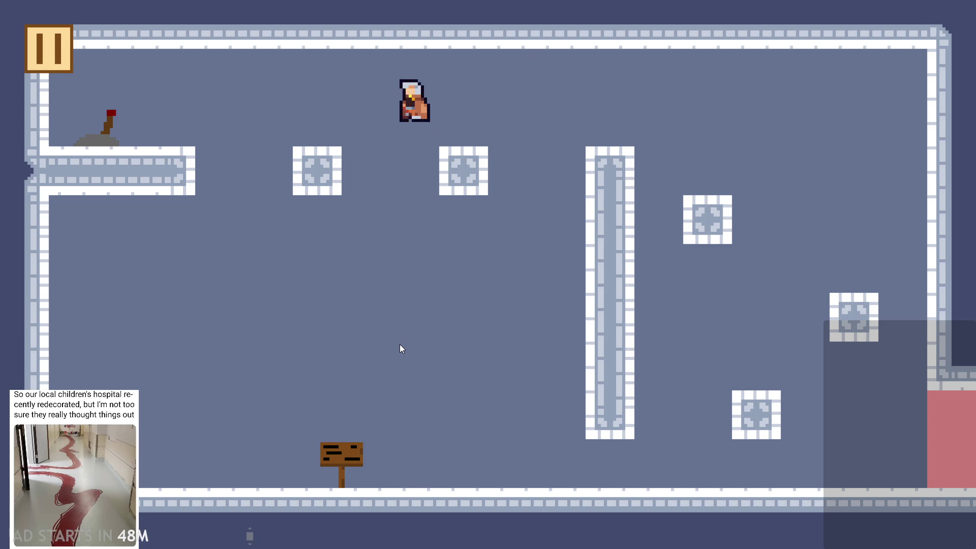
{"action": "key", "text": "Left"}
{"action": "key", "text": "e"}
Run into the next room, climb the lower blocks, and flip the lever so the pink block appears
{"action": "key", "text": "Right"}
{"action": "key", "text": "space"}
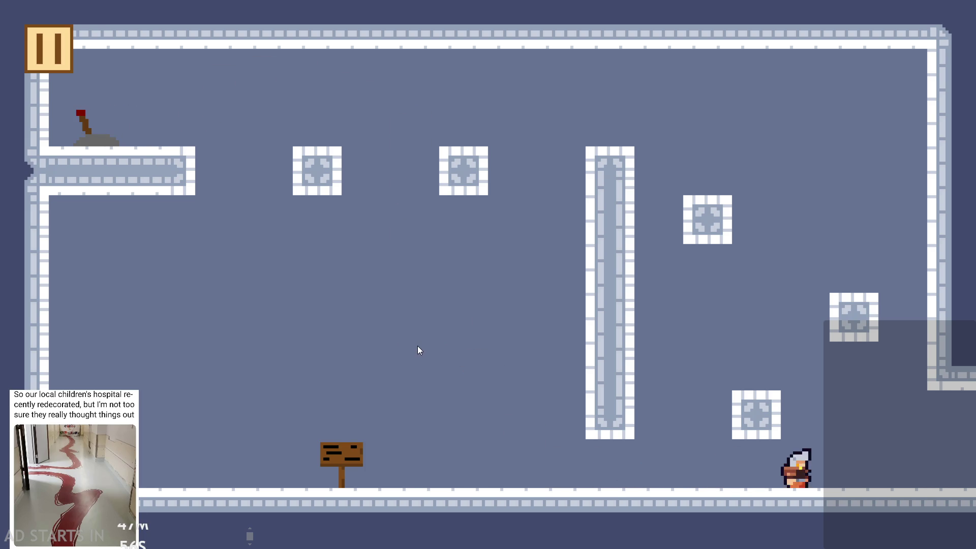
{"action": "key", "text": "space"}
{"action": "key", "text": "Right"}
{"action": "key", "text": "space"}
{"action": "key", "text": "Left"}
{"action": "key", "text": "space"}
{"action": "key", "text": "Right"}
{"action": "key", "text": "Left"}
Jump between the lower block, pink block and upper-left block to test the 2.5 jump height
{"action": "key", "text": "Left"}
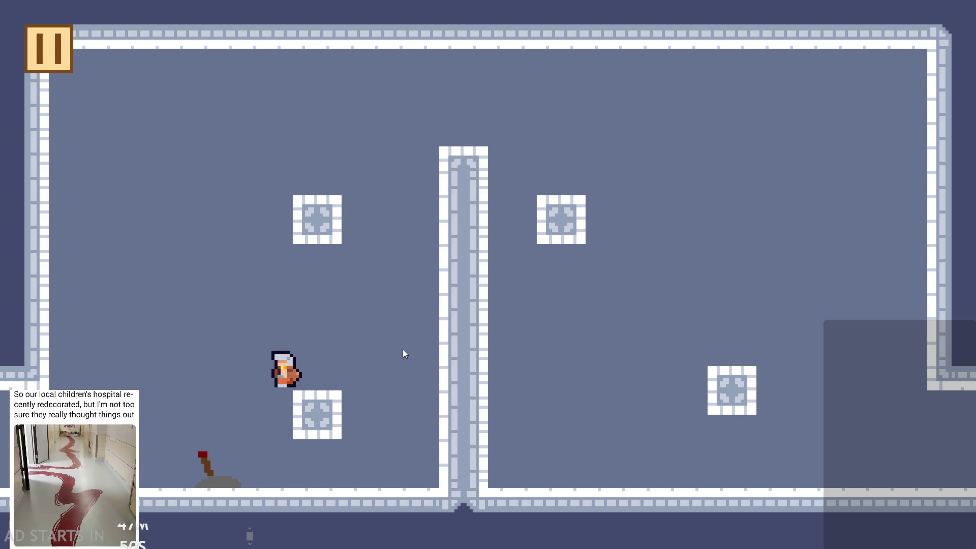
{"action": "key", "text": "space"}
{"action": "key", "text": "Right"}
{"action": "key", "text": "space"}
{"action": "key", "text": "Left"}
{"action": "key", "text": "space"}
{"action": "key", "text": "Right"}
{"action": "key", "text": "space"}
{"action": "key", "text": "Right"}
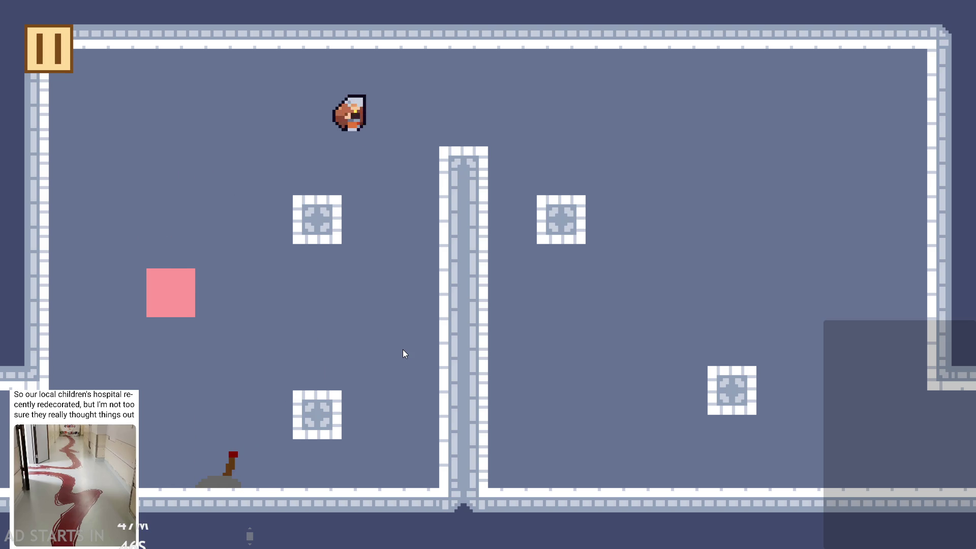
{"action": "key", "text": "Left"}
{"action": "key", "text": "Right"}
{"action": "key", "text": "space"}
{"action": "key", "text": "Right"}
{"action": "key", "text": "space"}
{"action": "key", "text": "Left"}
Repeat the floor-to-pink-block-to-upper-left-block jumps, then pause and exit to the editor
{"action": "key", "text": "Right"}
{"action": "key", "text": "space"}
{"action": "key", "text": "Right"}
{"action": "key", "text": "space"}
{"action": "key", "text": "Left"}
{"action": "key", "text": "space"}
{"action": "key", "text": "Right"}
{"action": "key", "text": "Left"}
{"action": "key", "text": "space"}
{"action": "key", "text": "Right"}
{"action": "key", "text": "Left"}
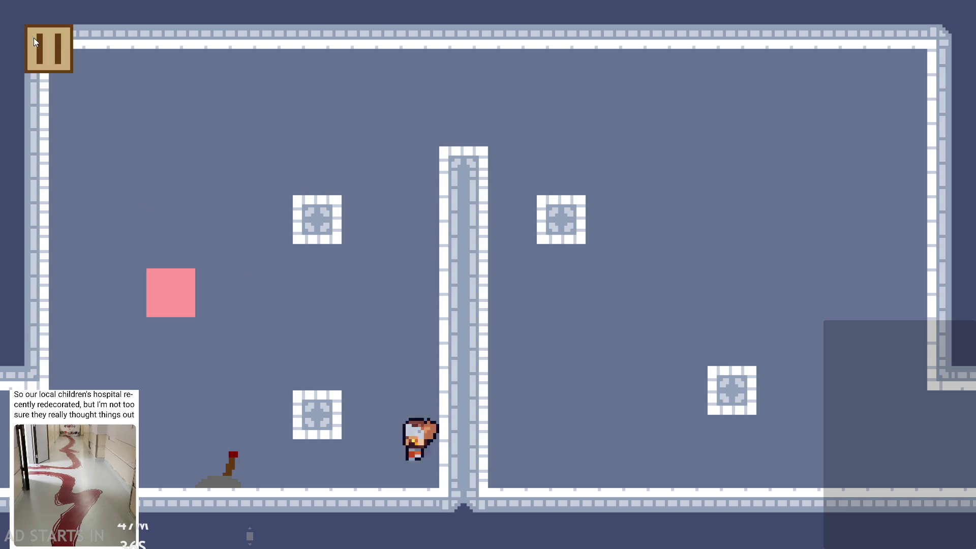
{"action": "left_click", "coordinate": [32, 35]}
{"action": "left_click", "coordinate": [830, 478]}
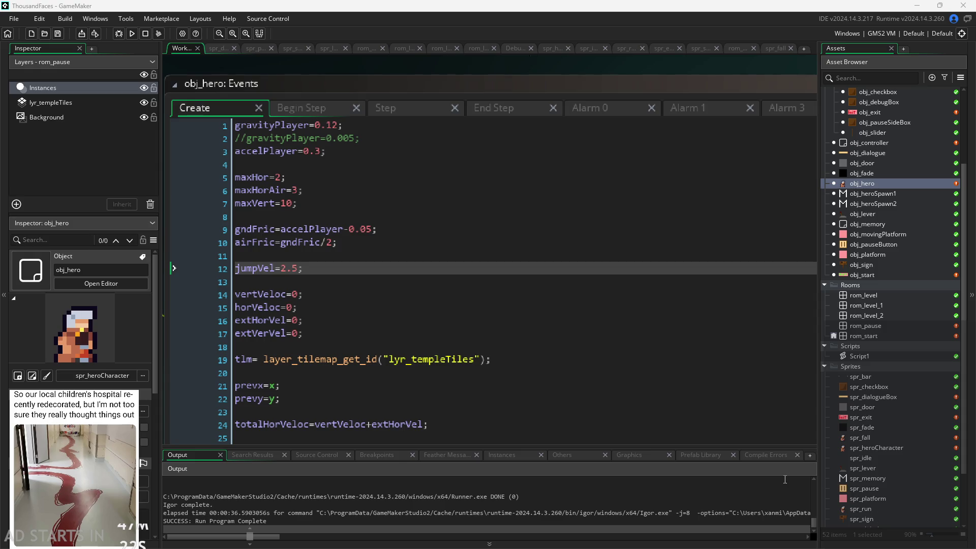
Open rom_level_1, select the lyr_templeTiles layer, and pick the autotile_1 brush
{"action": "left_click", "coordinate": [506, 375]}
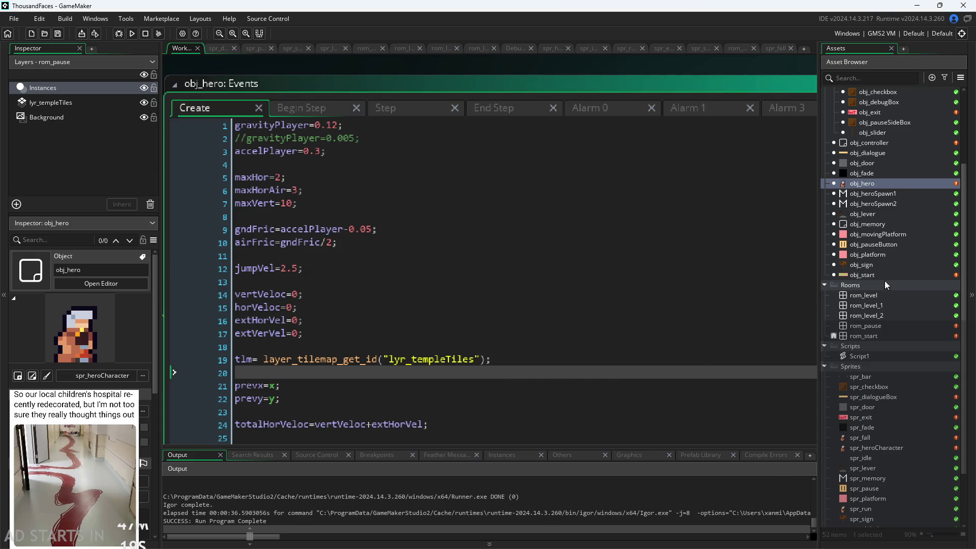
{"action": "double_click", "coordinate": [878, 305]}
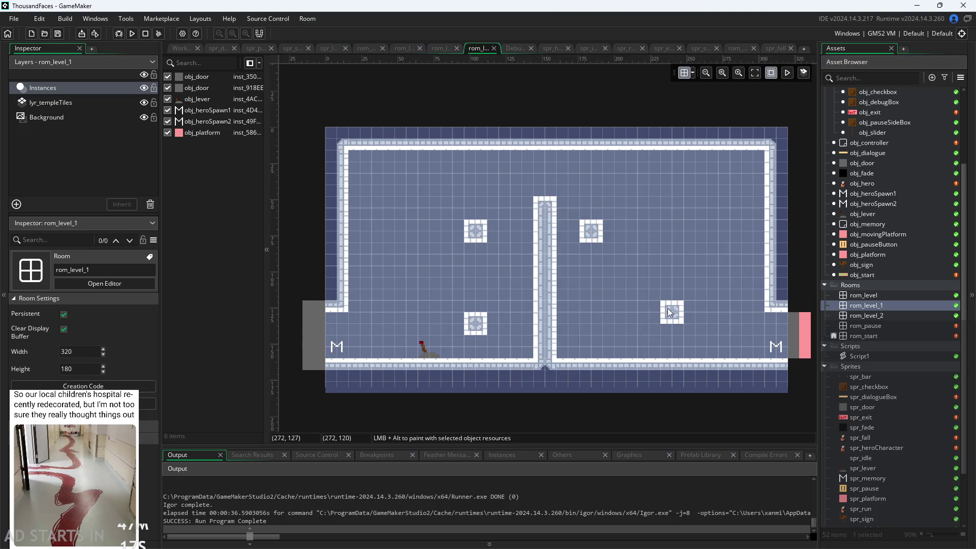
{"action": "left_click", "coordinate": [65, 104]}
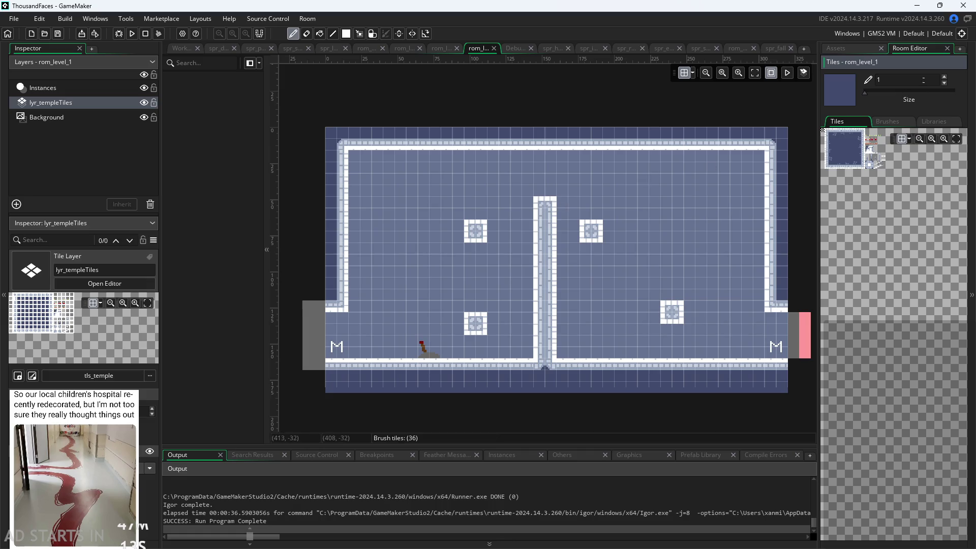
{"action": "left_click", "coordinate": [929, 124]}
{"action": "left_click", "coordinate": [867, 151]}
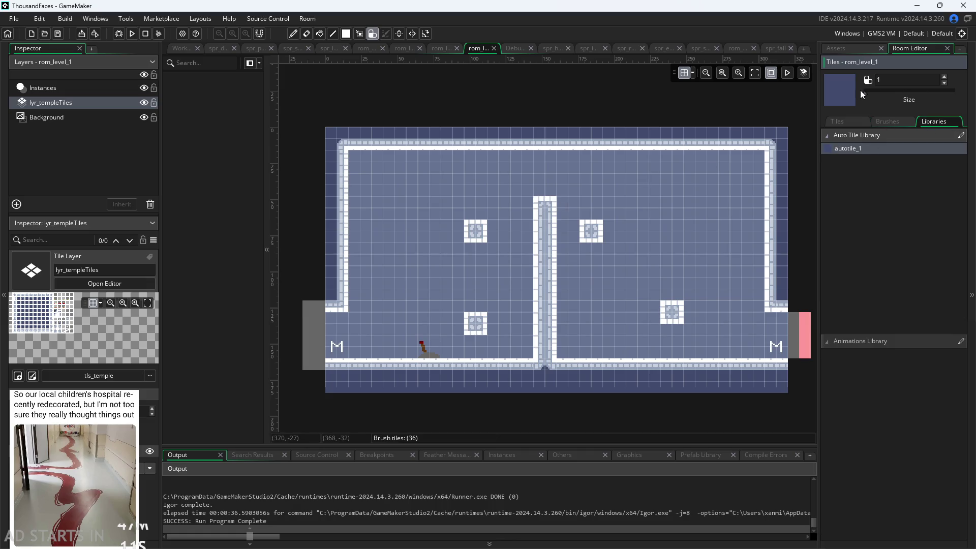
Erase and repaint the top cells of the central wall column to level its top
{"action": "left_click", "coordinate": [538, 198]}
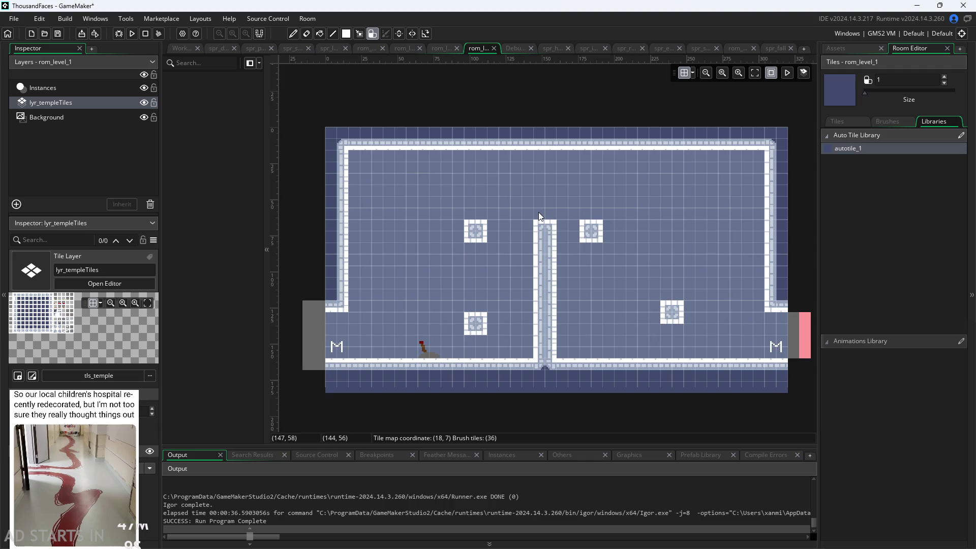
{"action": "scroll", "coordinate": [555, 222], "scroll_direction": "up", "scroll_amount": 3}
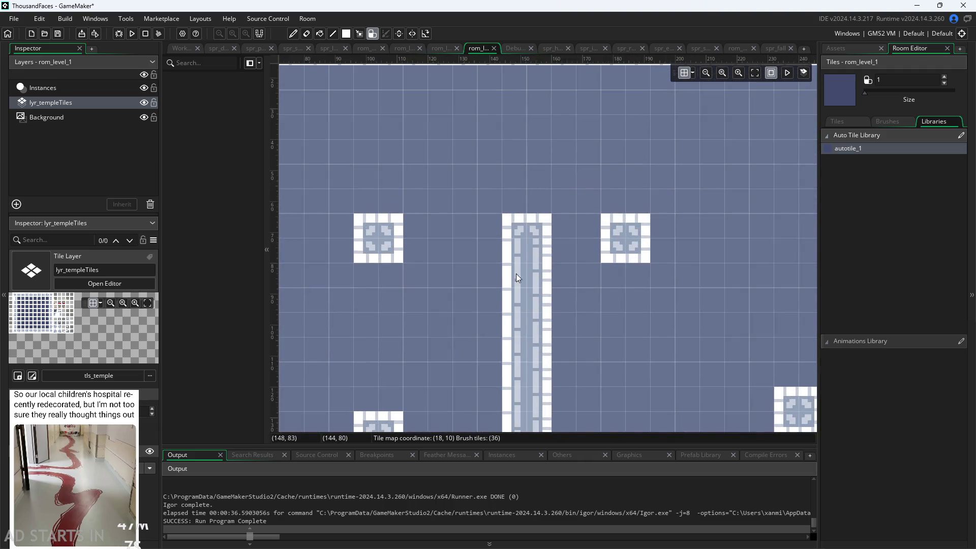
{"action": "left_click", "coordinate": [520, 225]}
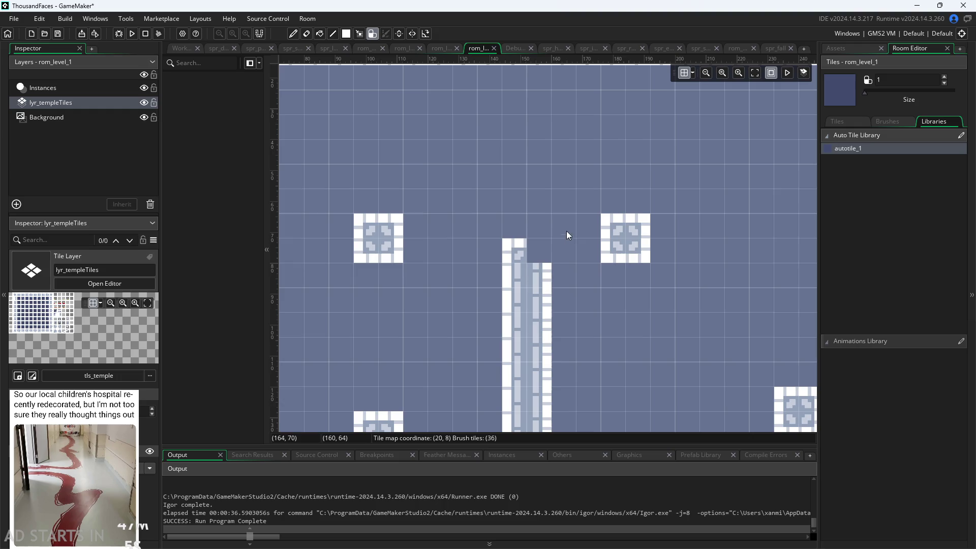
{"action": "left_click", "coordinate": [548, 249]}
{"action": "left_click", "coordinate": [528, 252]}
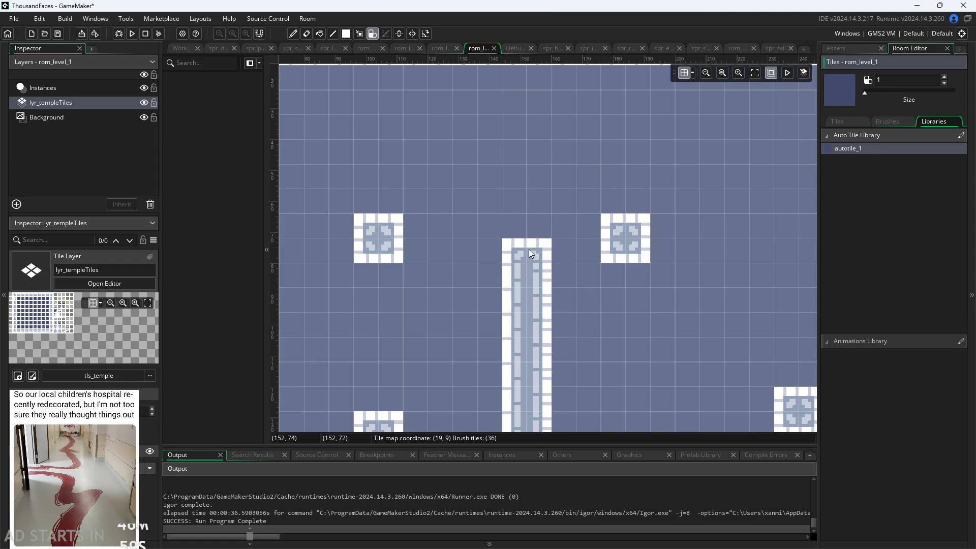
{"action": "left_click", "coordinate": [887, 122]}
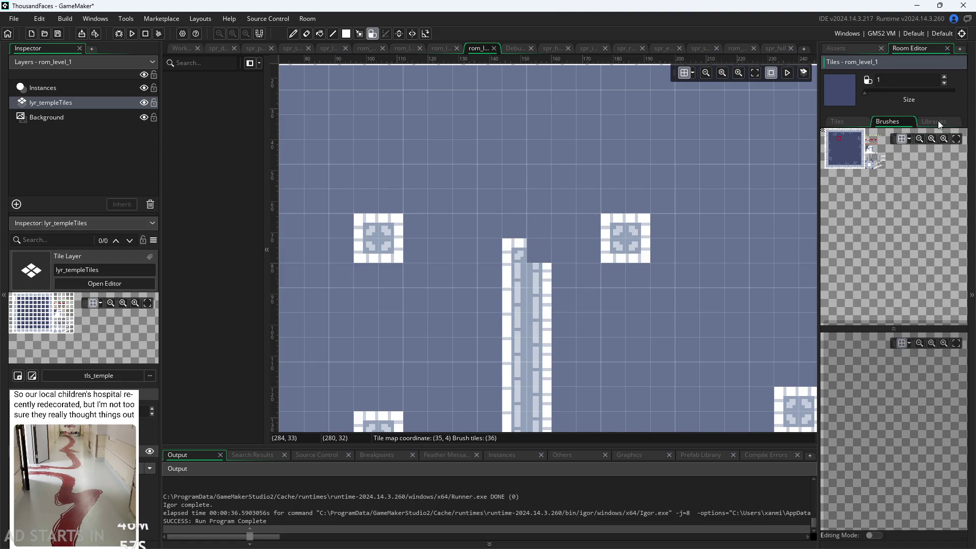
{"action": "left_click", "coordinate": [937, 122]}
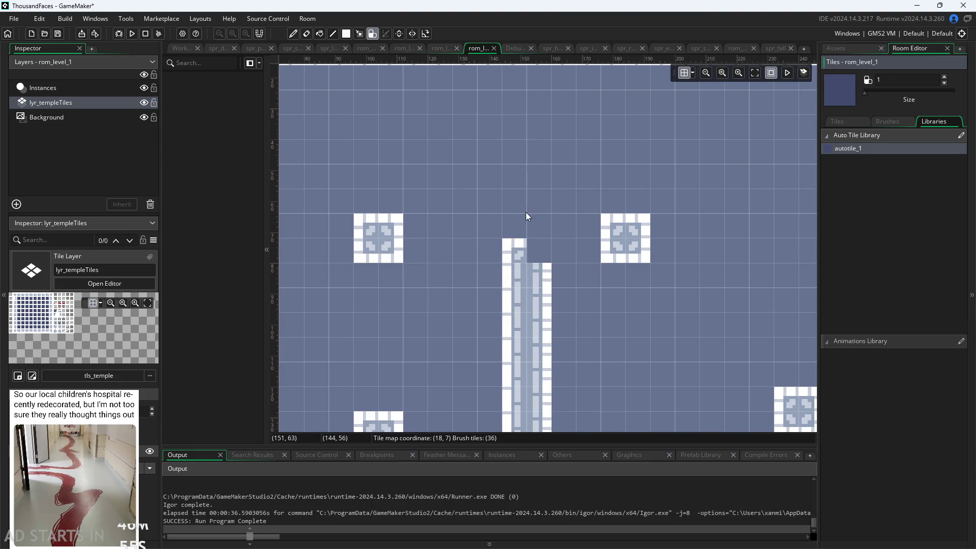
{"action": "key", "text": "ctrl+z"}
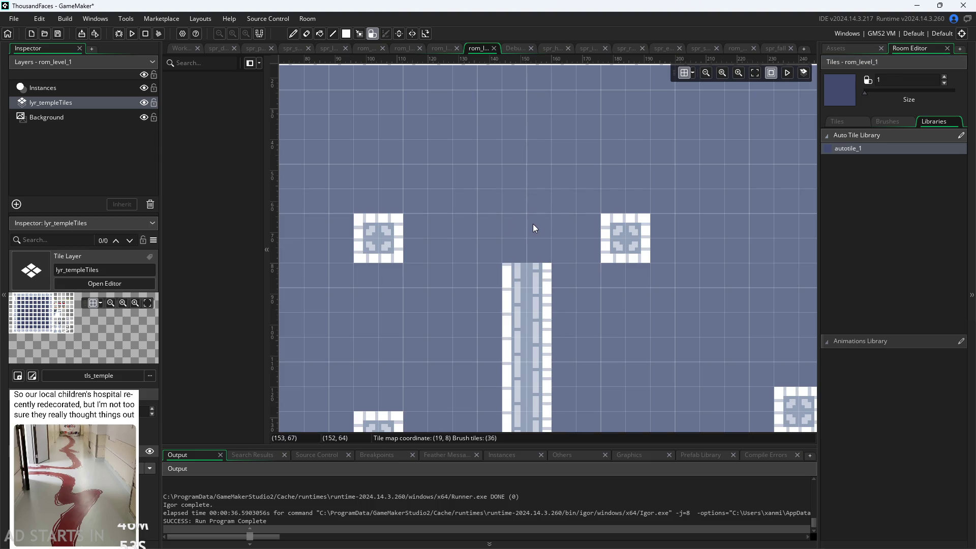
Extend the central temple column up by one autotile
{"action": "left_click", "coordinate": [870, 152]}
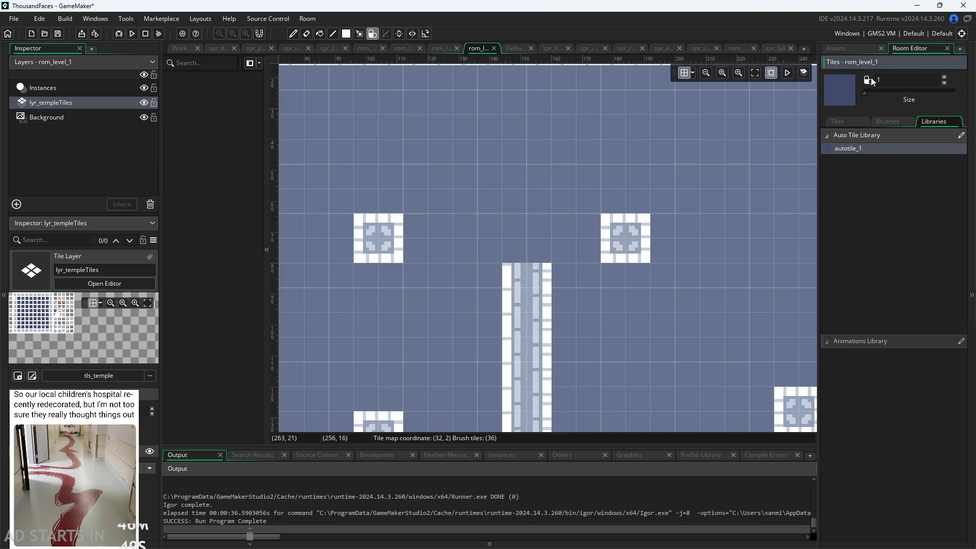
{"action": "left_click", "coordinate": [528, 248]}
{"action": "scroll", "coordinate": [527, 226], "scroll_direction": "down", "scroll_amount": 3}
{"action": "scroll", "coordinate": [541, 237], "scroll_direction": "up", "scroll_amount": 6}
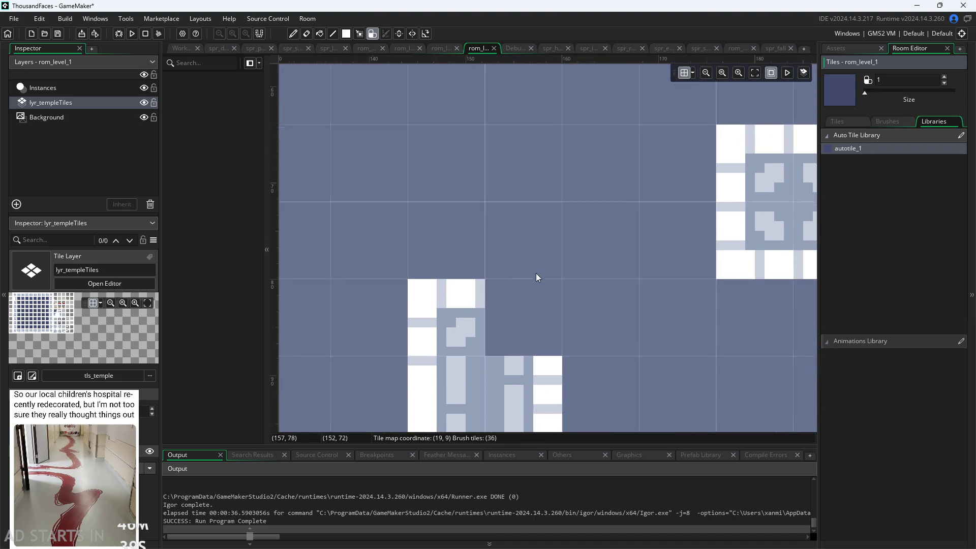
{"action": "scroll", "coordinate": [537, 270], "scroll_direction": "up", "scroll_amount": 2}
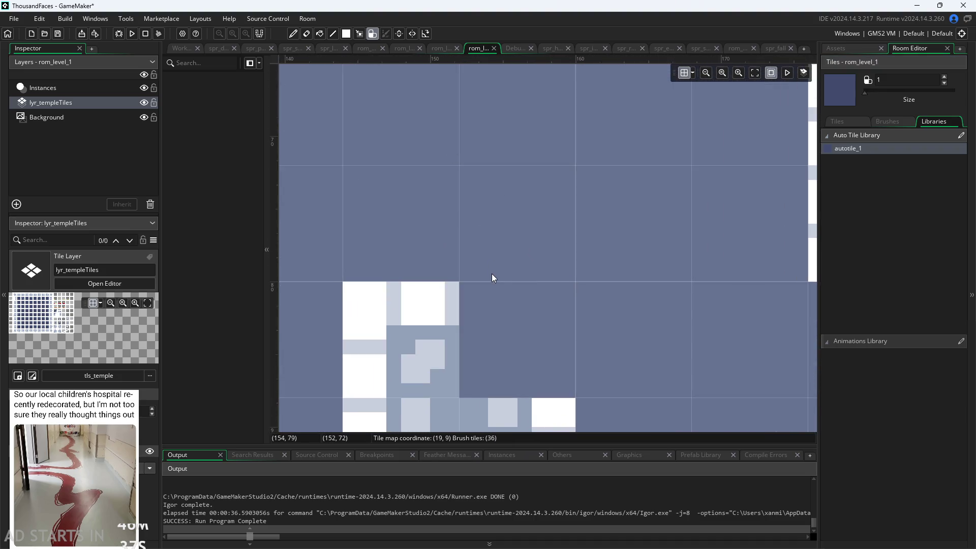
{"action": "scroll", "coordinate": [495, 276], "scroll_direction": "down", "scroll_amount": 8}
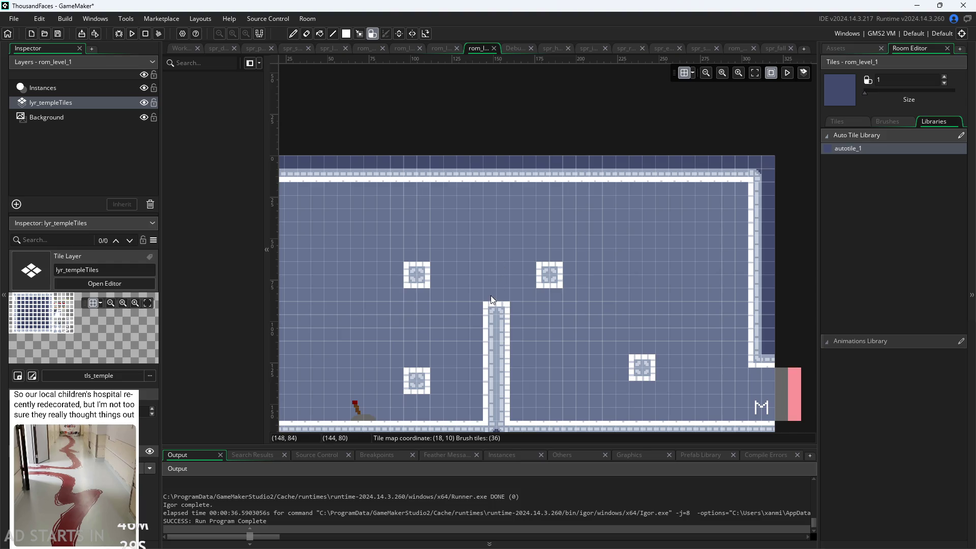
Flatten the pillar's top-right tile, raise it one block, and add a 2x2 block to the left column
{"action": "left_click", "coordinate": [505, 292]}
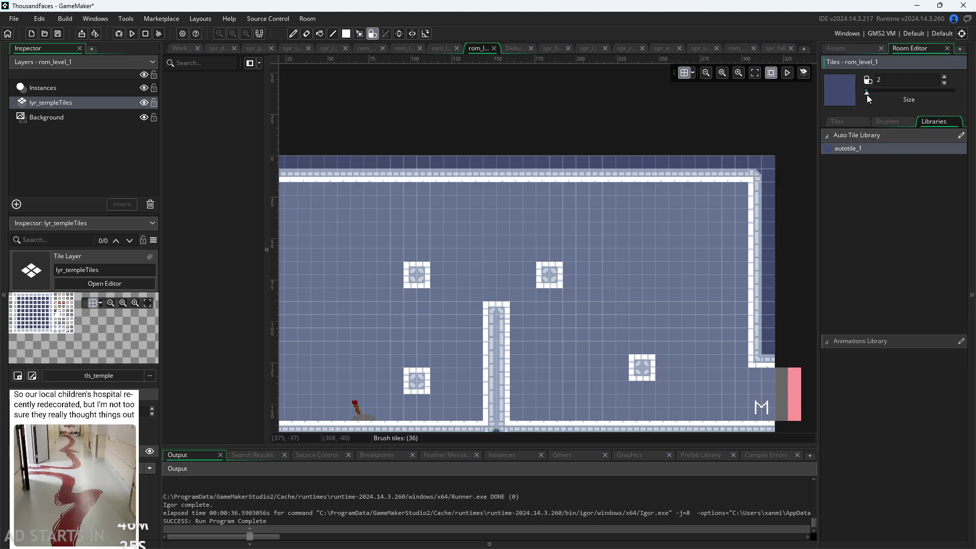
{"action": "left_click", "coordinate": [497, 289]}
{"action": "left_click", "coordinate": [421, 348]}
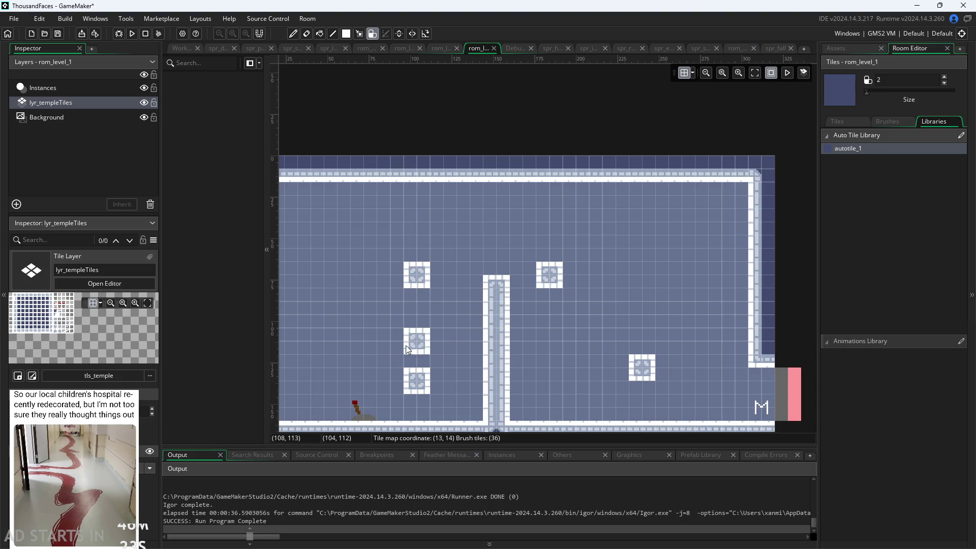
{"action": "scroll", "coordinate": [421, 344], "scroll_direction": "up", "scroll_amount": 2}
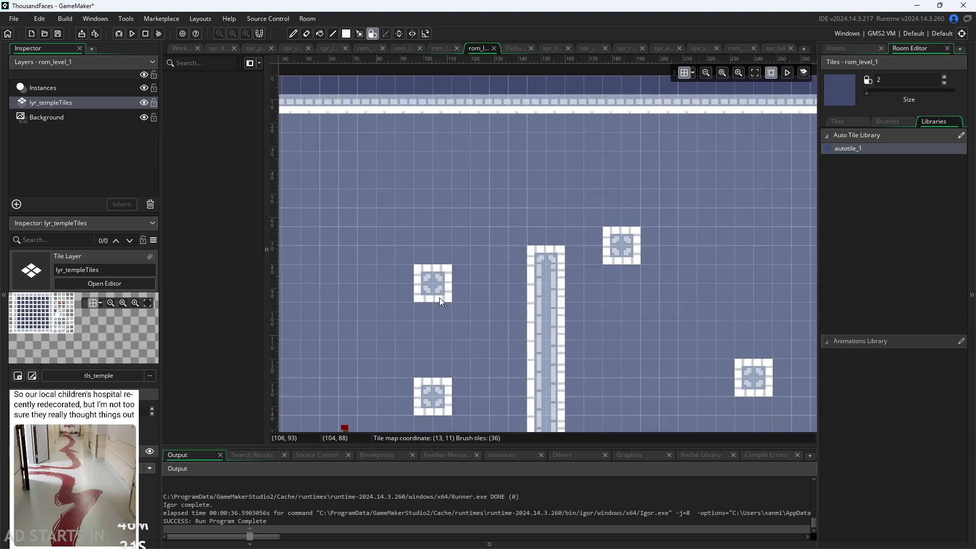
{"action": "scroll", "coordinate": [378, 372], "scroll_direction": "down", "scroll_amount": 2}
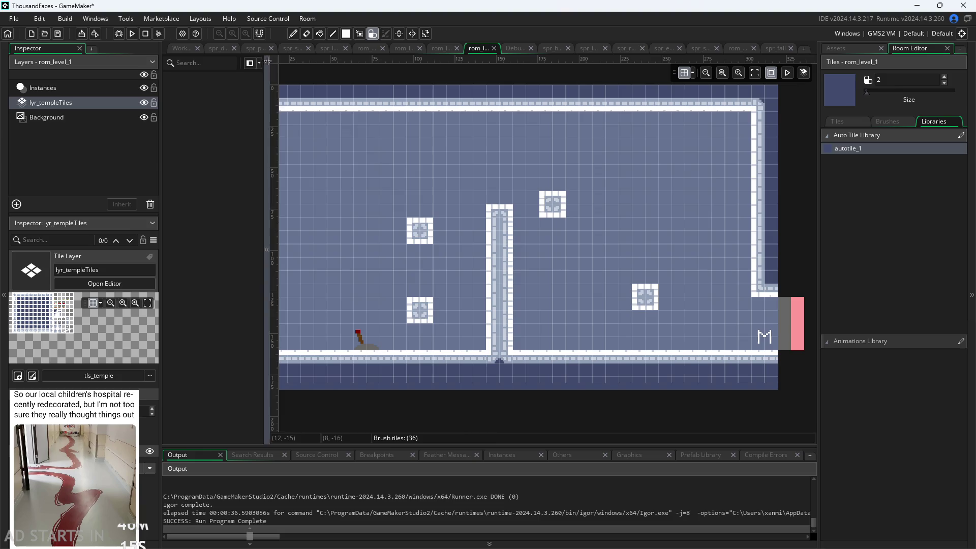
{"action": "left_click", "coordinate": [42, 88]}
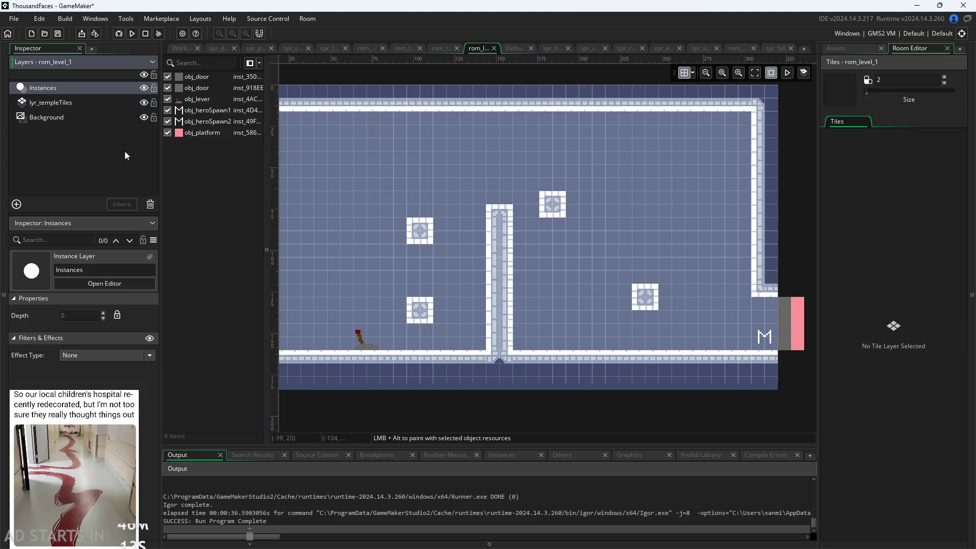
Select the obj_lever instance in the room and view its properties
{"action": "left_click", "coordinate": [363, 346]}
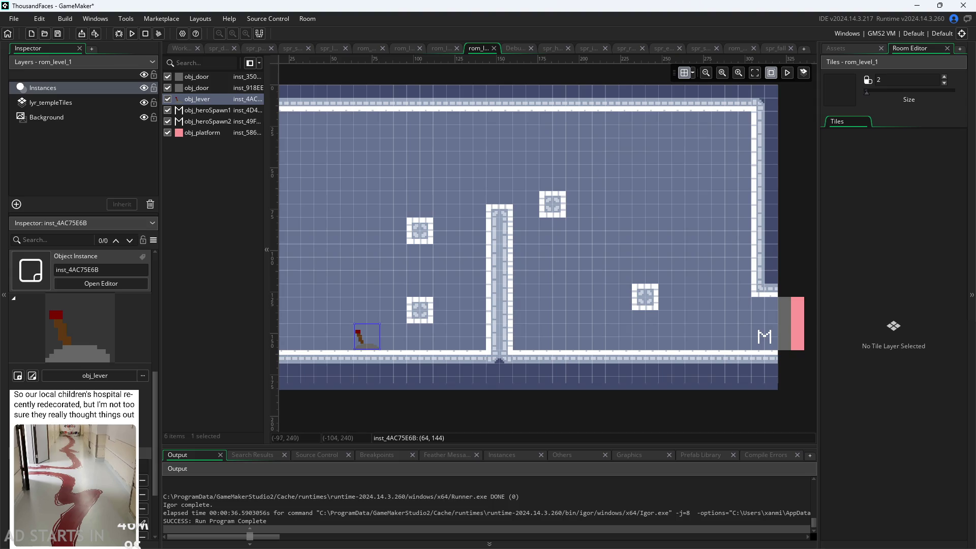
{"action": "left_click", "coordinate": [125, 504]}
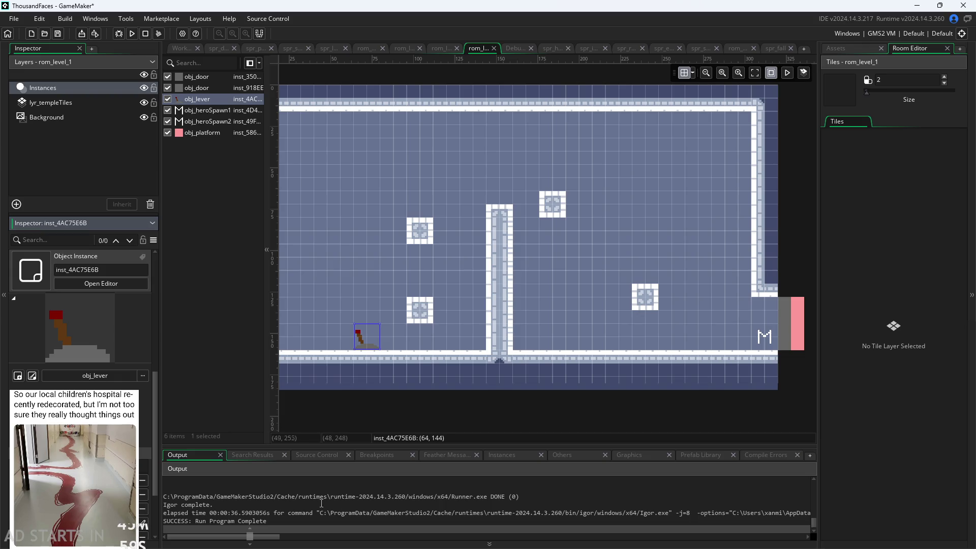
Deselect the lever instance and launch a test run of the game
{"action": "left_click", "coordinate": [221, 390]}
{"action": "left_click", "coordinate": [182, 48]}
{"action": "key", "text": "F5"}
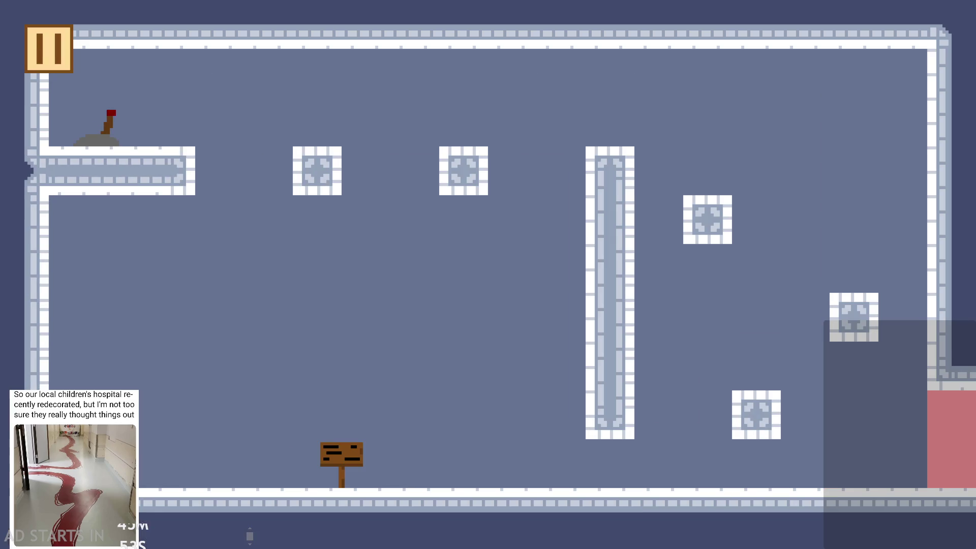
Clear level 1 by jumping over the low blocks and hopping left toward the lever
{"action": "key", "text": "space"}
{"action": "key", "text": "space"}
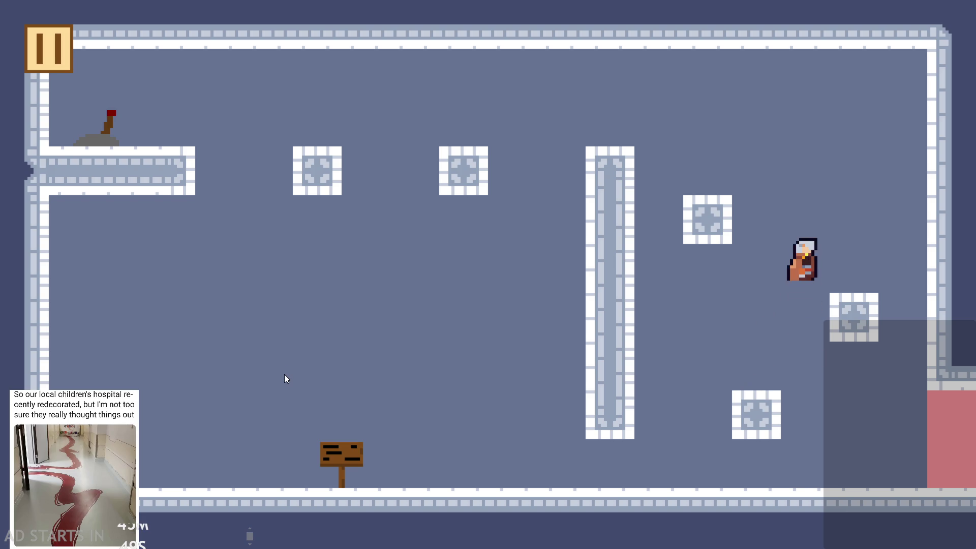
{"action": "key", "text": "space"}
{"action": "key", "text": "space"}
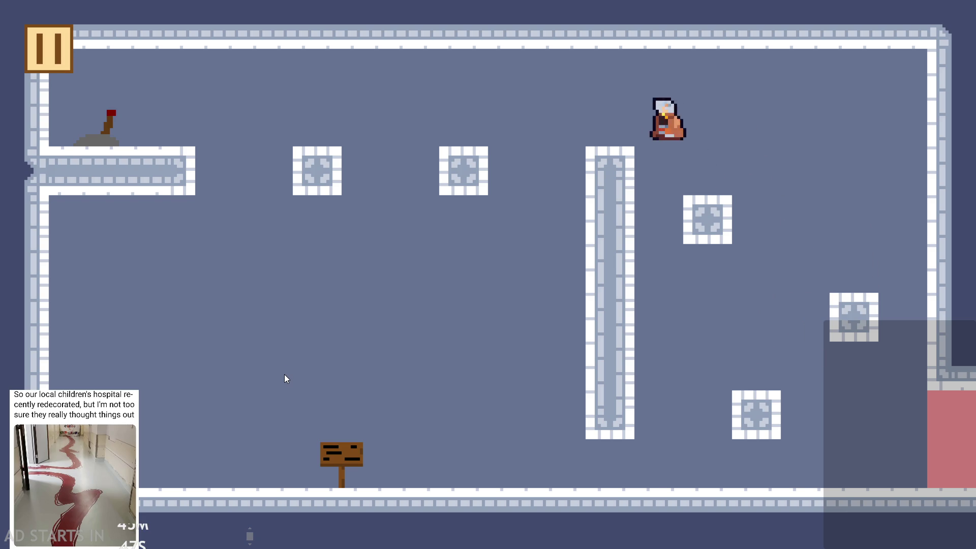
{"action": "key", "text": "space"}
{"action": "key", "text": "space"}
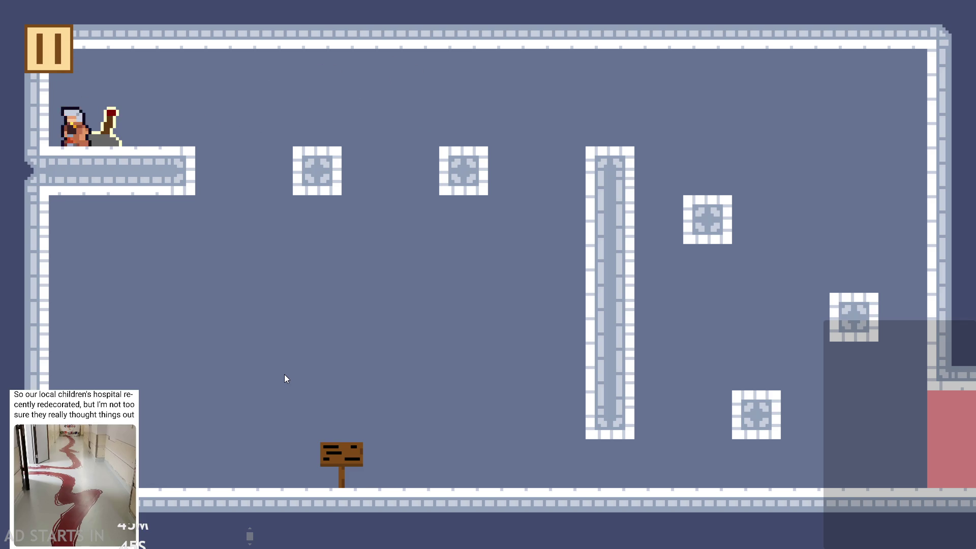
{"action": "key", "text": "space"}
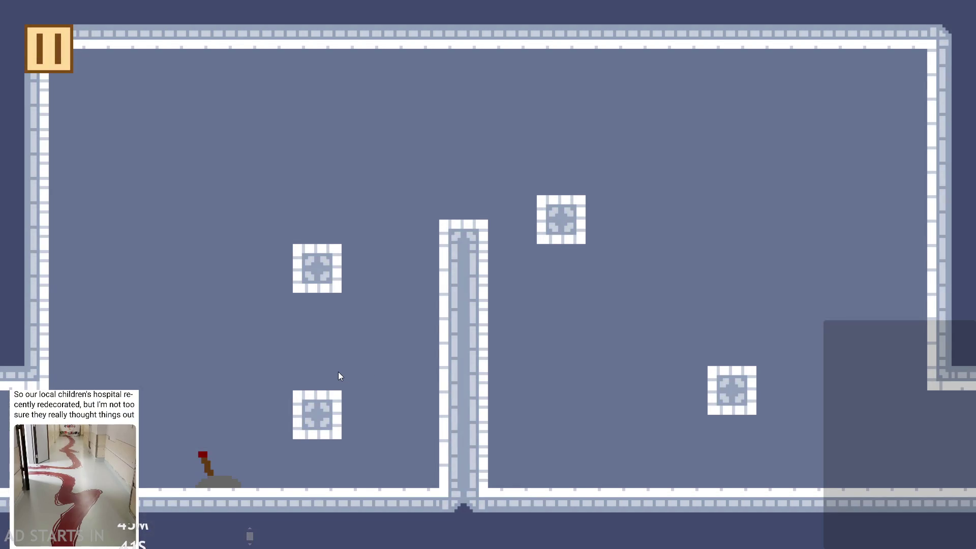
Enter level 2, flip the lever to reveal the pink block, then pause the game
{"action": "key", "text": "space"}
{"action": "key", "text": "space"}
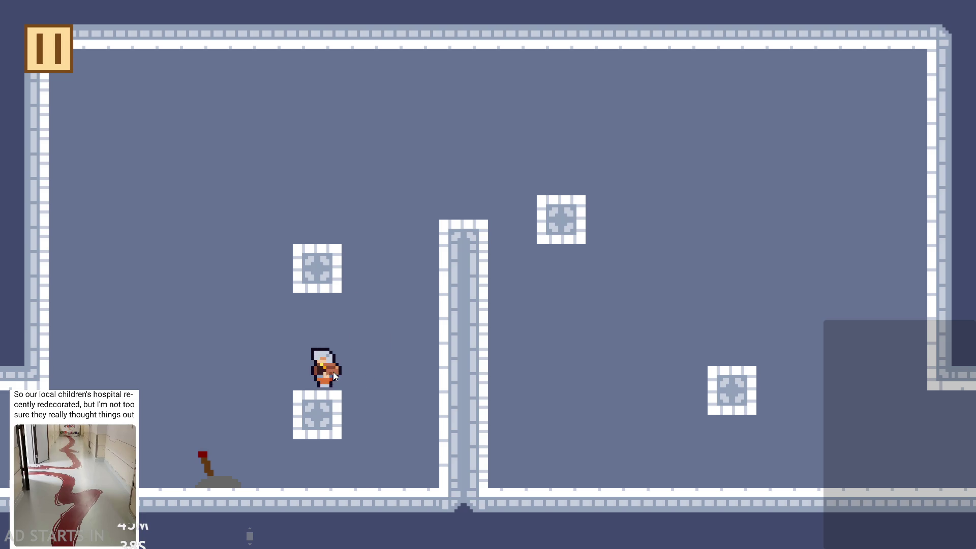
{"action": "key", "text": "space"}
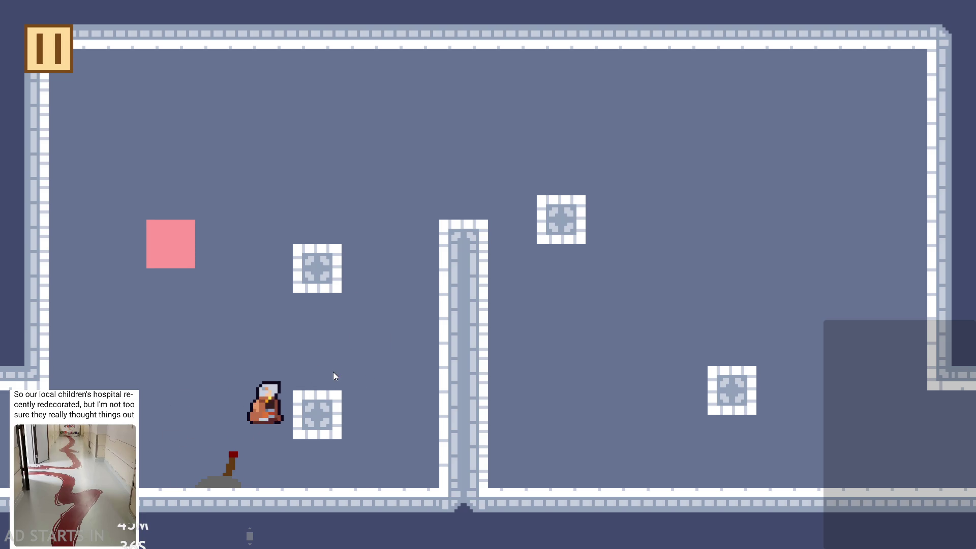
{"action": "key", "text": "space"}
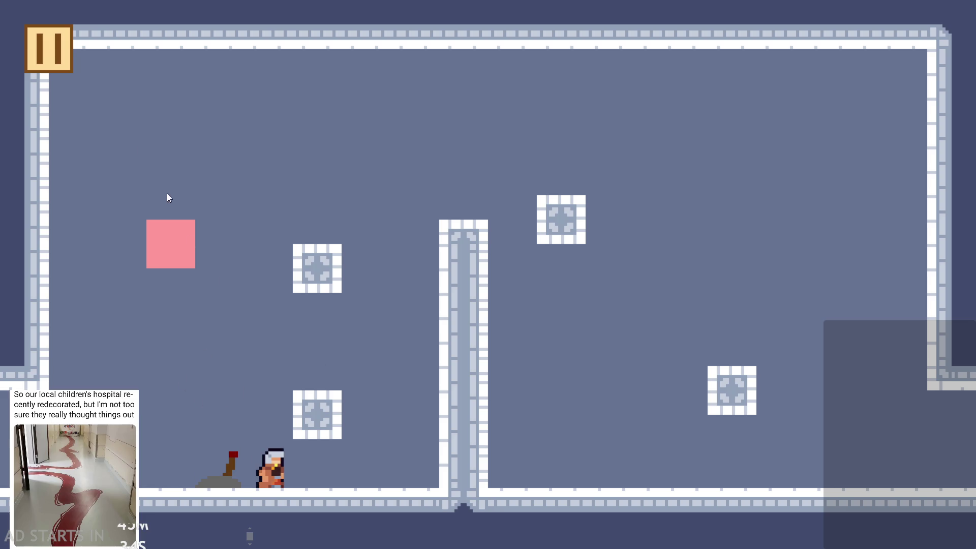
{"action": "left_click", "coordinate": [69, 66]}
Exit the game and, on lyr_templeTiles in rom_level_1, raise the stone block and extend the central pillar
{"action": "left_click", "coordinate": [797, 511]}
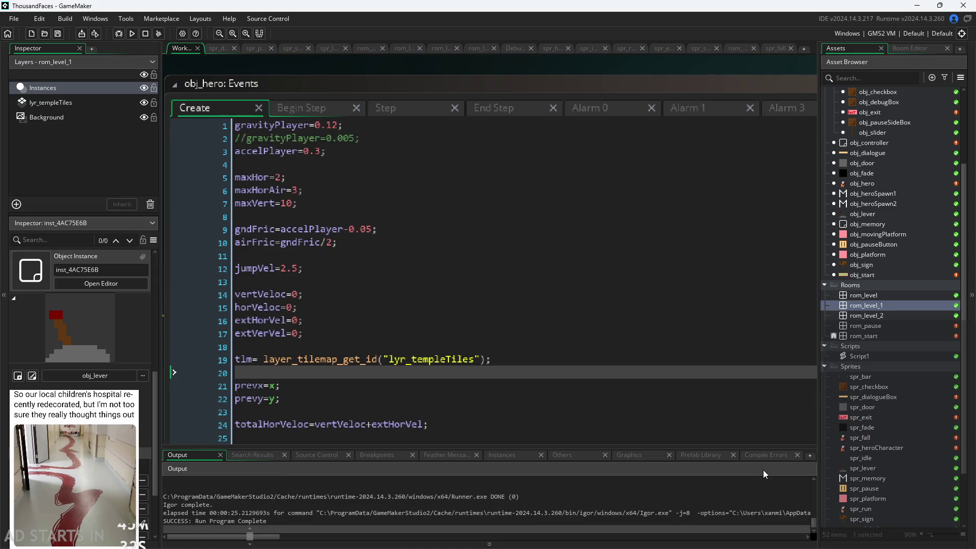
{"action": "double_click", "coordinate": [898, 307]}
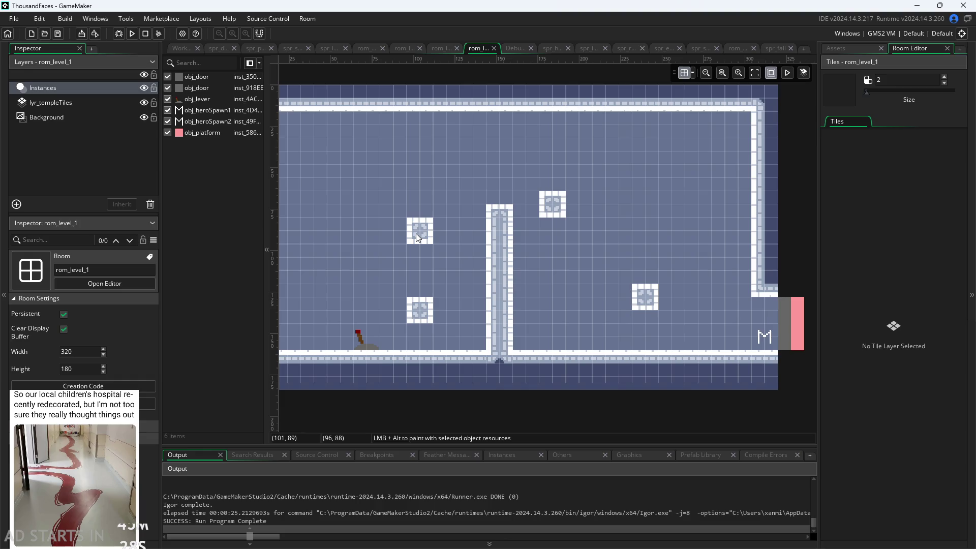
{"action": "left_click", "coordinate": [73, 104]}
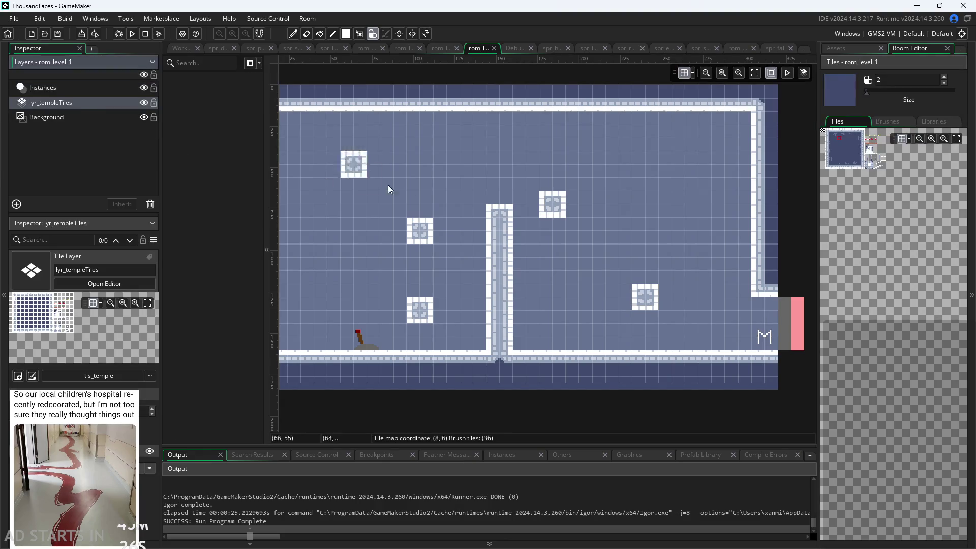
{"action": "left_click", "coordinate": [422, 229]}
{"action": "left_click", "coordinate": [510, 210]}
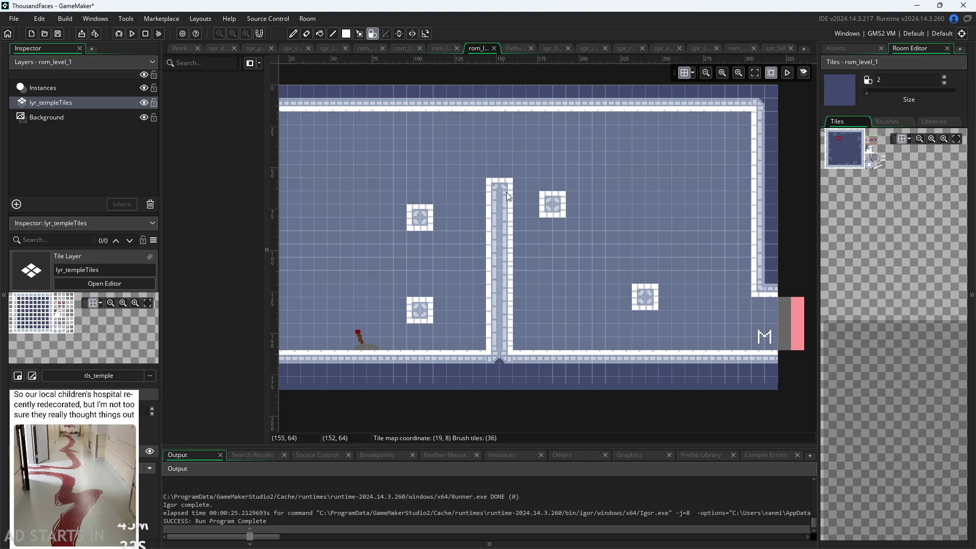
Inspect the lever instance's properties, deselect it, and run the edited game
{"action": "left_click", "coordinate": [362, 340]}
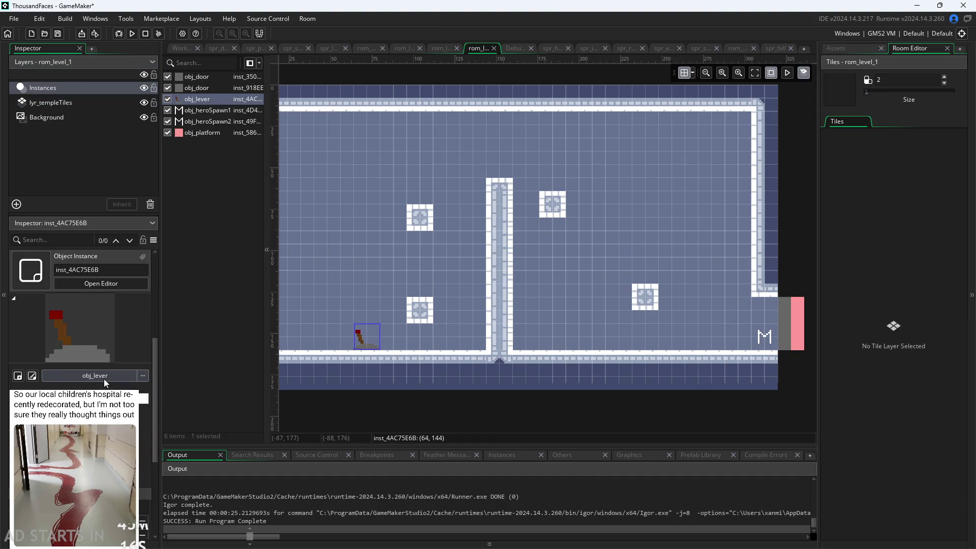
{"action": "left_click", "coordinate": [85, 456]}
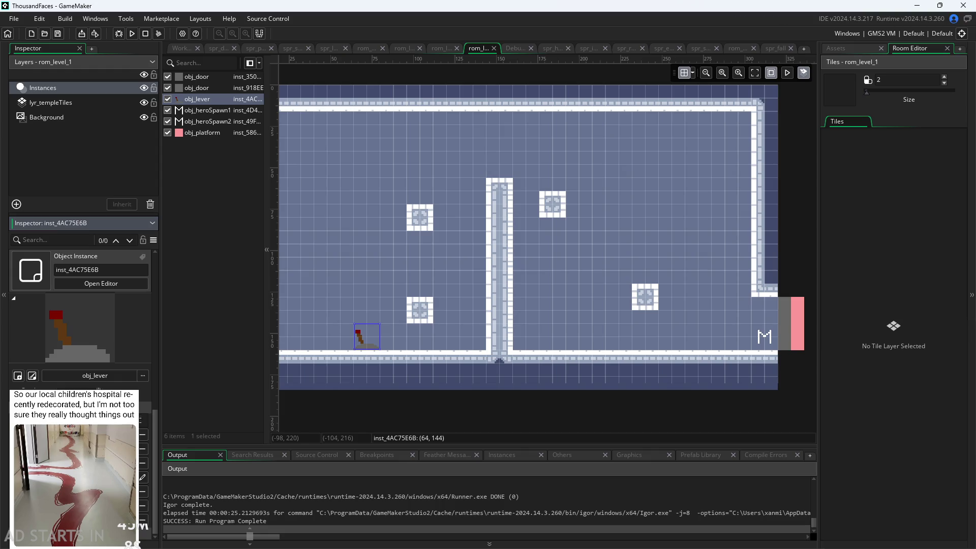
{"action": "left_click", "coordinate": [244, 391]}
{"action": "left_click", "coordinate": [133, 34]}
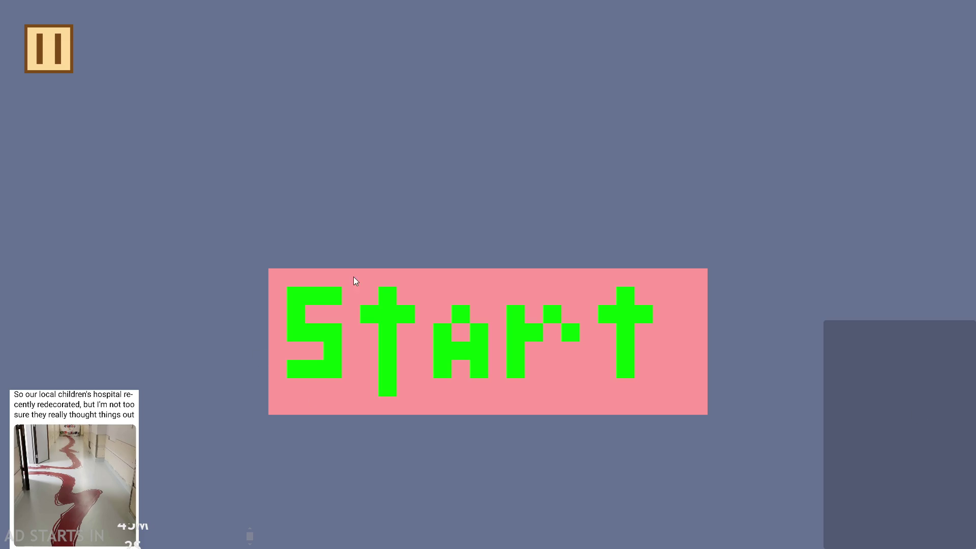
{"action": "left_click", "coordinate": [355, 281]}
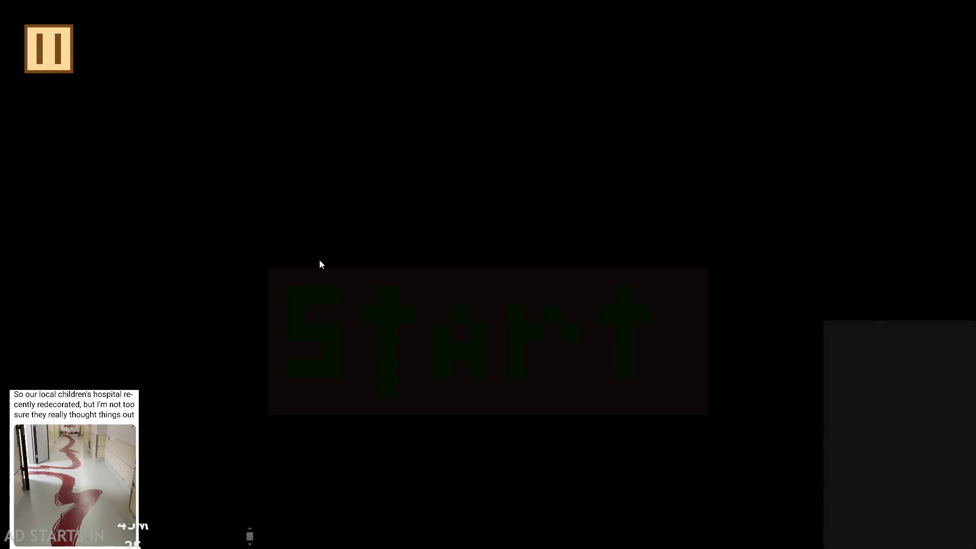
{"action": "key", "text": "Right"}
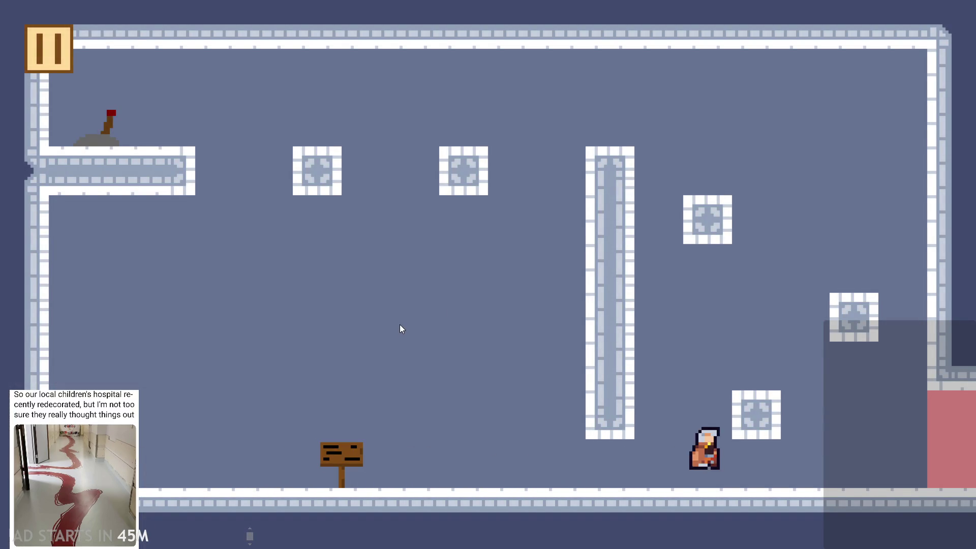
{"action": "key", "text": "Up"}
{"action": "key", "text": "Up"}
{"action": "key", "text": "Up"}
{"action": "key", "text": "Left"}
{"action": "key", "text": "Left"}
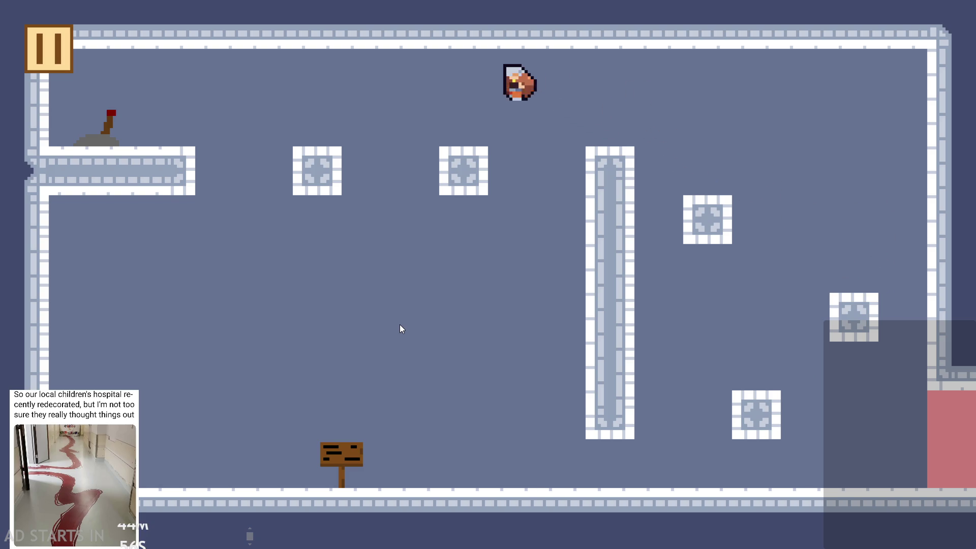
{"action": "key", "text": "Right"}
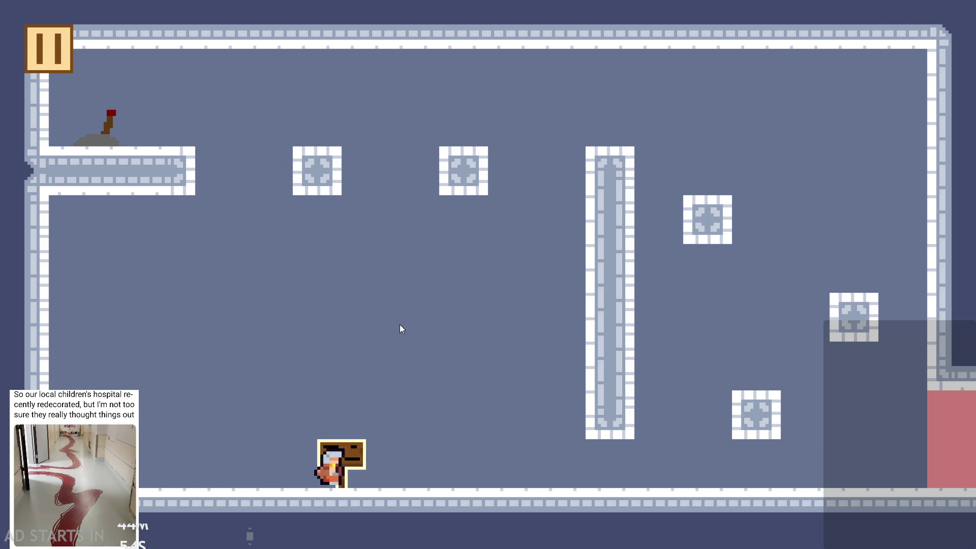
{"action": "key", "text": "Up"}
{"action": "key", "text": "Right"}
{"action": "key", "text": "Up"}
{"action": "key", "text": "Left"}
{"action": "key", "text": "Left"}
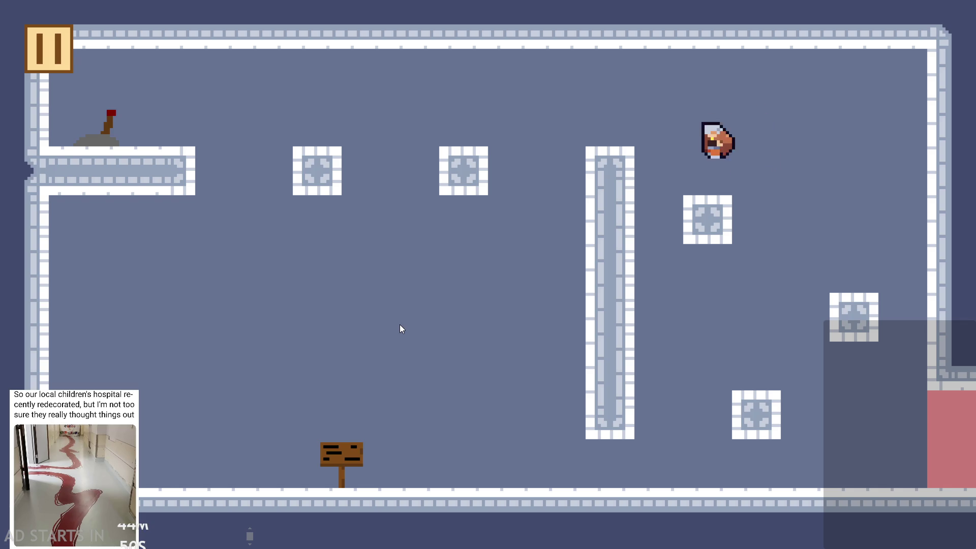
{"action": "key", "text": "Up"}
{"action": "key", "text": "Left"}
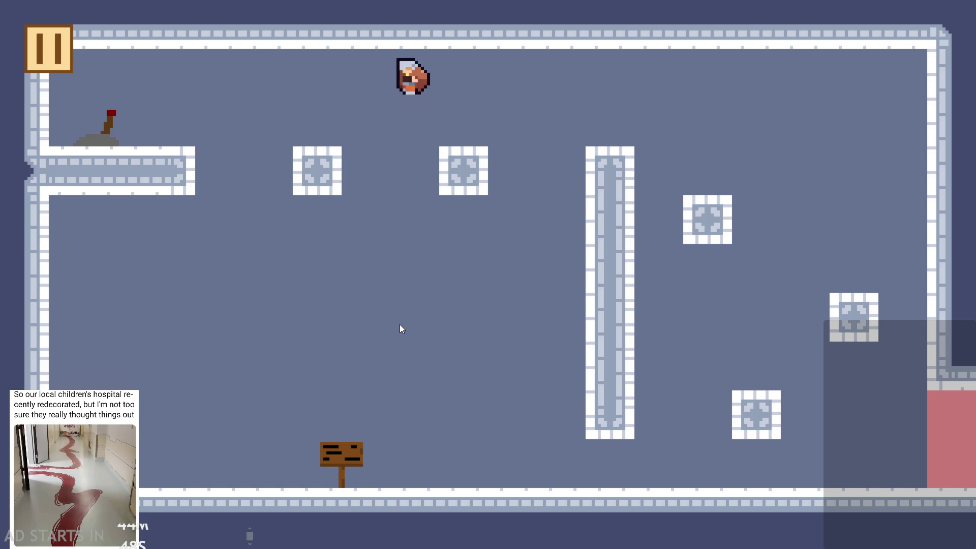
{"action": "key", "text": "Right"}
{"action": "key", "text": "Right"}
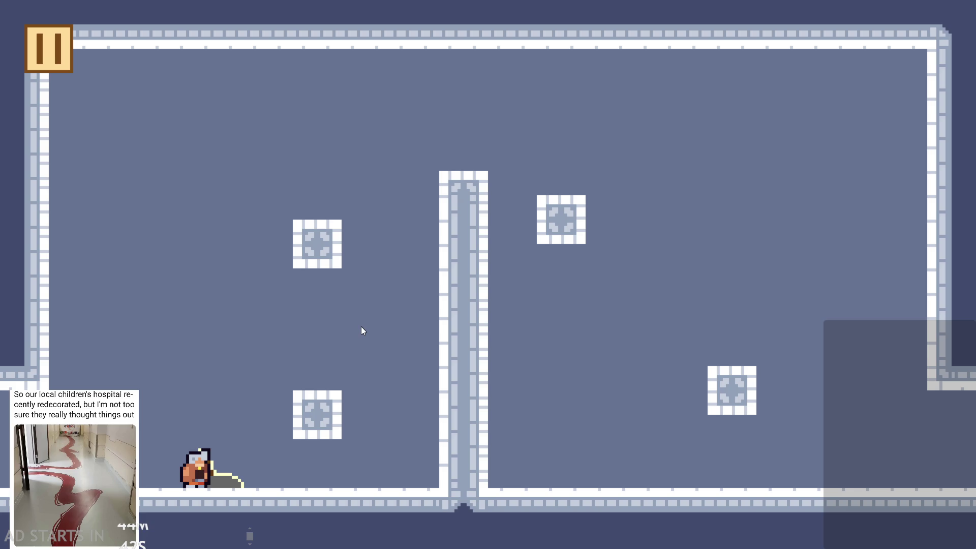
{"action": "key", "text": "Down"}
{"action": "key", "text": "Up"}
{"action": "left_click", "coordinate": [49, 49]}
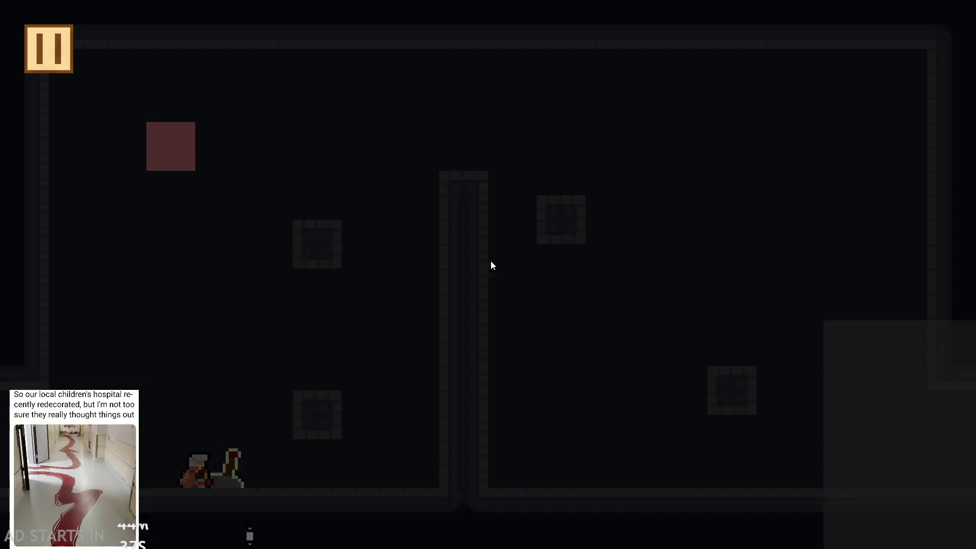
{"action": "left_click", "coordinate": [805, 474]}
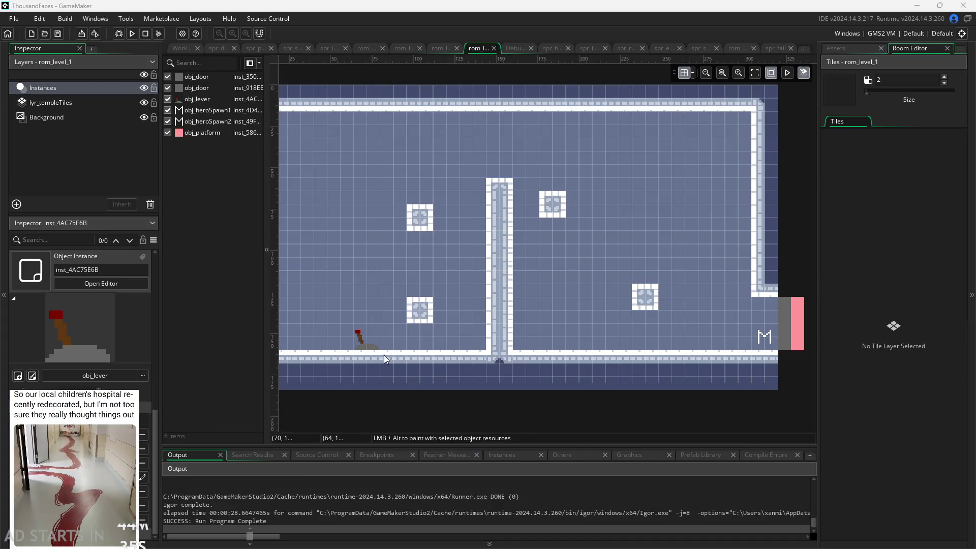
Review the lever instance's Inspector properties in rom_level_1, deselect it, and run the game again
{"action": "left_click", "coordinate": [368, 340]}
{"action": "left_click", "coordinate": [81, 222]}
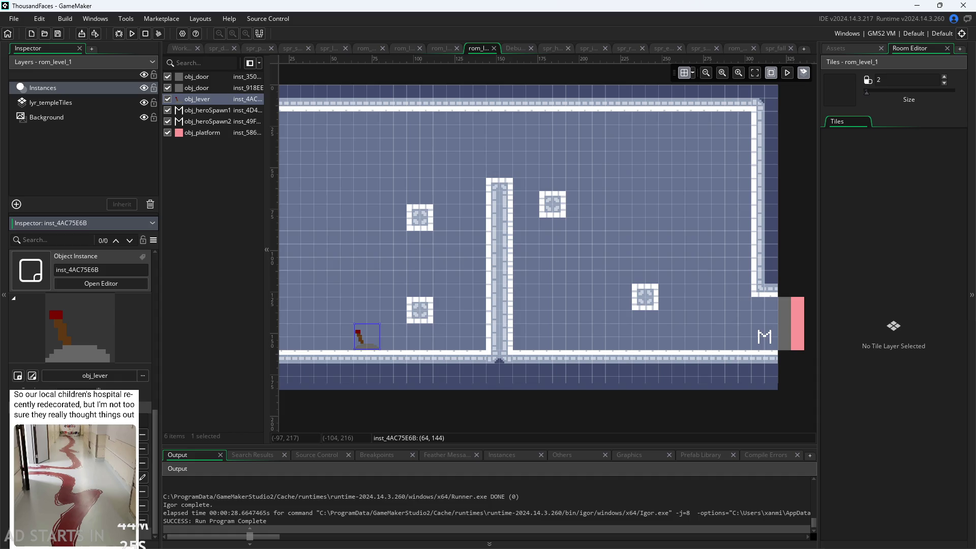
{"action": "key", "text": "Escape"}
{"action": "scroll", "coordinate": [144, 478], "scroll_direction": "down", "scroll_amount": 5}
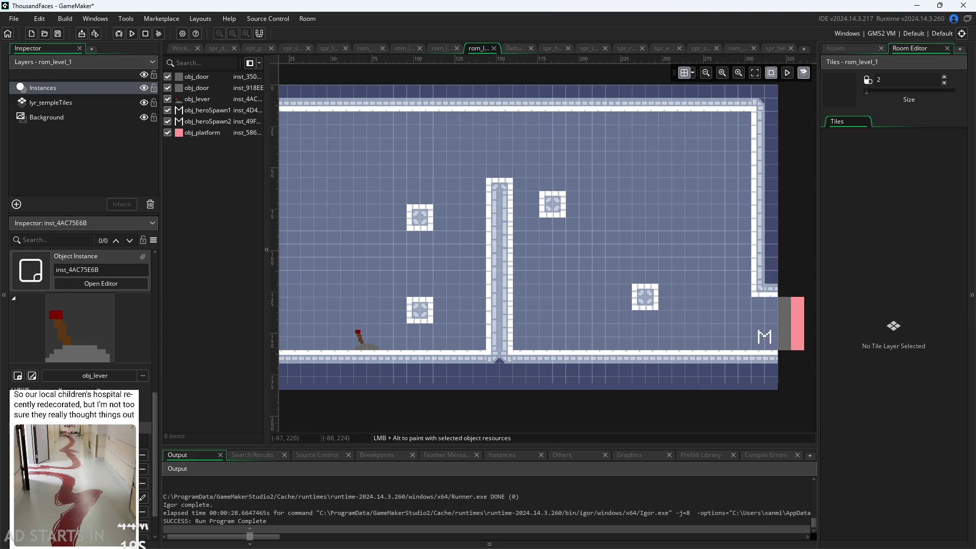
{"action": "left_click", "coordinate": [125, 473]}
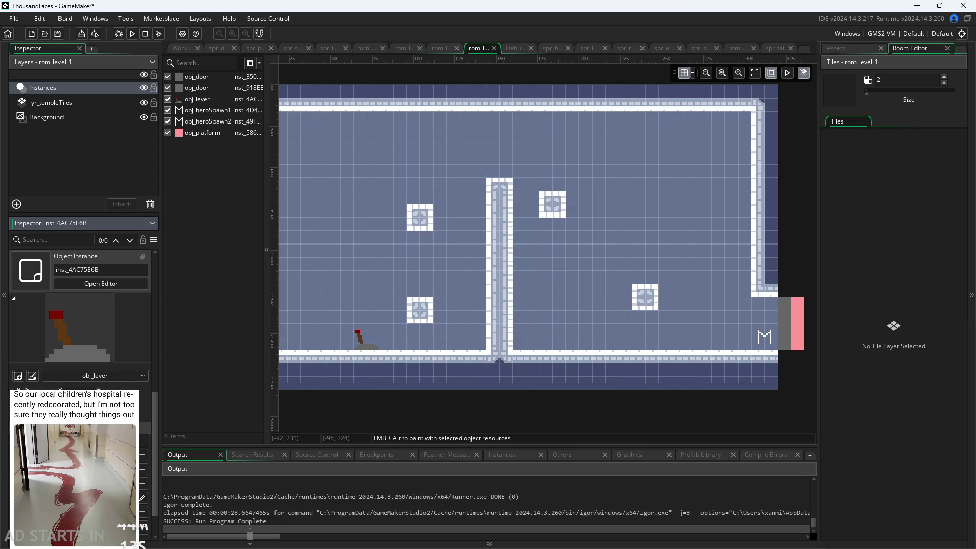
{"action": "left_click", "coordinate": [152, 109]}
{"action": "left_click", "coordinate": [130, 34]}
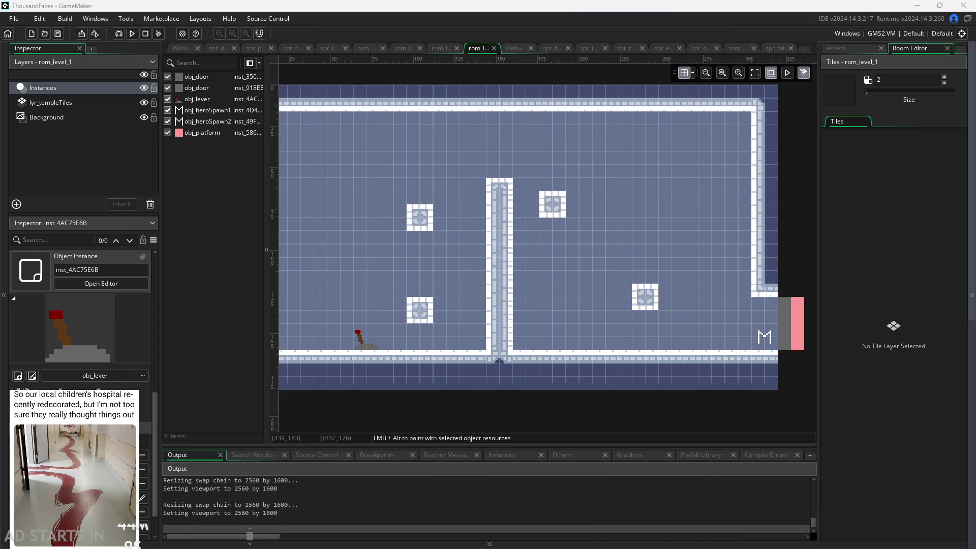
Start the game, climb past the blocks, pull the lever, and walk right into the next room
{"action": "key", "text": "Return"}
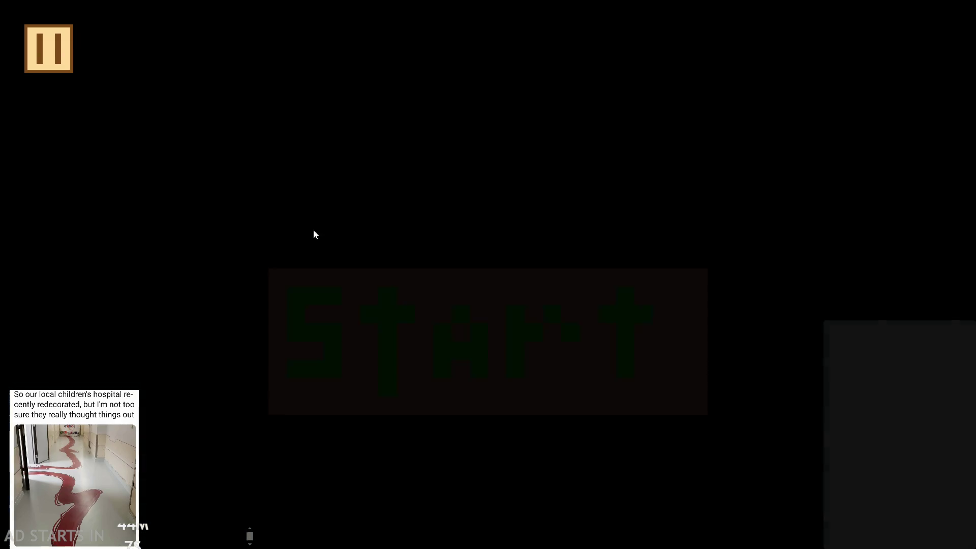
{"action": "key", "text": "Right"}
{"action": "key", "text": "space"}
{"action": "key", "text": "space"}
{"action": "key", "text": "space"}
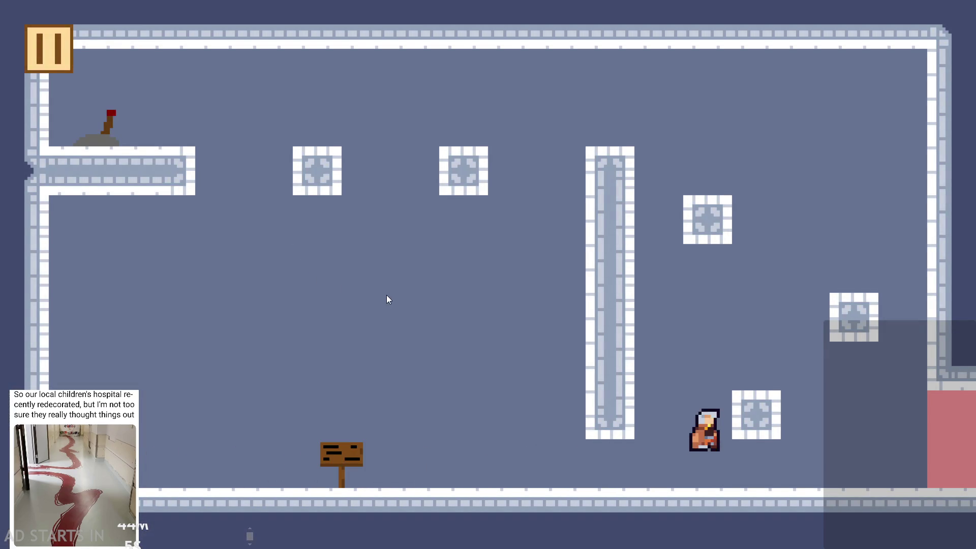
{"action": "key", "text": "Left"}
{"action": "key", "text": "space"}
{"action": "key", "text": "space"}
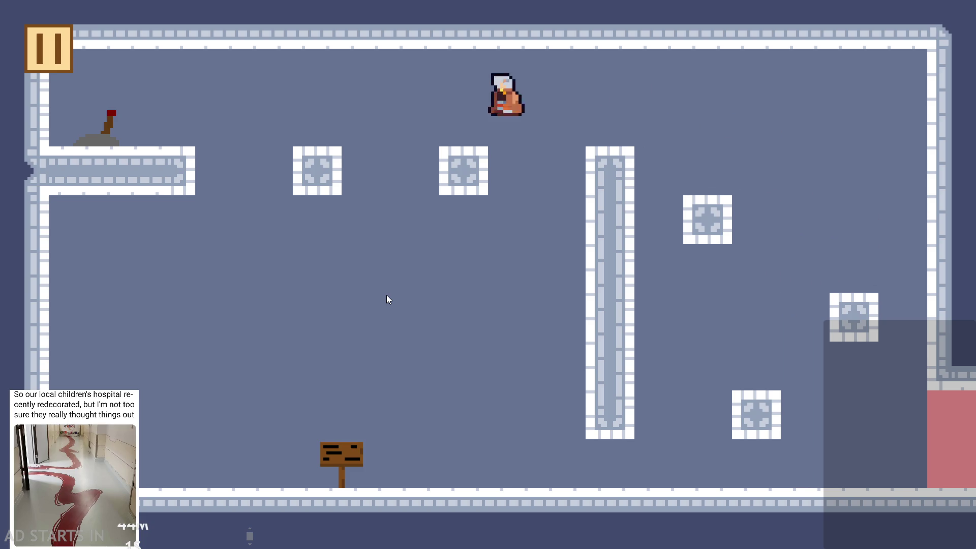
{"action": "key", "text": "e"}
{"action": "key", "text": "Right"}
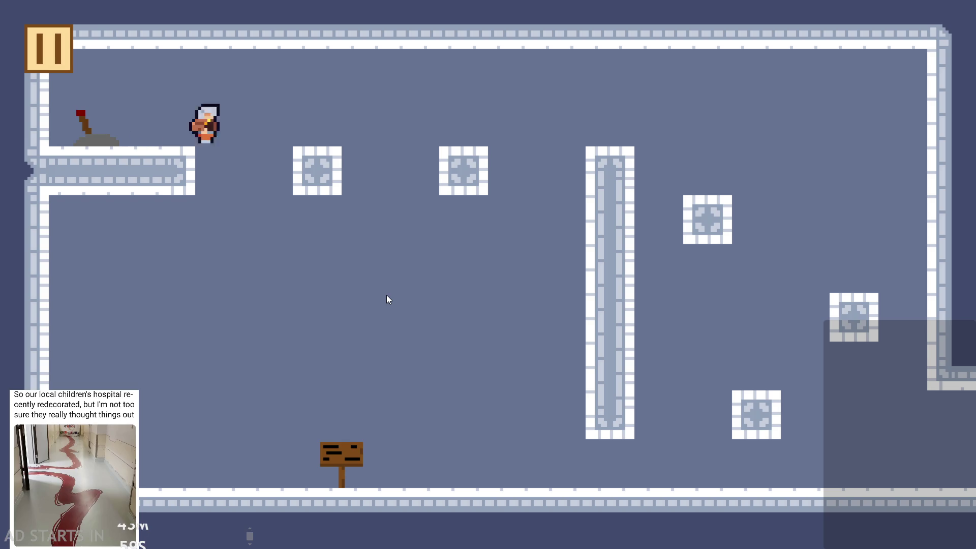
{"action": "key", "text": "Right"}
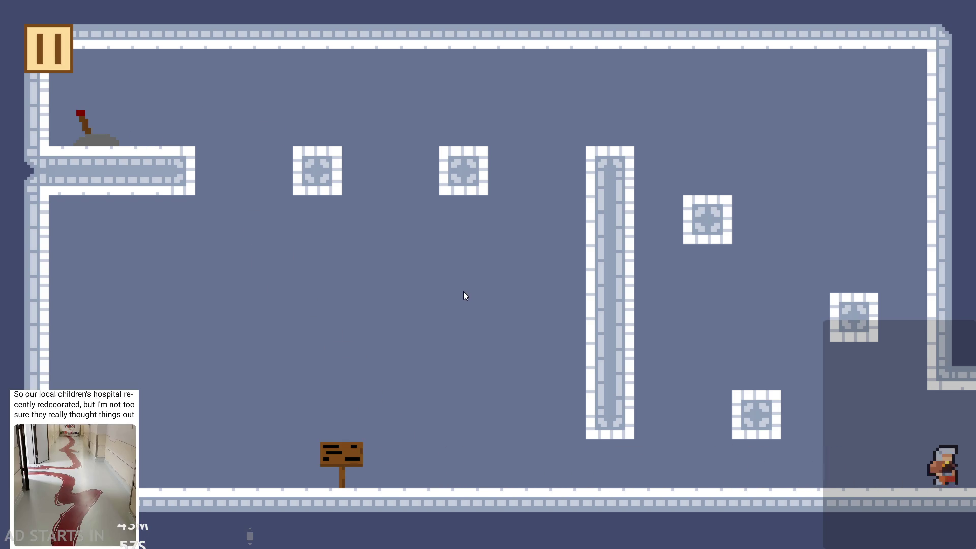
Jump among the blocks in the new room and test jumping in place
{"action": "key", "text": "e"}
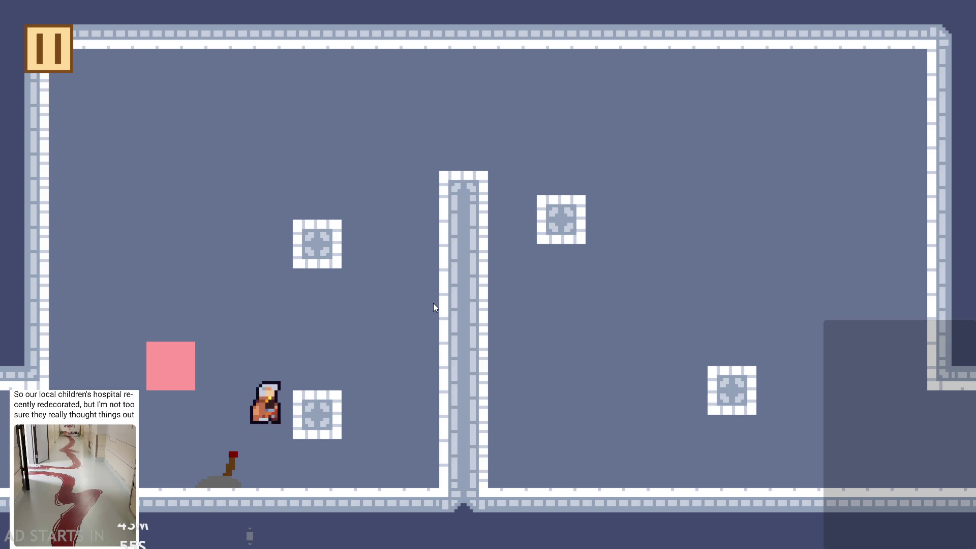
{"action": "key", "text": "e"}
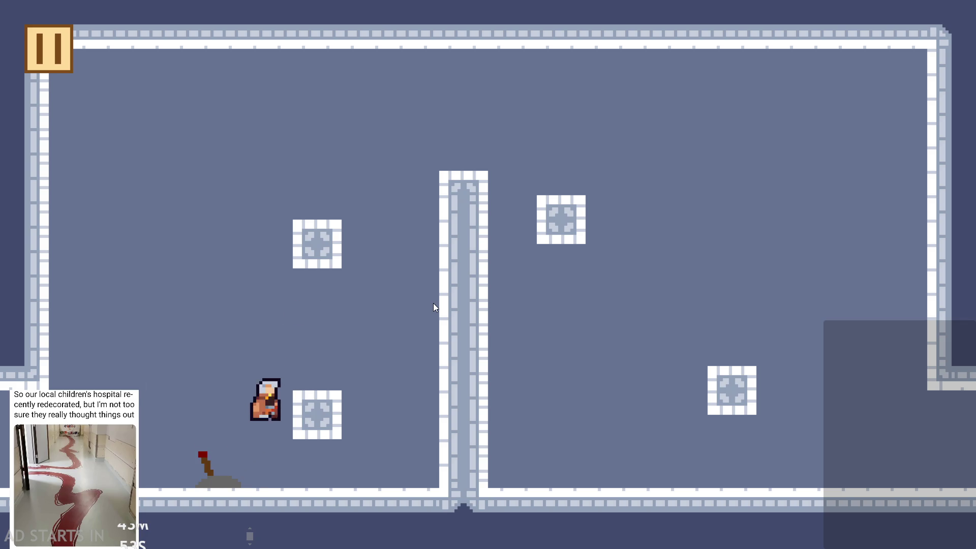
{"action": "key", "text": "Down"}
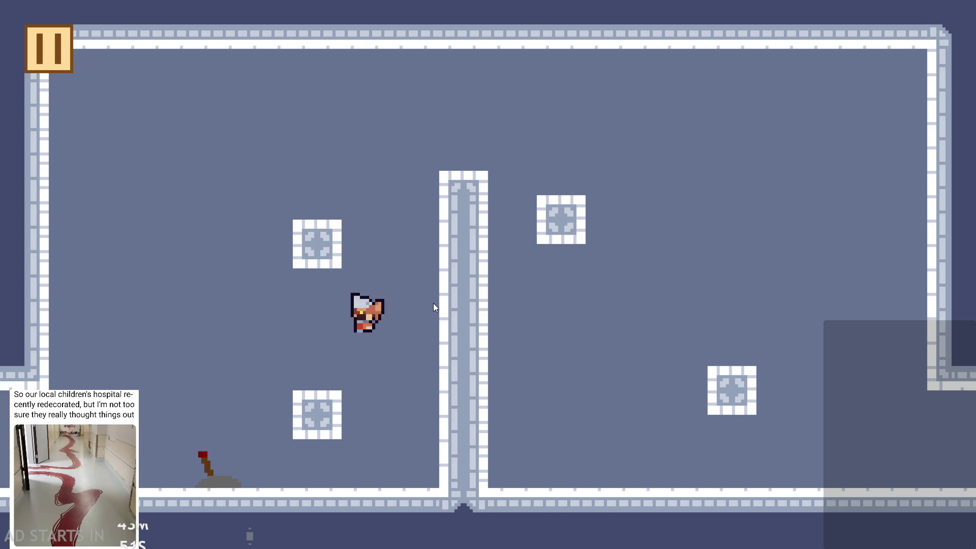
{"action": "key", "text": "Up"}
{"action": "key", "text": "Down"}
{"action": "key", "text": "Up"}
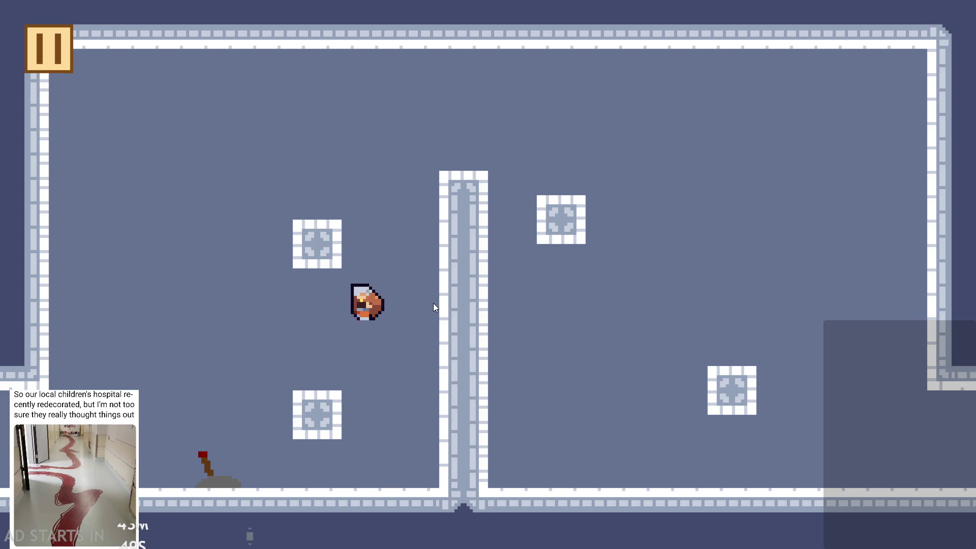
{"action": "key", "text": "Up"}
{"action": "key", "text": "Up"}
Pause the game and enable Debug Stats and Pause Button on Right Side
{"action": "left_click", "coordinate": [41, 36]}
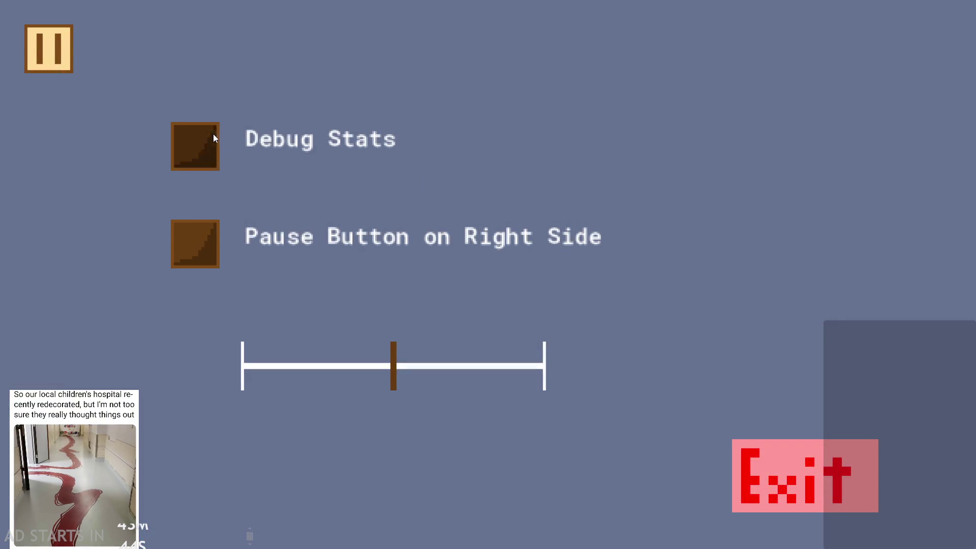
{"action": "left_click", "coordinate": [212, 135]}
{"action": "left_click", "coordinate": [218, 245]}
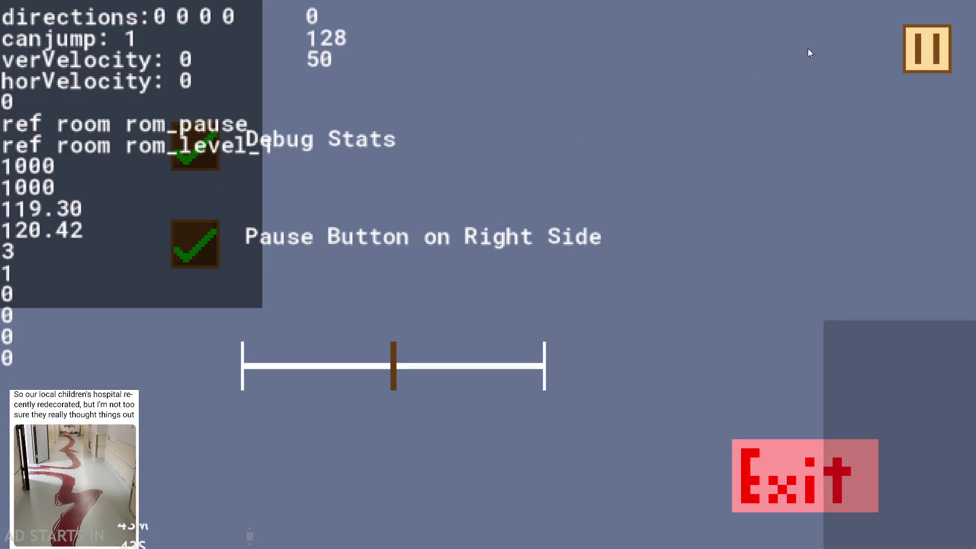
Resume the level and test jumping off and between the lower and upper blocks
{"action": "left_click", "coordinate": [929, 55]}
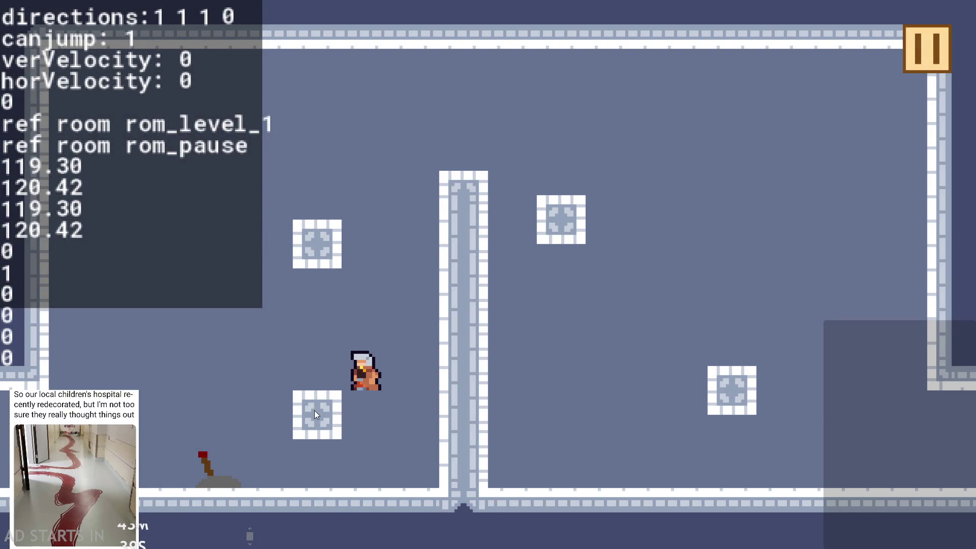
{"action": "key", "text": "Left"}
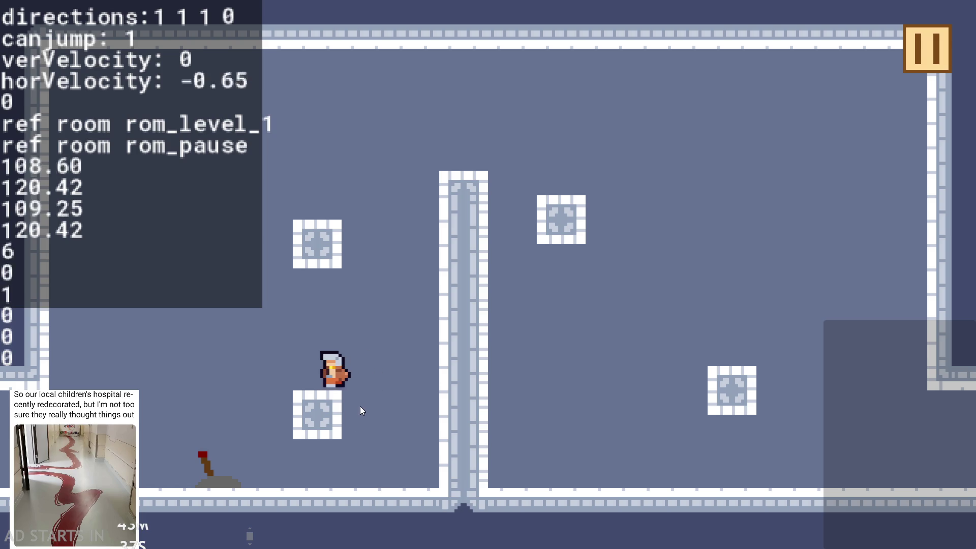
{"action": "key", "text": "Right"}
{"action": "key", "text": "Right"}
{"action": "key", "text": "Up"}
{"action": "key", "text": "Left"}
{"action": "key", "text": "Up"}
{"action": "key", "text": "Right"}
{"action": "key", "text": "Left"}
{"action": "key", "text": "Right"}
{"action": "key", "text": "Left"}
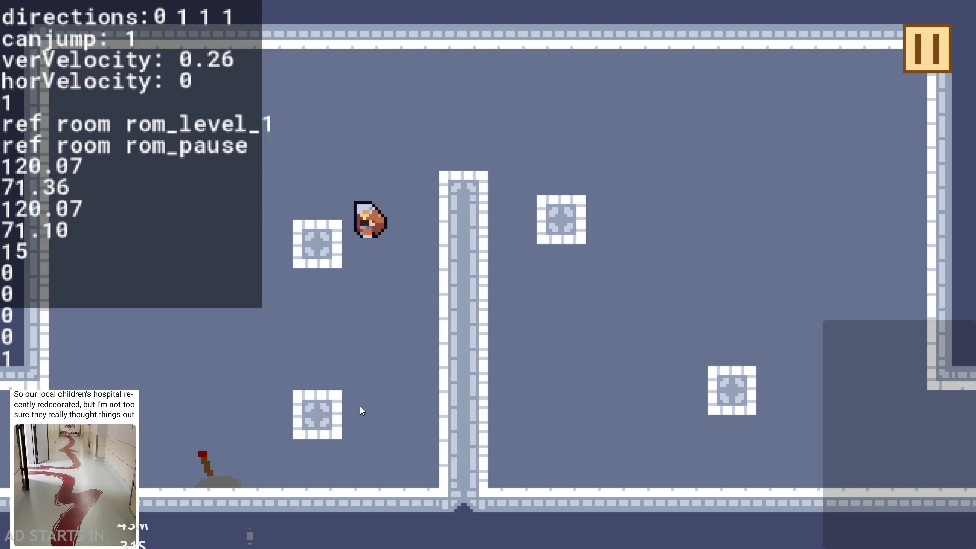
{"action": "key", "text": "Up"}
{"action": "key", "text": "Right"}
{"action": "key", "text": "Right"}
{"action": "key", "text": "Up"}
{"action": "key", "text": "Left"}
{"action": "key", "text": "Right"}
Flip the lever to spawn the pink block, then jump onto it and the upper-left block
{"action": "key", "text": "Left"}
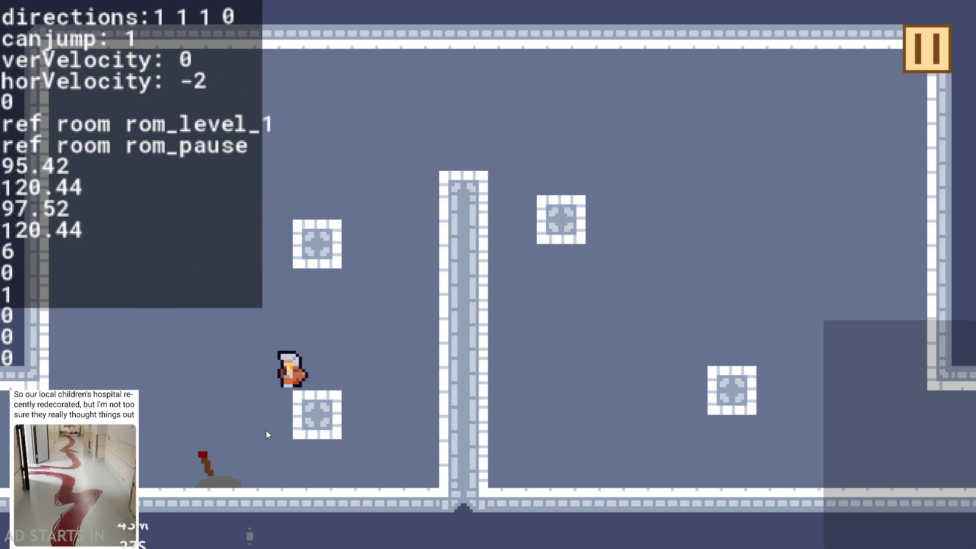
{"action": "key", "text": "Right"}
{"action": "key", "text": "Up"}
{"action": "key", "text": "Left"}
{"action": "key", "text": "Up"}
{"action": "key", "text": "Right"}
{"action": "key", "text": "Up"}
{"action": "key", "text": "Right"}
{"action": "key", "text": "Left"}
{"action": "key", "text": "Up"}
{"action": "key", "text": "Right"}
{"action": "key", "text": "Up"}
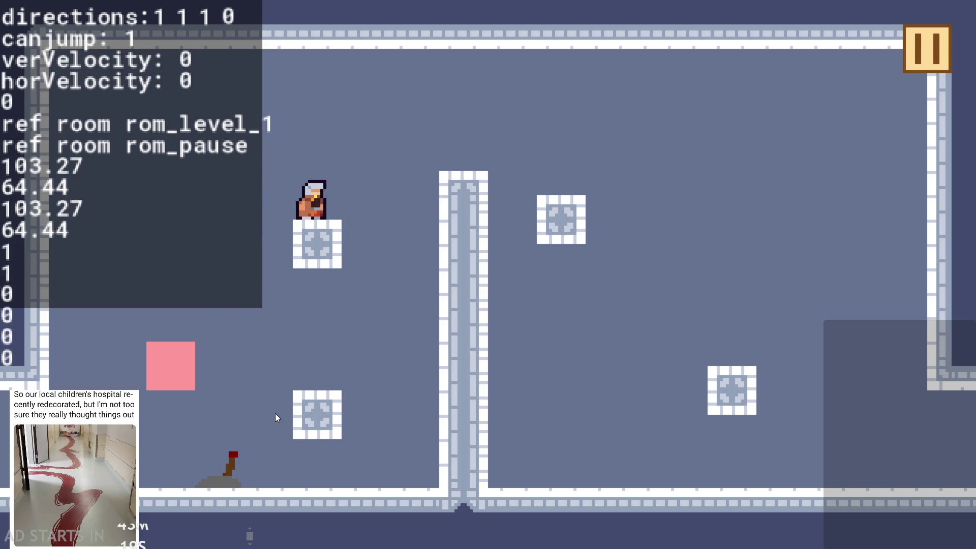
Test repeated jumps between the pink and upper blocks, then pause and close the game
{"action": "key", "text": "Left"}
{"action": "key", "text": "Right"}
{"action": "key", "text": "Left"}
{"action": "key", "text": "Up"}
{"action": "key", "text": "Up"}
{"action": "key", "text": "Right"}
{"action": "key", "text": "Left"}
{"action": "key", "text": "Up"}
{"action": "key", "text": "Up"}
{"action": "key", "text": "Right"}
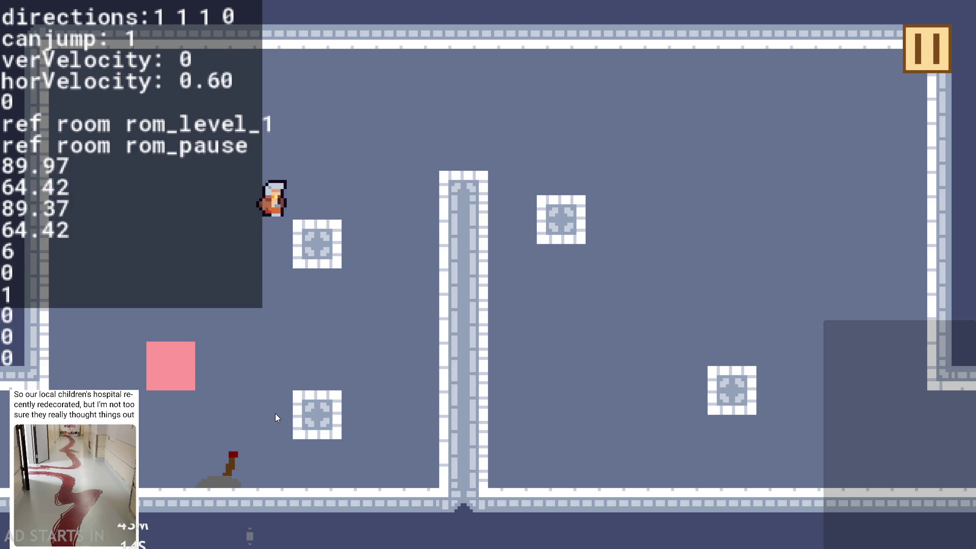
{"action": "key", "text": "Right"}
{"action": "left_click", "coordinate": [940, 43]}
{"action": "key", "text": "Escape"}
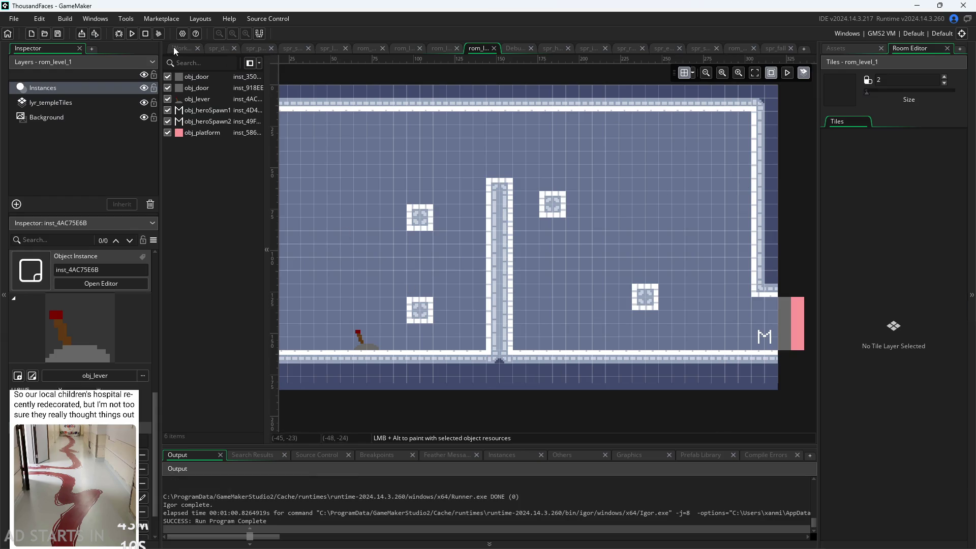
Review obj_hero's Create, Begin Step and Step event code, including the jumpVel value
{"action": "left_click", "coordinate": [174, 49]}
{"action": "scroll", "coordinate": [316, 67], "scroll_direction": "down", "scroll_amount": 3}
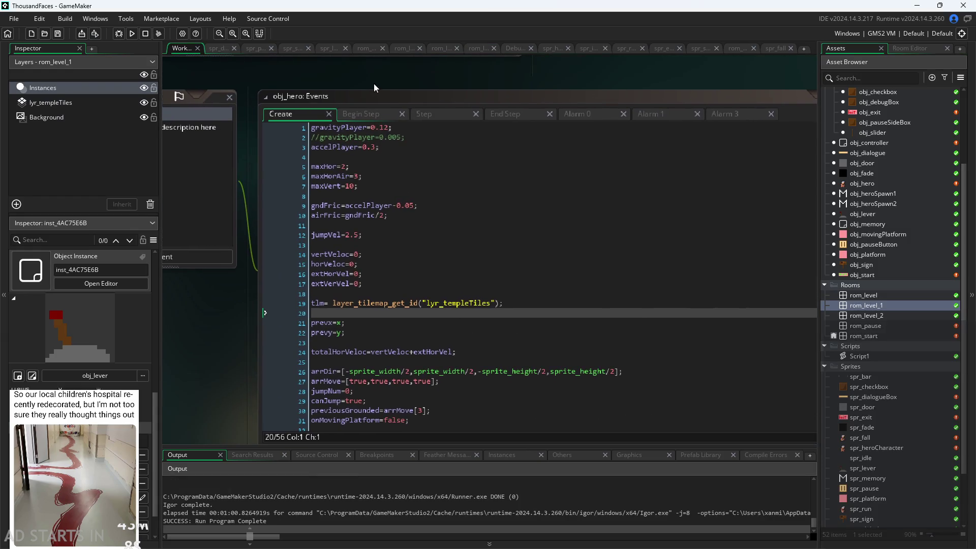
{"action": "left_click", "coordinate": [363, 113]}
{"action": "left_click", "coordinate": [298, 112]}
{"action": "left_click", "coordinate": [428, 188]}
{"action": "left_click", "coordinate": [423, 225]}
{"action": "left_click", "coordinate": [417, 235]}
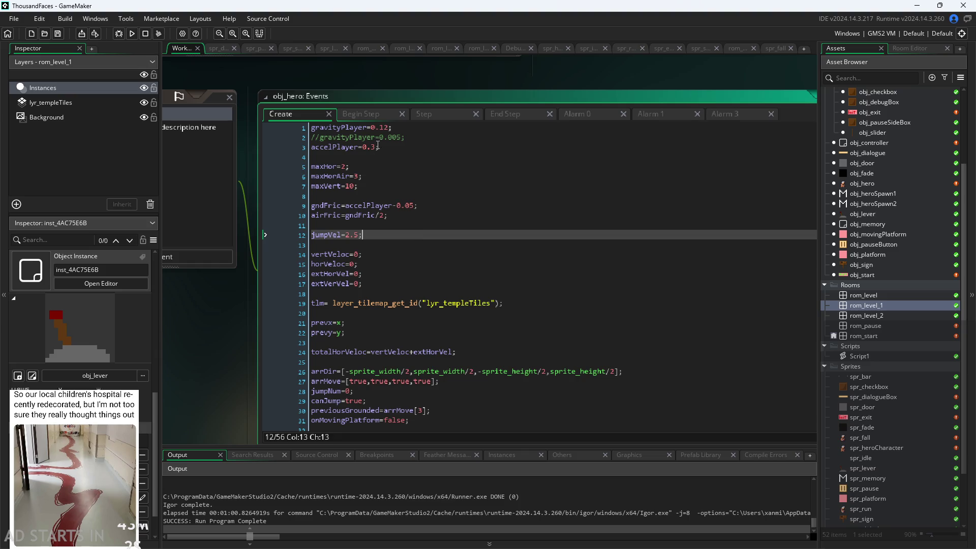
{"action": "left_click", "coordinate": [380, 114]}
{"action": "left_click", "coordinate": [427, 128]}
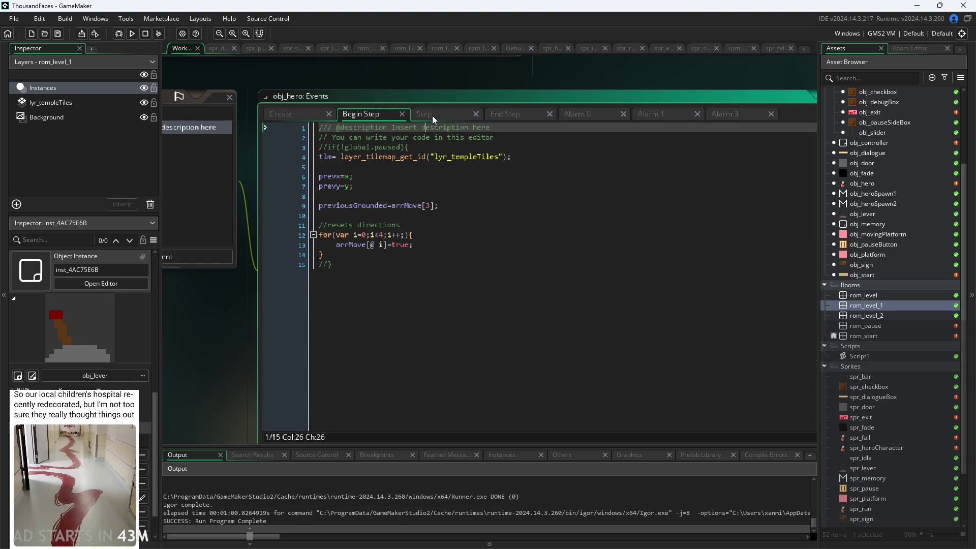
{"action": "left_click", "coordinate": [433, 119]}
Insert an if(jumpNum) condition line inside the arrMove[2] jump check in the Step event
{"action": "scroll", "coordinate": [398, 287], "scroll_direction": "up", "scroll_amount": 5}
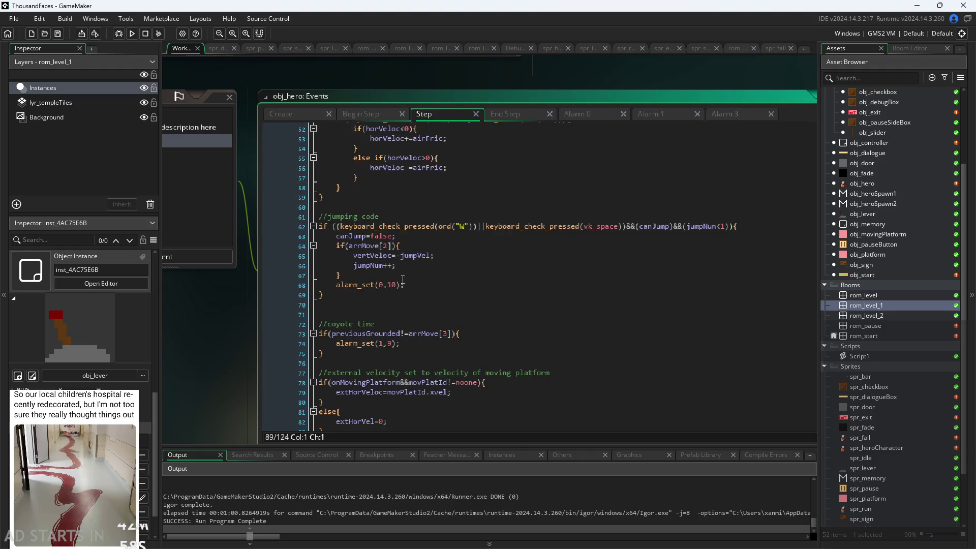
{"action": "left_click", "coordinate": [459, 239]}
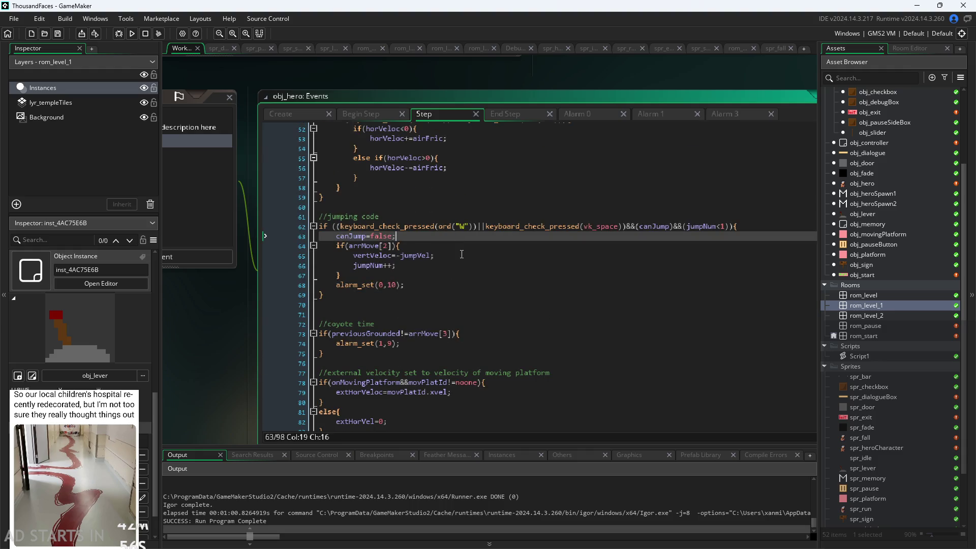
{"action": "key", "text": "Down"}
{"action": "key", "text": "Down"}
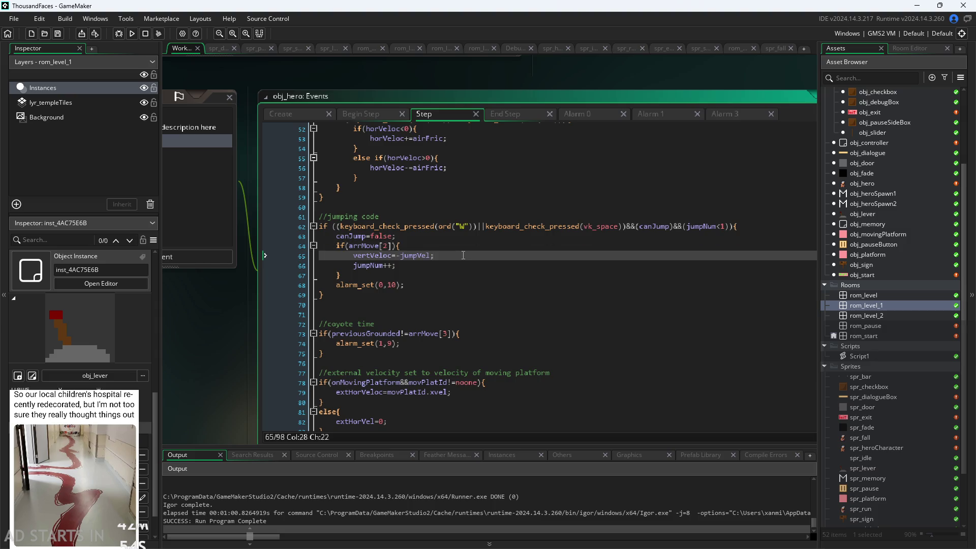
{"action": "scroll", "coordinate": [463, 250], "scroll_direction": "up", "scroll_amount": 2, "text": "ctrl"}
{"action": "left_click", "coordinate": [419, 247]}
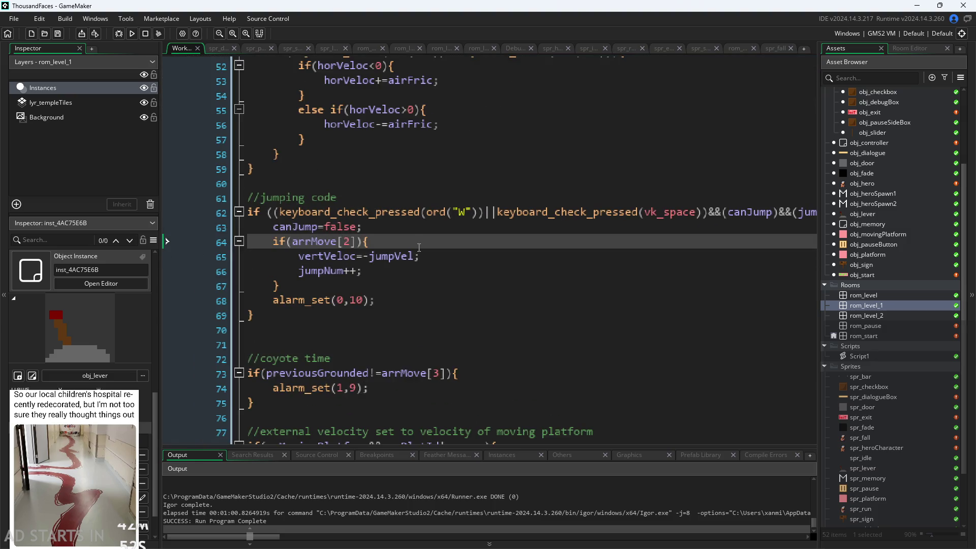
{"action": "key", "text": "Return"}
{"action": "key", "text": "BackSpace"}
{"action": "type", "text": "if("}
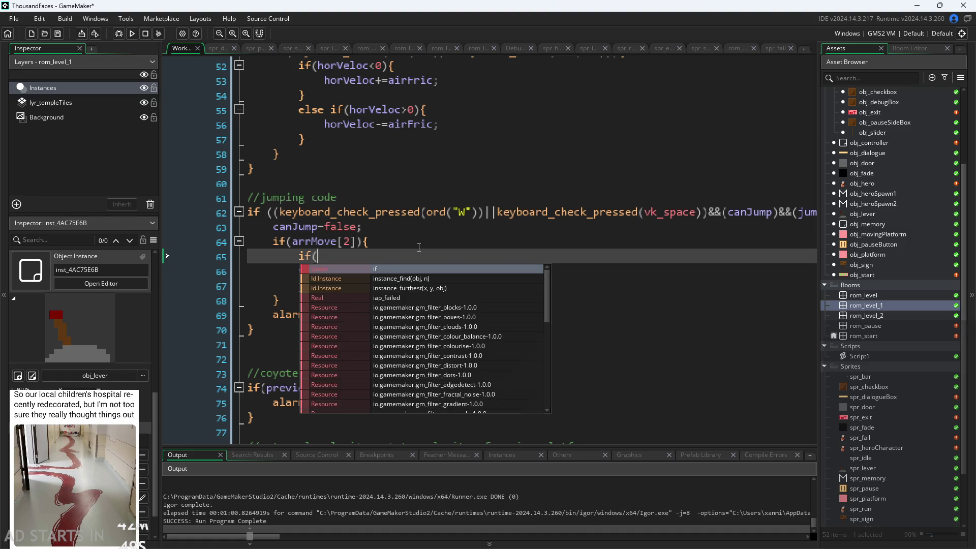
{"action": "key", "text": "Escape"}
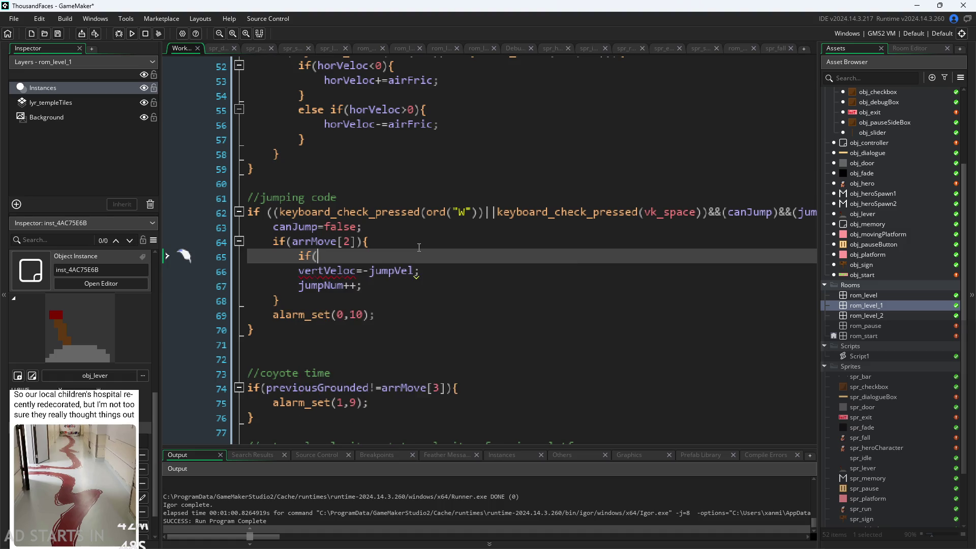
{"action": "type", "text": "jump"}
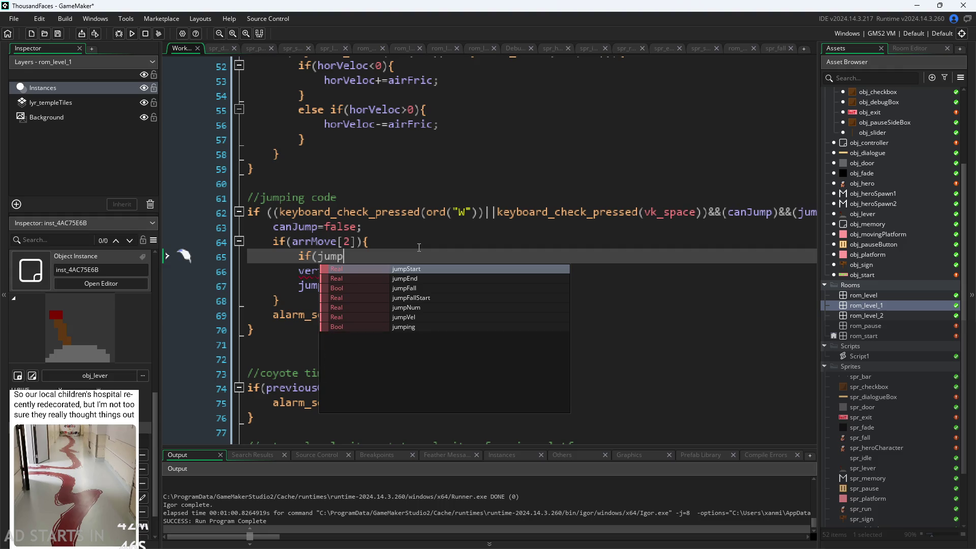
{"action": "type", "text": "Num="}
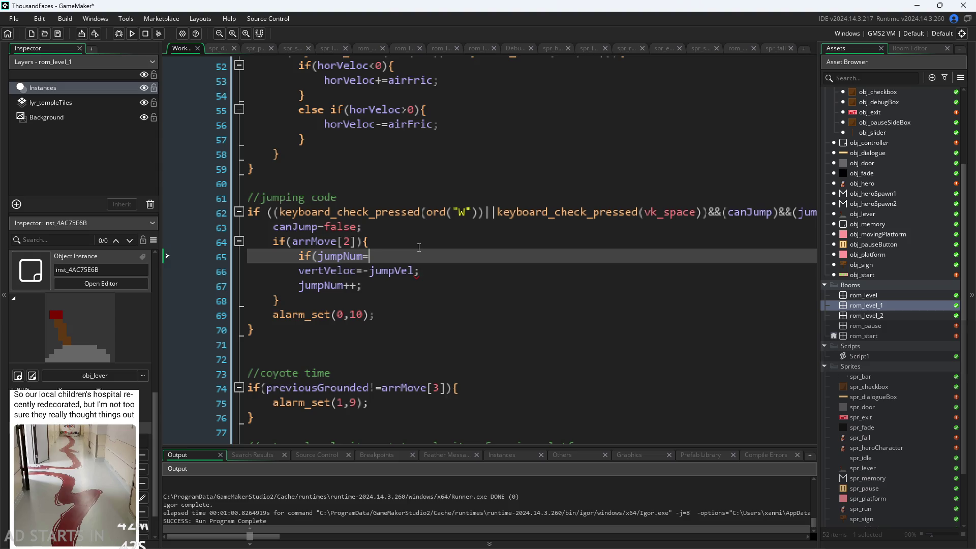
{"action": "key", "text": "BackSpace"}
{"action": "key", "text": "BackSpace"}
{"action": "type", "text": "Num"}
Check the jumpNum limit, then delete the if(jumpNum) line and save the Step event
{"action": "key", "text": "shift+Return"}
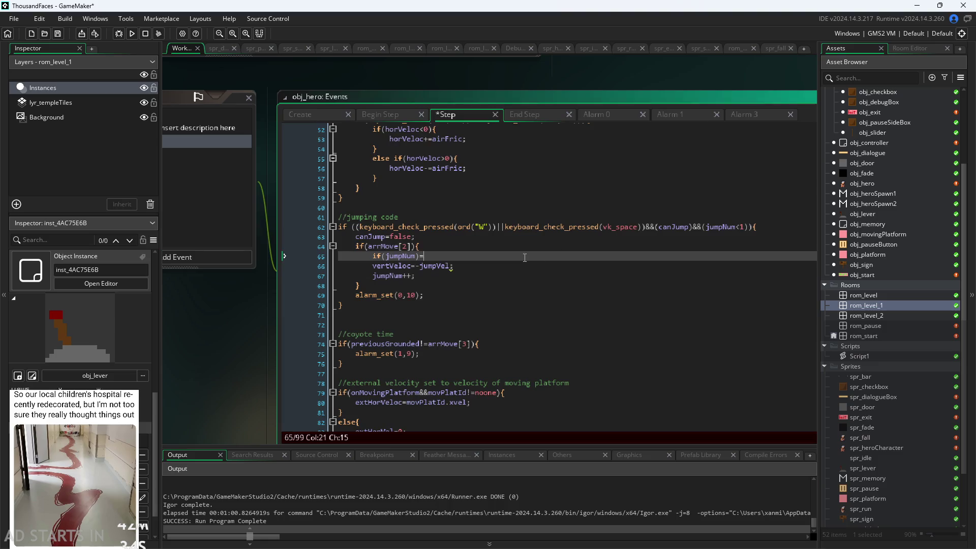
{"action": "scroll", "coordinate": [727, 222], "scroll_direction": "up", "scroll_amount": 2}
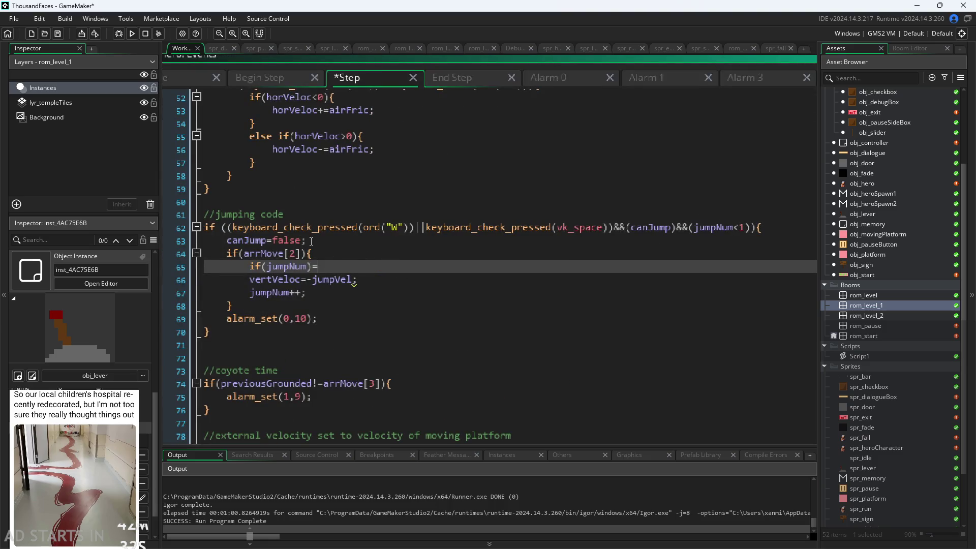
{"action": "left_click", "coordinate": [323, 290]}
{"action": "left_click", "coordinate": [332, 271]}
{"action": "left_click", "coordinate": [745, 227]}
{"action": "type", "text": "2"}
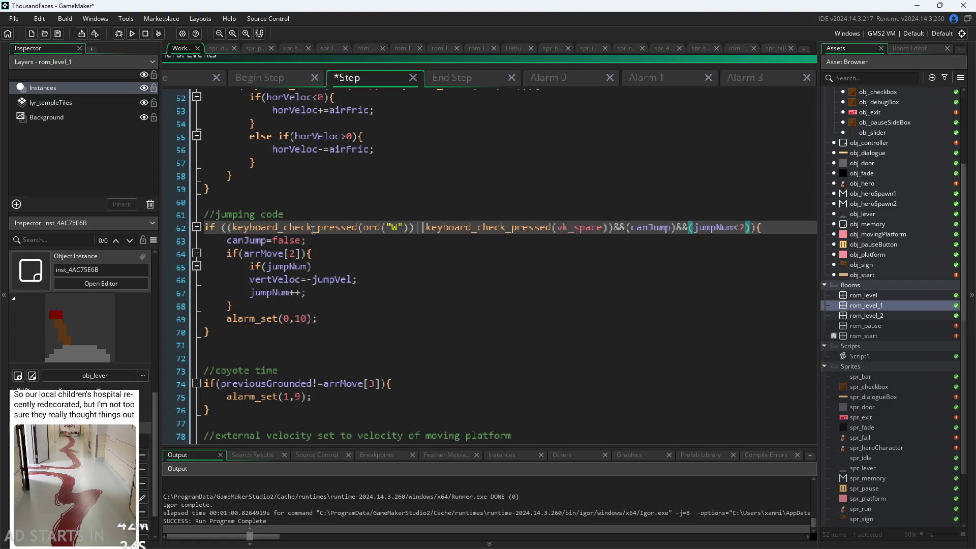
{"action": "left_click_drag", "start_coordinate": [319, 267], "coordinate": [171, 270]}
{"action": "key", "text": "BackSpace"}
{"action": "key", "text": "BackSpace"}
{"action": "key", "text": "Down"}
{"action": "key", "text": "Down"}
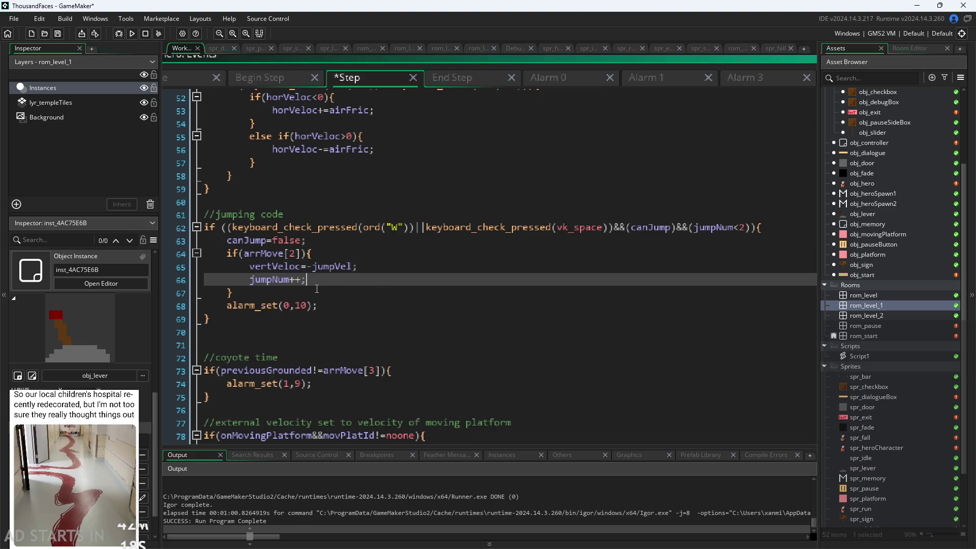
{"action": "key", "text": "ctrl+s"}
{"action": "left_click", "coordinate": [339, 252]}
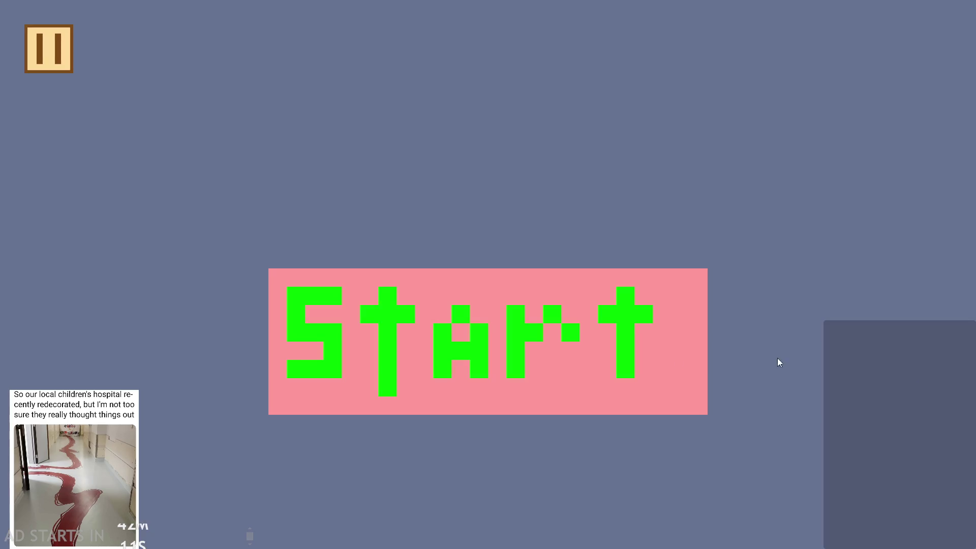
{"action": "left_click", "coordinate": [527, 348]}
{"action": "left_click", "coordinate": [47, 56]}
{"action": "left_click", "coordinate": [198, 150]}
{"action": "left_click", "coordinate": [203, 244]}
{"action": "left_click", "coordinate": [920, 51]}
{"action": "key", "text": "Right"}
{"action": "key", "text": "Right"}
{"action": "key", "text": "Up"}
{"action": "key", "text": "Up"}
{"action": "key", "text": "Up"}
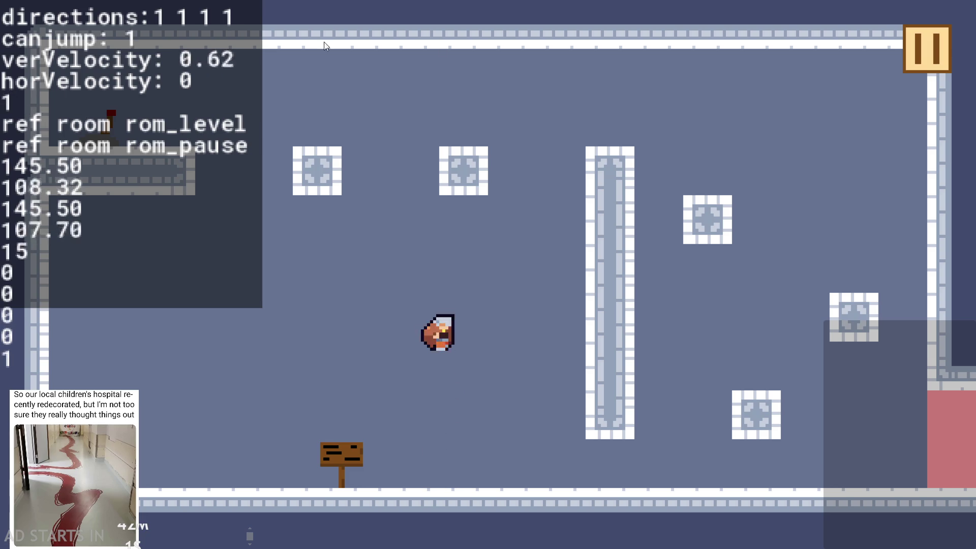
{"action": "left_click", "coordinate": [913, 67]}
{"action": "left_click", "coordinate": [776, 454]}
{"action": "left_click", "coordinate": [335, 267]}
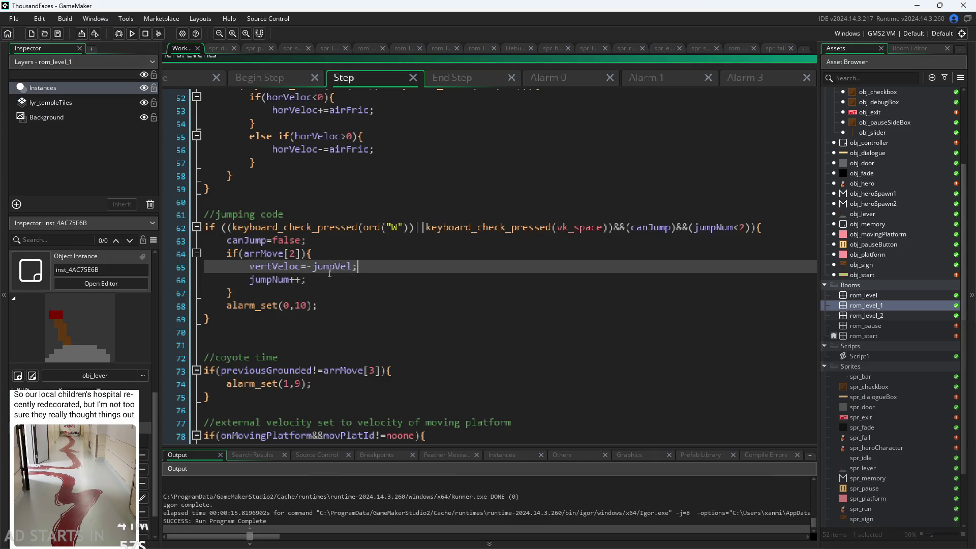
Cut the on-ground jumpNum reset lines out of obj_hero's End Step event
{"action": "left_click", "coordinate": [318, 277]}
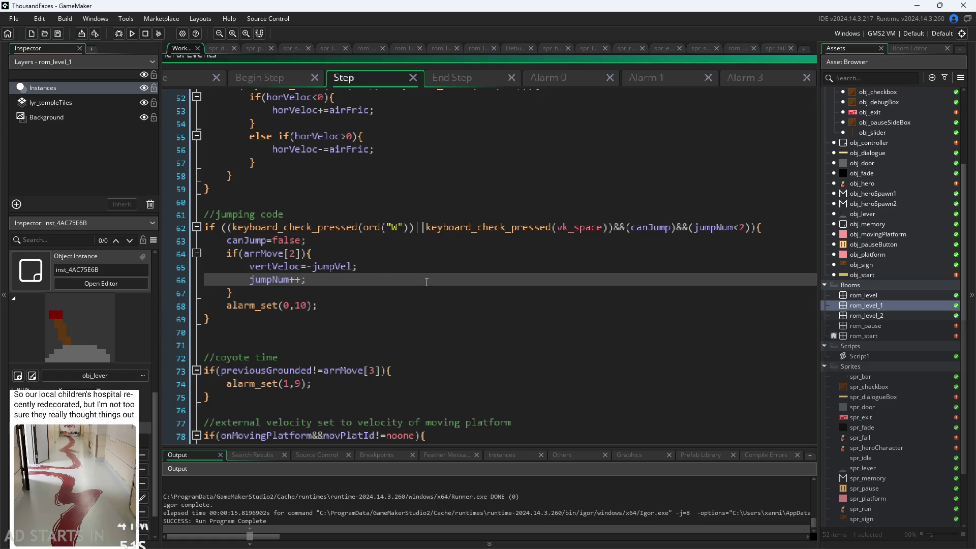
{"action": "scroll", "coordinate": [426, 282], "scroll_direction": "down", "scroll_amount": 1}
{"action": "left_click", "coordinate": [374, 309]}
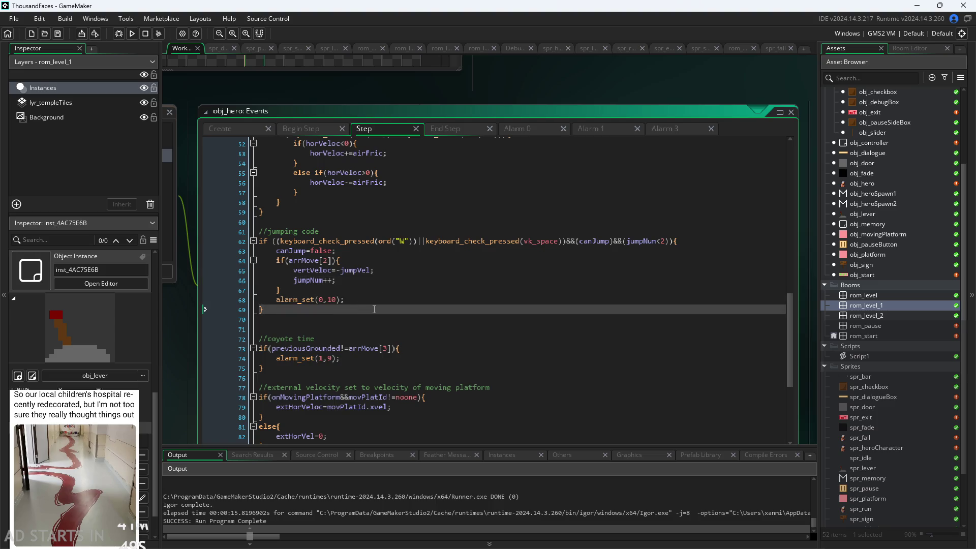
{"action": "left_click", "coordinate": [443, 133]}
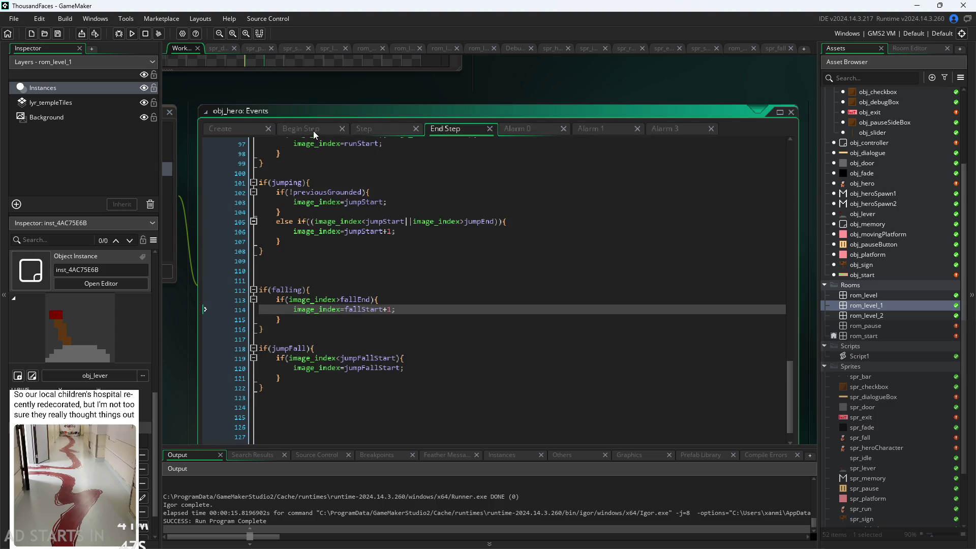
{"action": "scroll", "coordinate": [385, 284], "scroll_direction": "down", "scroll_amount": 2}
{"action": "scroll", "coordinate": [385, 285], "scroll_direction": "up", "scroll_amount": 10}
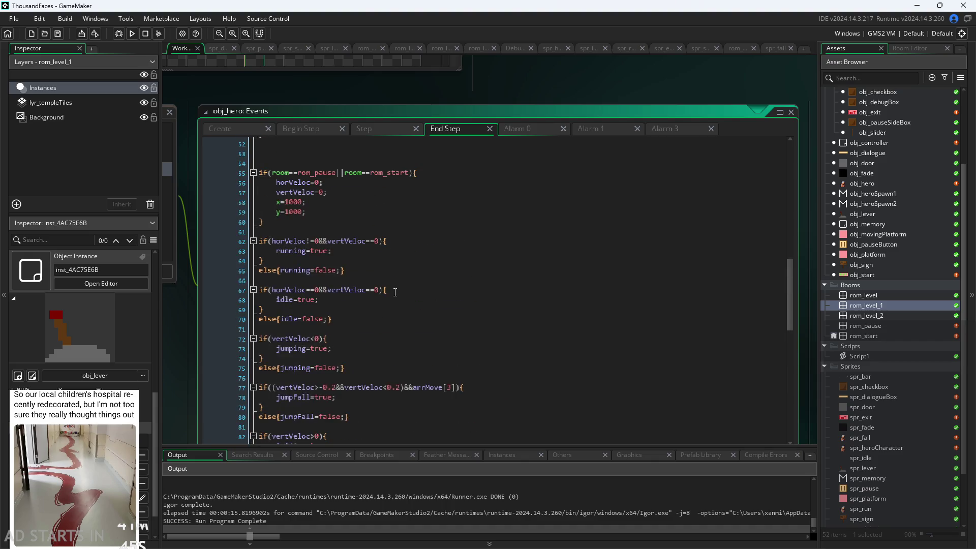
{"action": "scroll", "coordinate": [377, 274], "scroll_direction": "up", "scroll_amount": 4}
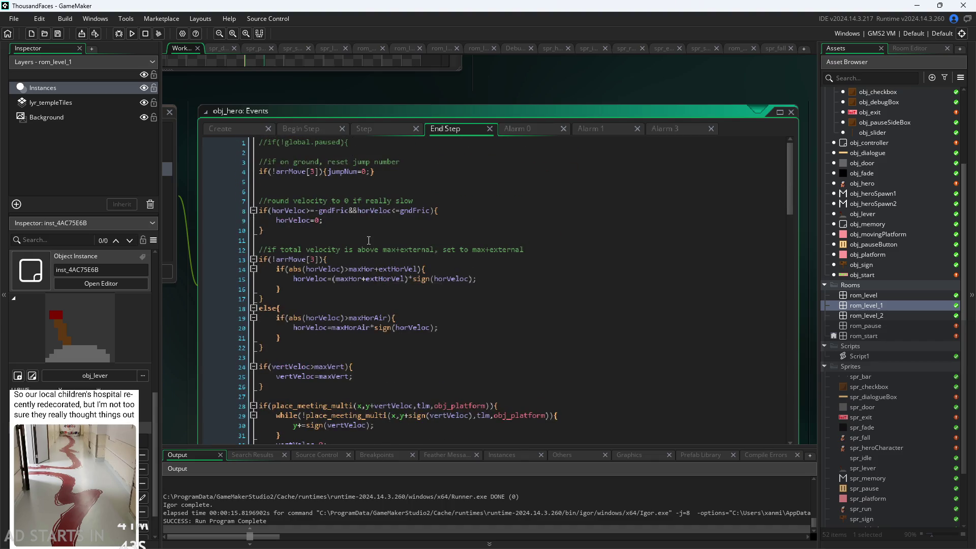
{"action": "mouse_move", "coordinate": [384, 170]}
{"action": "left_mouse_down"}
{"action": "mouse_move", "coordinate": [260, 171]}
{"action": "mouse_move", "coordinate": [119, 154]}
{"action": "left_mouse_up"}
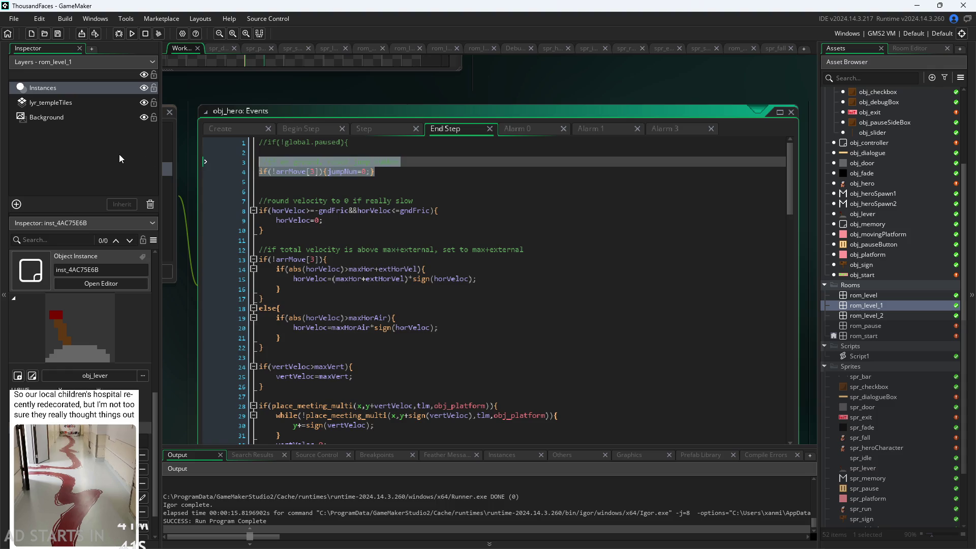
{"action": "key", "text": "ctrl+x"}
Paste the reset lines into Begin Step after previousGrounded, save, and run the game
{"action": "left_click", "coordinate": [316, 129]}
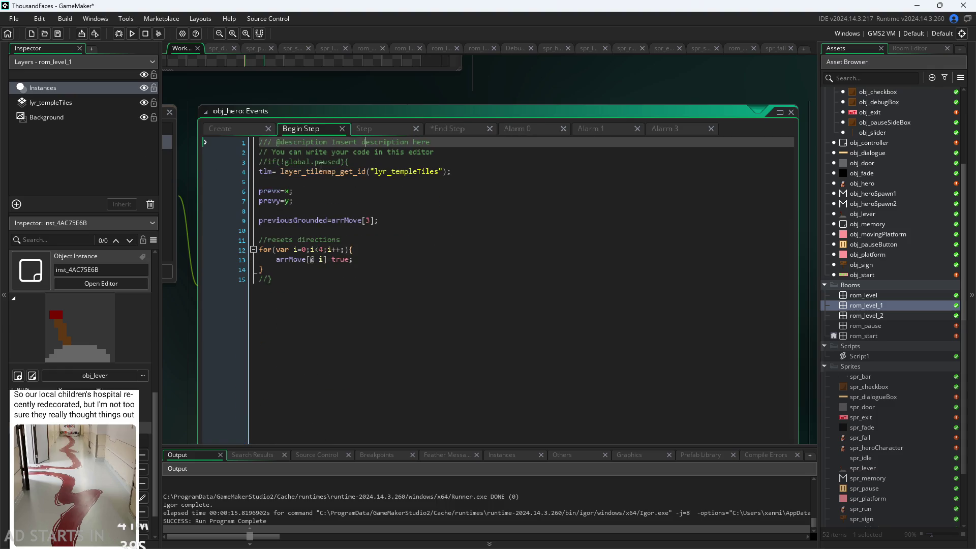
{"action": "left_click", "coordinate": [468, 172]}
{"action": "left_click", "coordinate": [466, 221]}
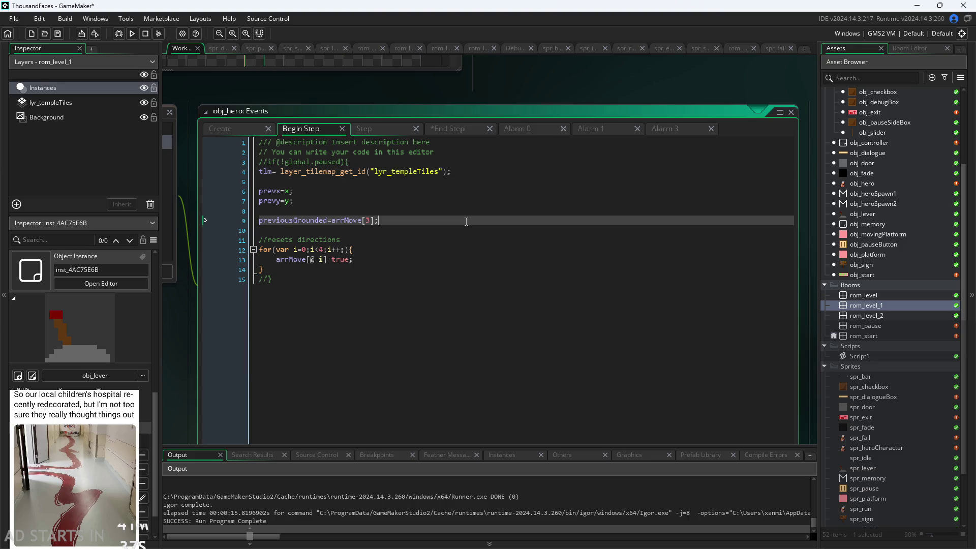
{"action": "key", "text": "Return"}
{"action": "key", "text": "Return"}
{"action": "key", "text": "ctrl+v"}
{"action": "key", "text": "ctrl+s"}
{"action": "left_click", "coordinate": [400, 240]}
{"action": "scroll", "coordinate": [399, 239], "scroll_direction": "up", "scroll_amount": 3}
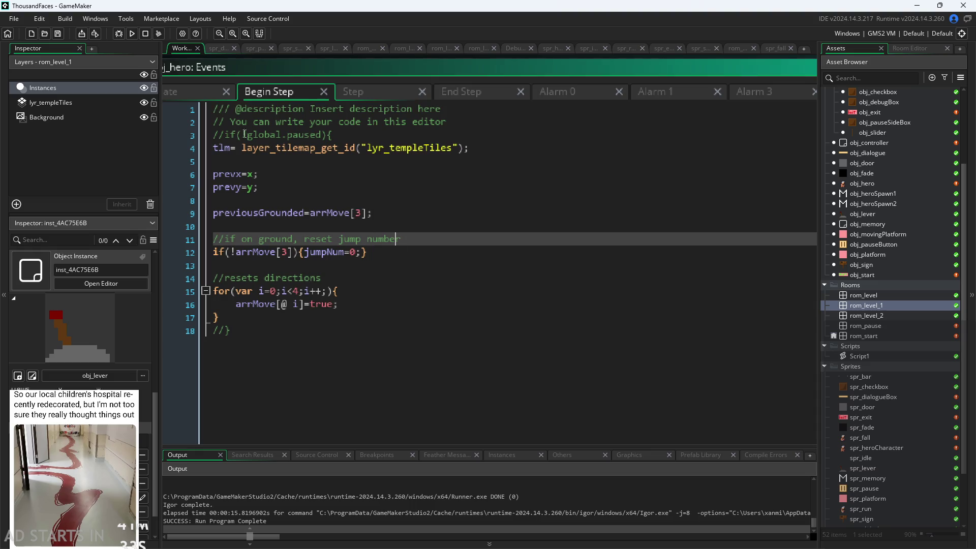
{"action": "left_click", "coordinate": [132, 33]}
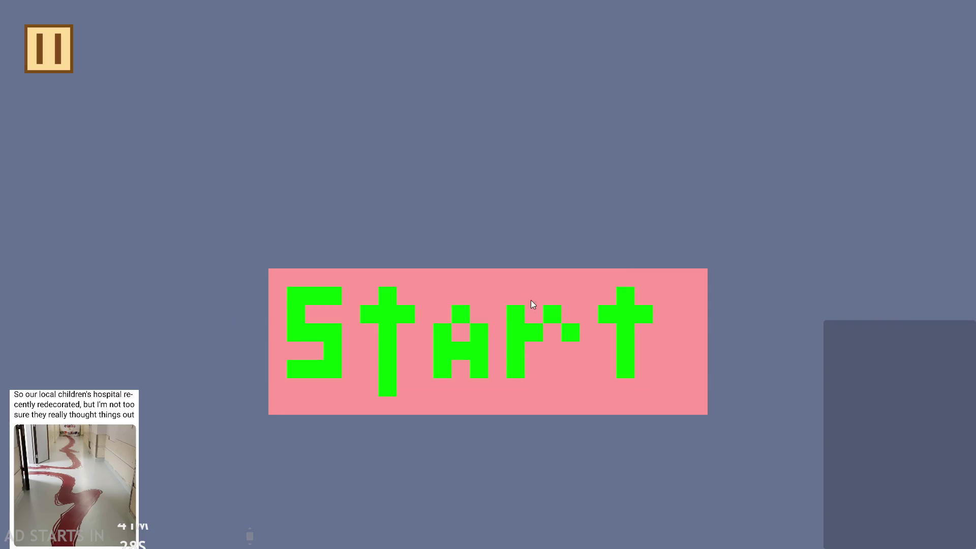
{"action": "left_click", "coordinate": [532, 304]}
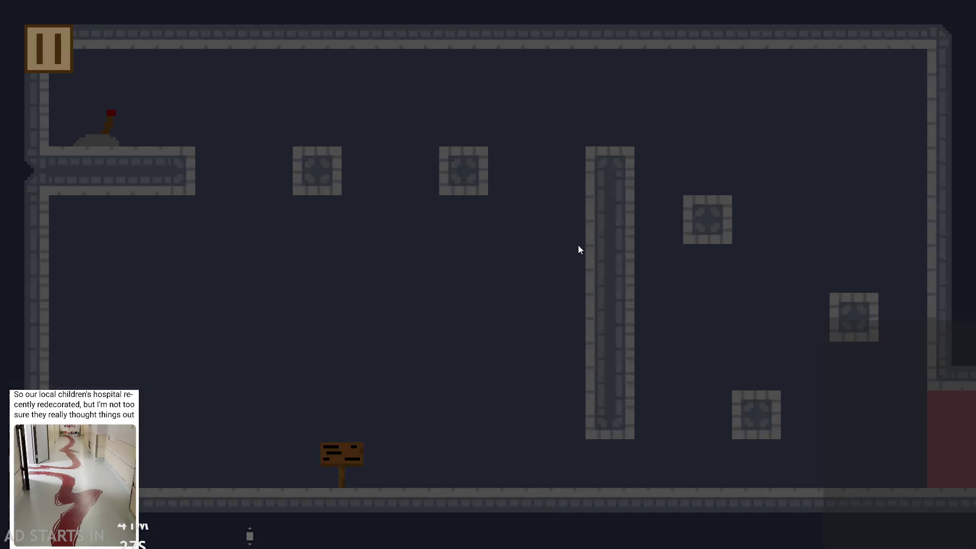
{"action": "key", "text": "Right"}
{"action": "left_click", "coordinate": [66, 56]}
{"action": "left_click", "coordinate": [195, 146]}
{"action": "left_click", "coordinate": [195, 244]}
{"action": "key", "text": "Escape"}
{"action": "key", "text": "Right"}
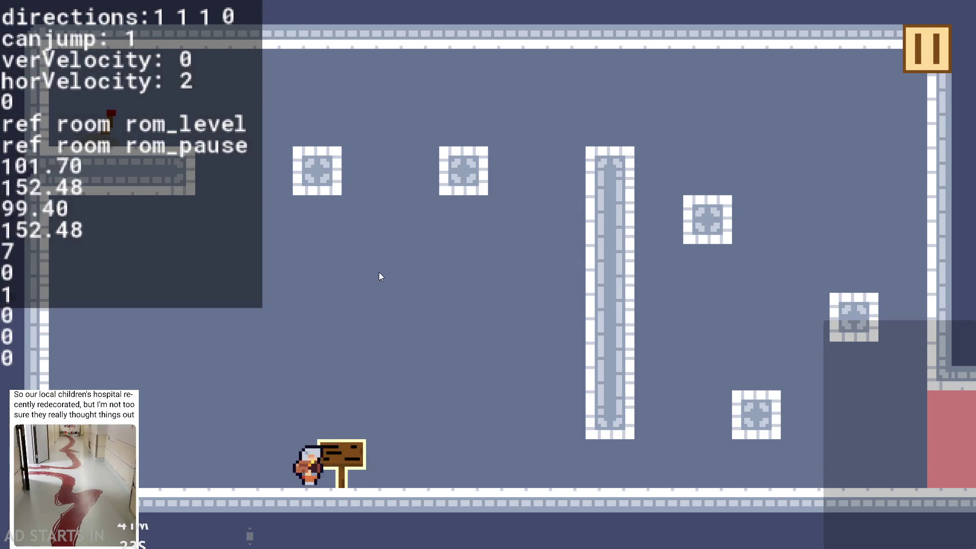
{"action": "key", "text": "Up"}
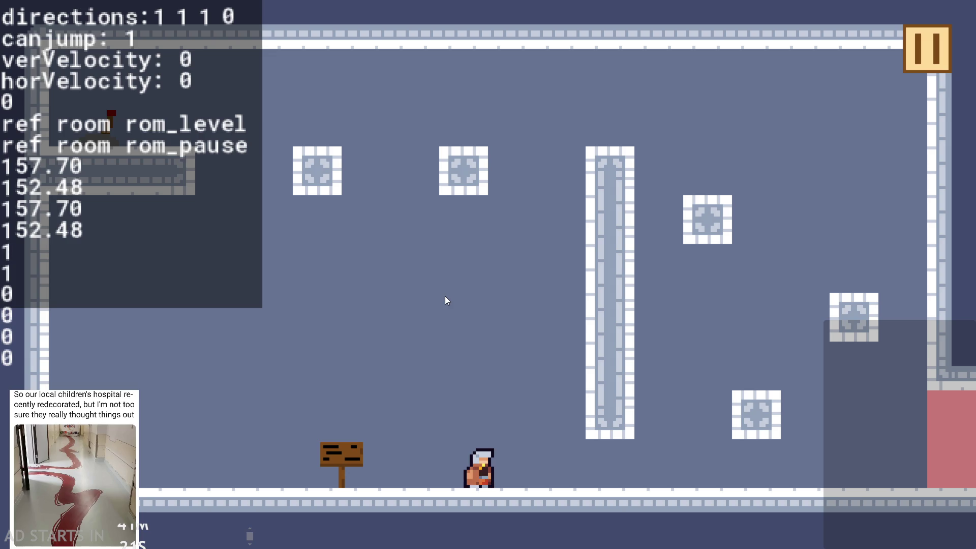
{"action": "key", "text": "Up"}
{"action": "key", "text": "Up"}
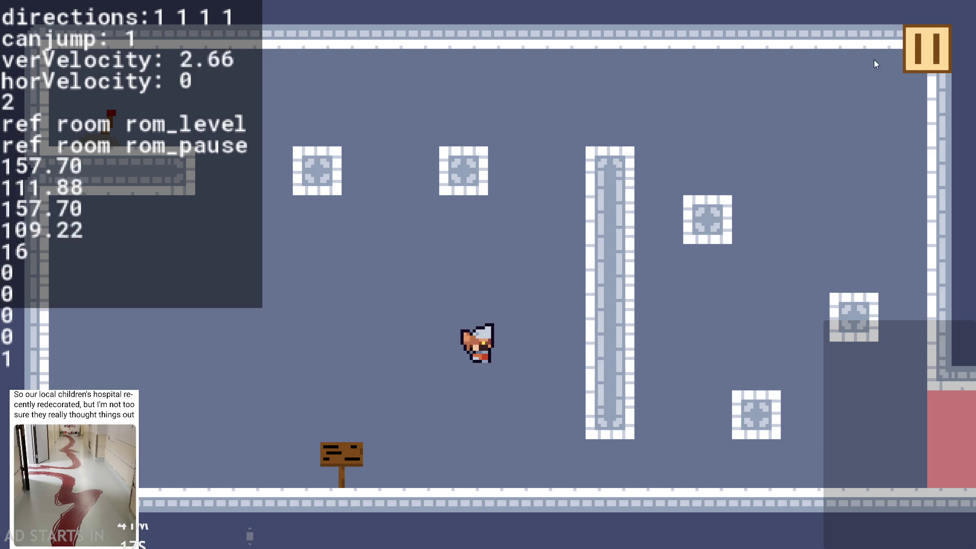
{"action": "left_click", "coordinate": [931, 49]}
{"action": "left_click", "coordinate": [779, 468]}
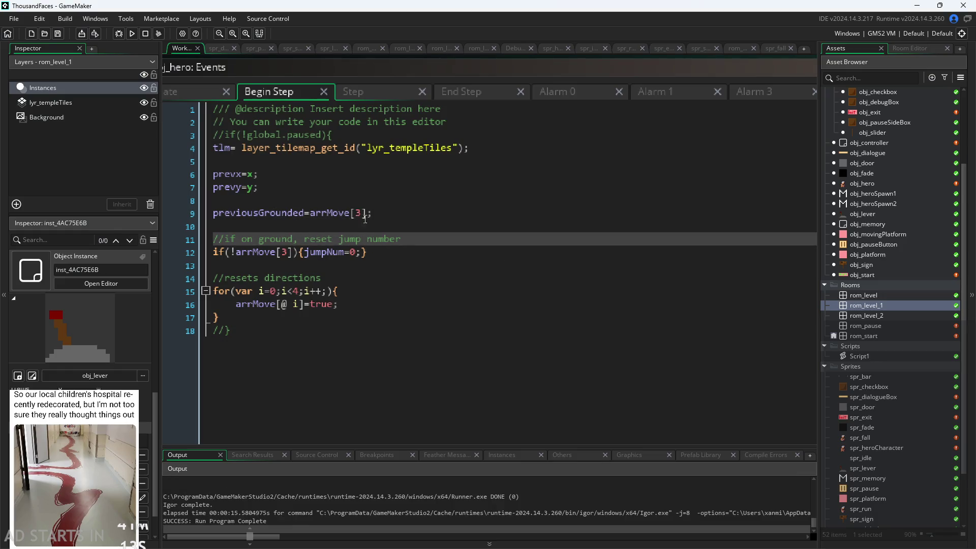
Delete the two on-ground jumpNum reset lines and the leftover blank line
{"action": "left_click", "coordinate": [394, 251]}
{"action": "key", "text": "shift+Up"}
{"action": "key", "text": "shift+Up"}
{"action": "key", "text": "shift+Down"}
{"action": "key", "text": "BackSpace"}
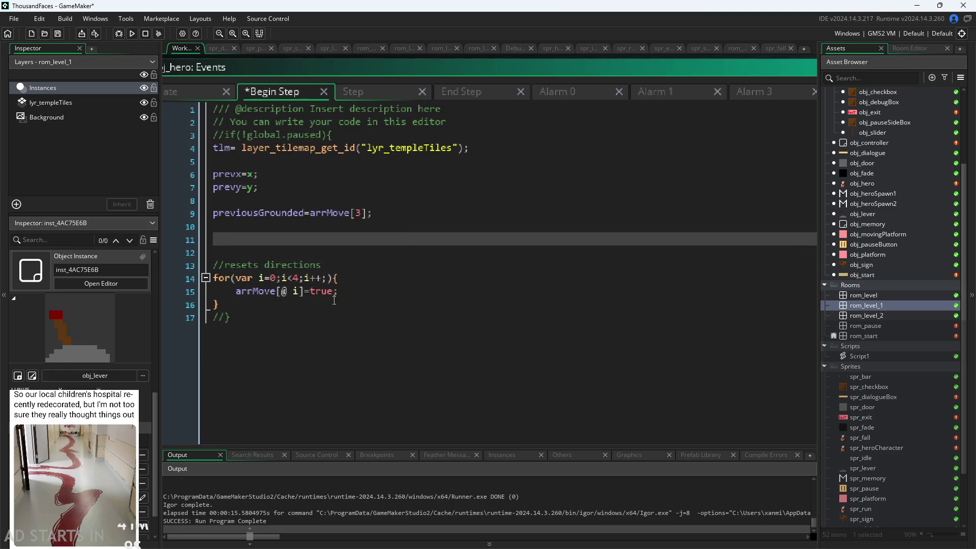
{"action": "key", "text": "BackSpace"}
{"action": "key", "text": "BackSpace"}
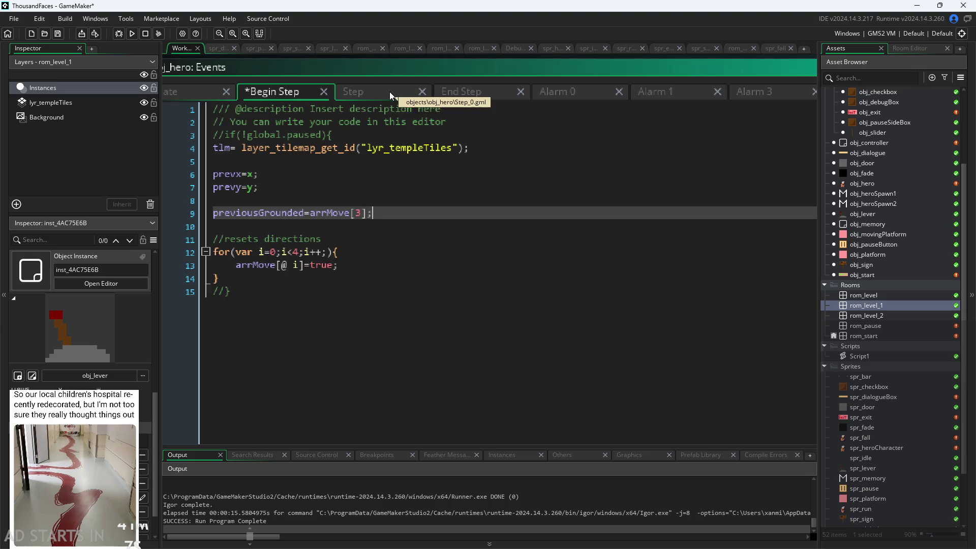
Look through the hero's Step and End Step code, including the maxVert check
{"action": "left_click", "coordinate": [392, 92]}
{"action": "key", "text": "Down"}
{"action": "key", "text": "Down"}
{"action": "key", "text": "Up"}
{"action": "key", "text": "Up"}
{"action": "key", "text": "Up"}
{"action": "scroll", "coordinate": [358, 227], "scroll_direction": "down", "scroll_amount": 5}
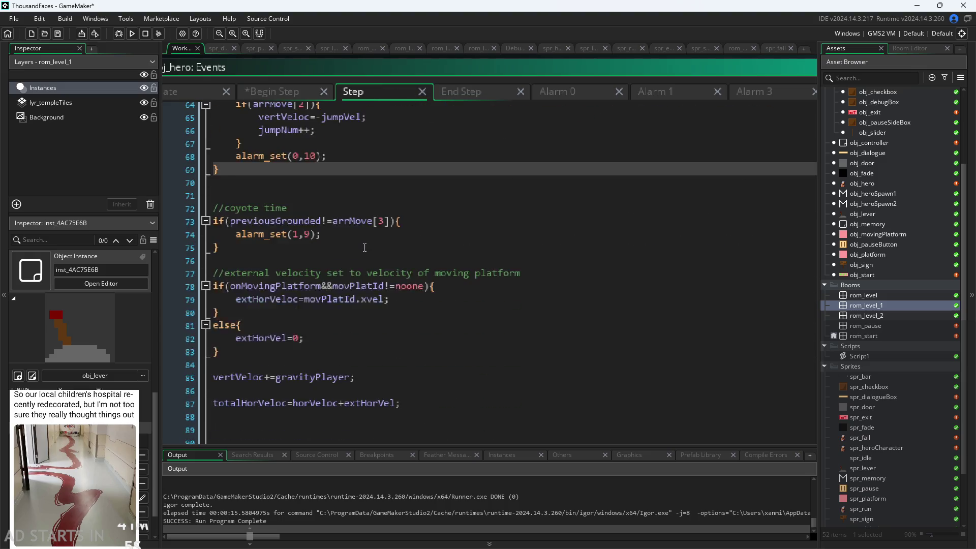
{"action": "left_click", "coordinate": [467, 93]}
{"action": "scroll", "coordinate": [443, 194], "scroll_direction": "down", "scroll_amount": 3}
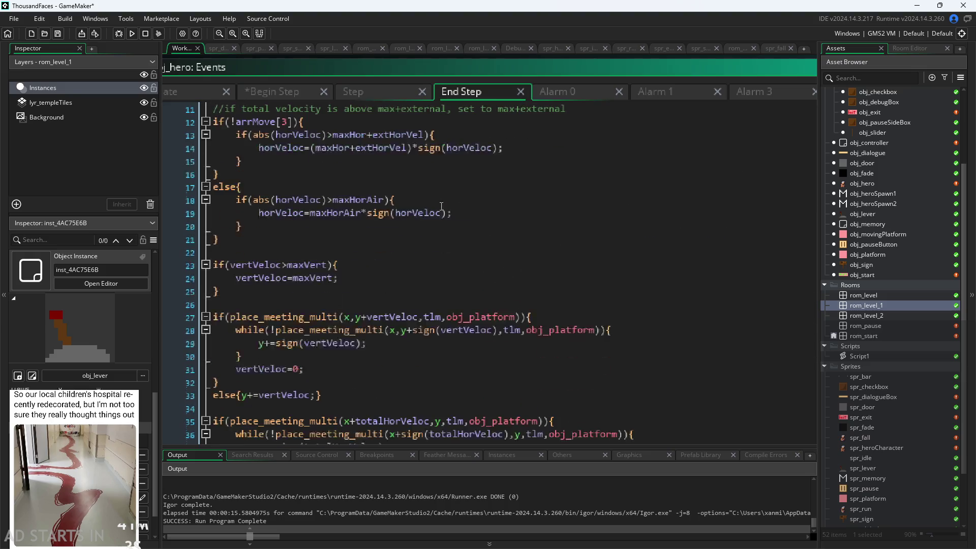
{"action": "scroll", "coordinate": [441, 207], "scroll_direction": "up", "scroll_amount": 1}
{"action": "left_click", "coordinate": [393, 204]}
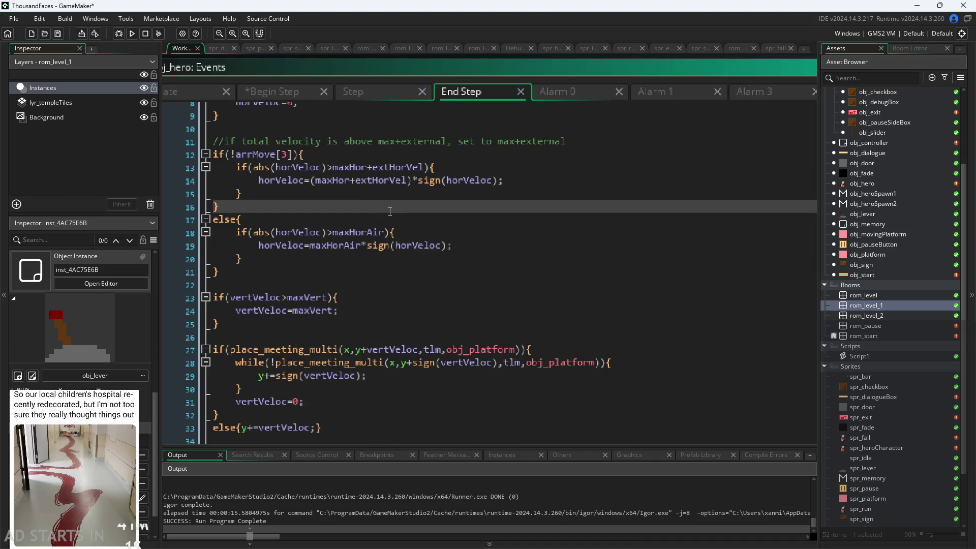
{"action": "left_click", "coordinate": [485, 253]}
{"action": "scroll", "coordinate": [485, 252], "scroll_direction": "down", "scroll_amount": 1}
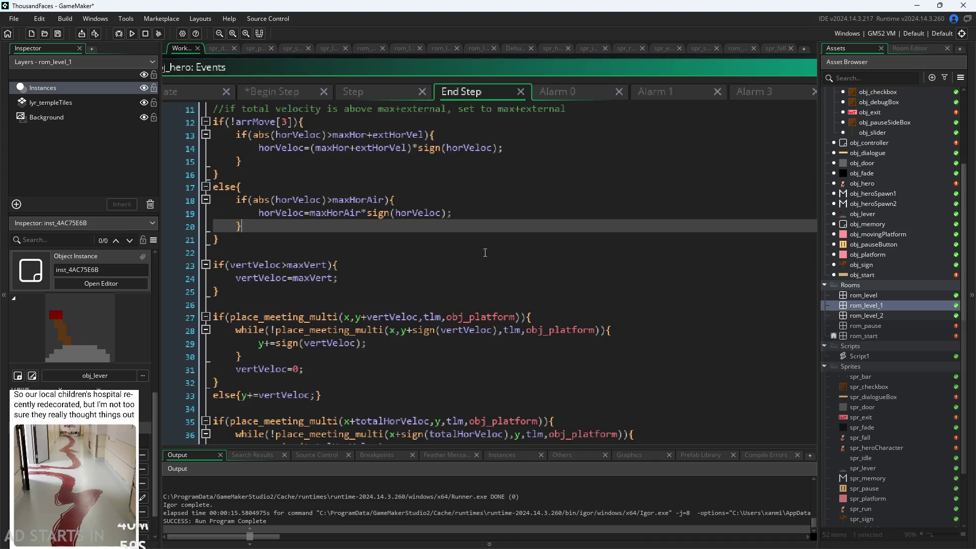
{"action": "scroll", "coordinate": [485, 251], "scroll_direction": "down", "scroll_amount": 2}
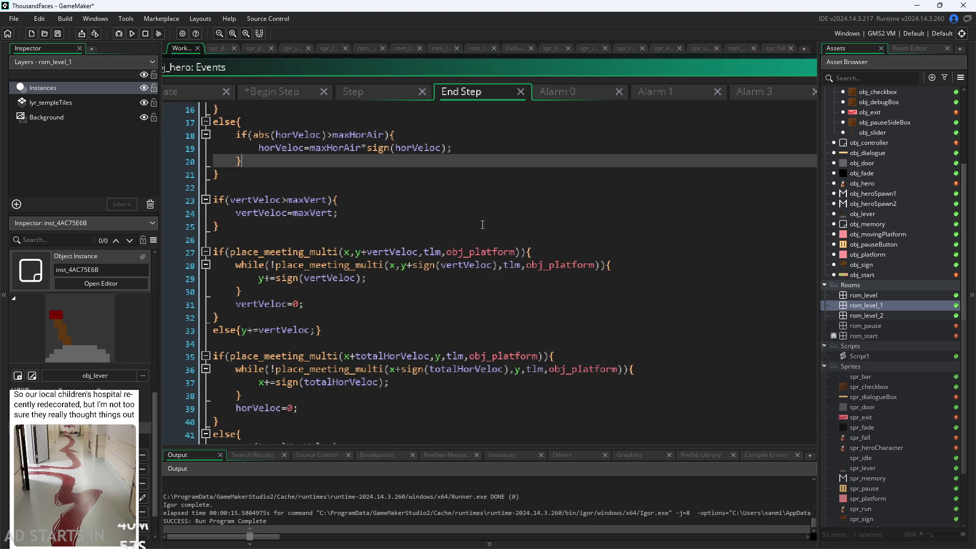
{"action": "left_click", "coordinate": [413, 197]}
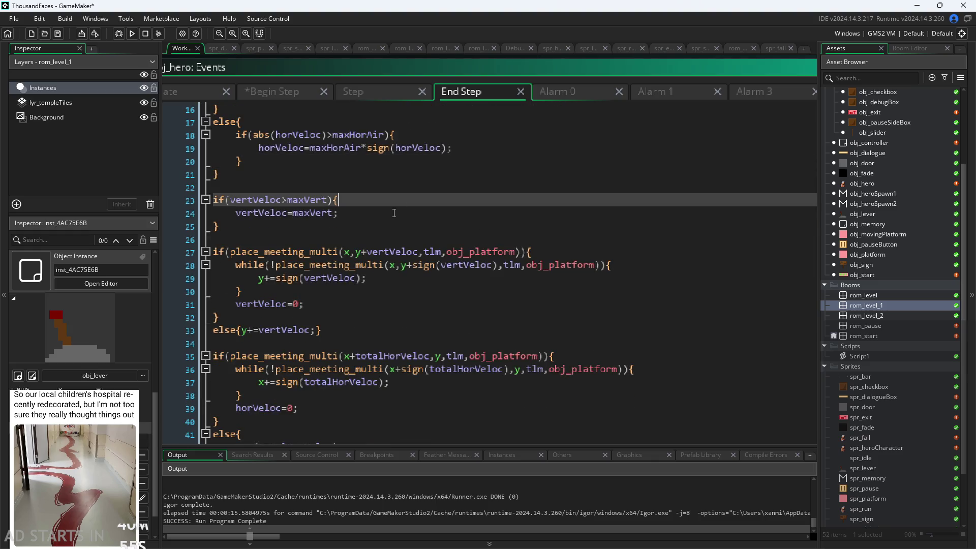
{"action": "scroll", "coordinate": [407, 208], "scroll_direction": "down", "scroll_amount": 15}
{"action": "scroll", "coordinate": [398, 219], "scroll_direction": "down", "scroll_amount": 13}
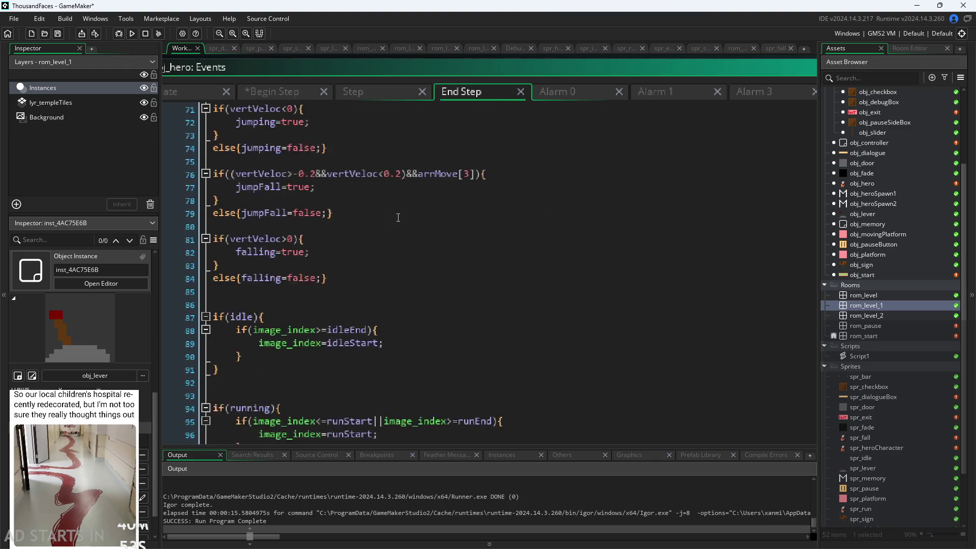
{"action": "scroll", "coordinate": [399, 226], "scroll_direction": "up", "scroll_amount": 20}
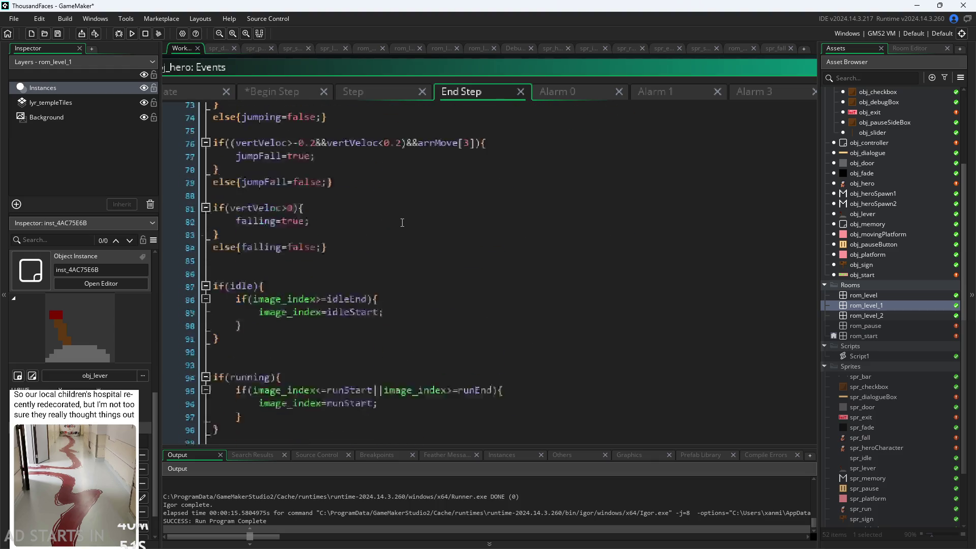
{"action": "scroll", "coordinate": [402, 223], "scroll_direction": "up", "scroll_amount": 4}
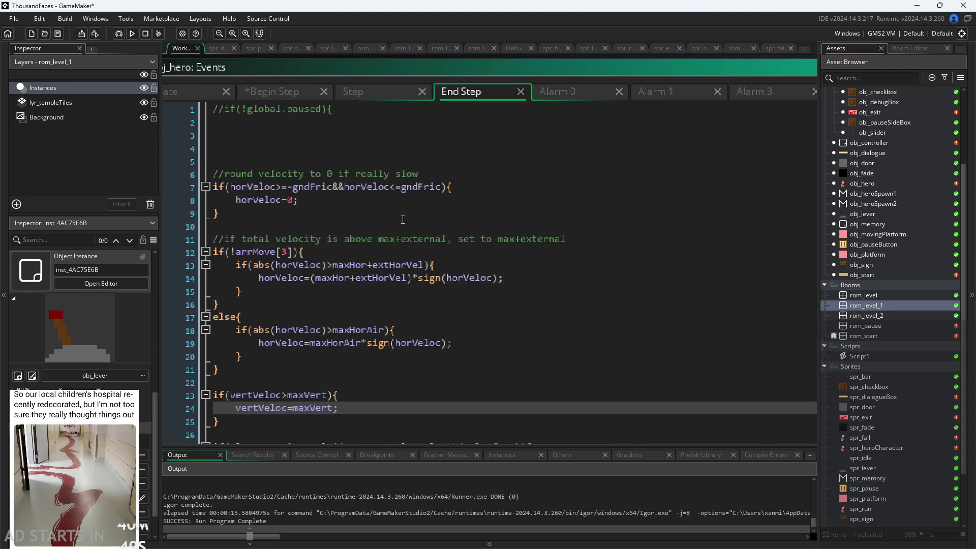
Return to the Step event code and go up to the collision-check loops near line 13
{"action": "left_click", "coordinate": [388, 90]}
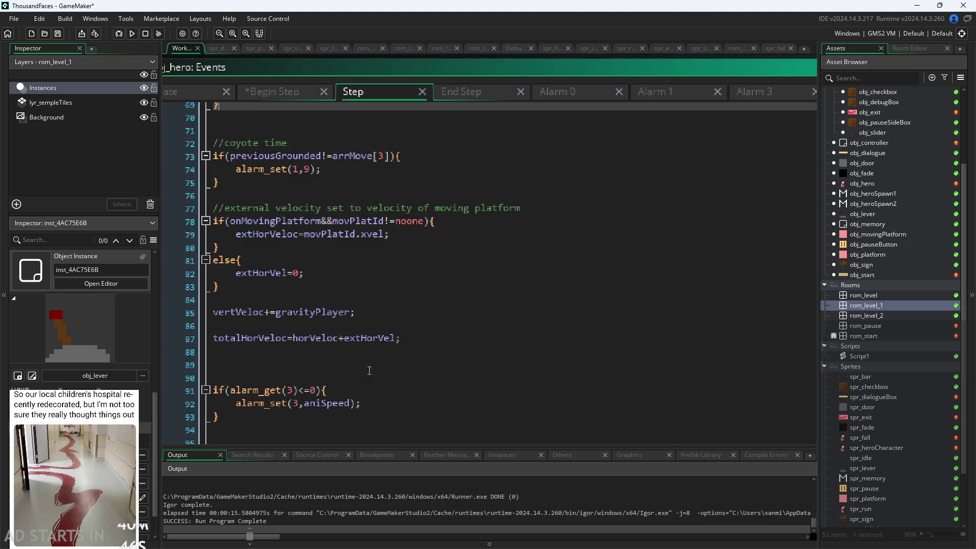
{"action": "scroll", "coordinate": [414, 404], "scroll_direction": "up", "scroll_amount": 6}
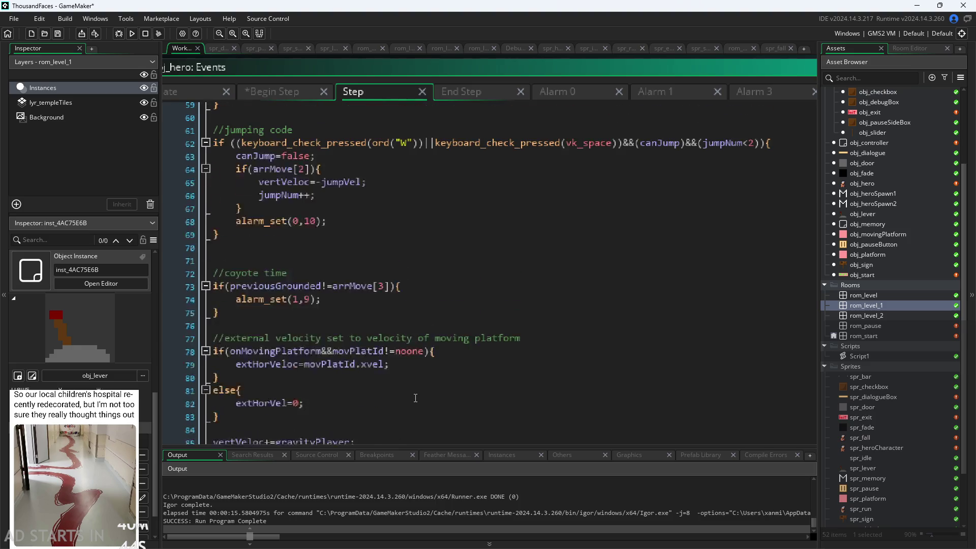
{"action": "scroll", "coordinate": [415, 398], "scroll_direction": "up", "scroll_amount": 1}
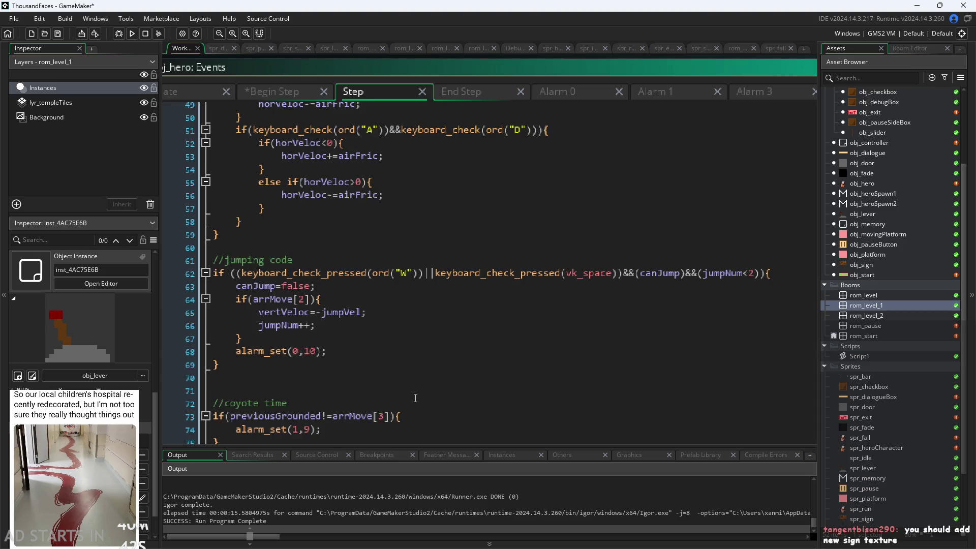
{"action": "scroll", "coordinate": [415, 398], "scroll_direction": "up", "scroll_amount": 2}
{"action": "left_click", "coordinate": [411, 378]}
{"action": "key", "text": "Up"}
{"action": "key", "text": "Up"}
{"action": "left_click", "coordinate": [411, 377]}
{"action": "scroll", "coordinate": [411, 380], "scroll_direction": "up", "scroll_amount": 4}
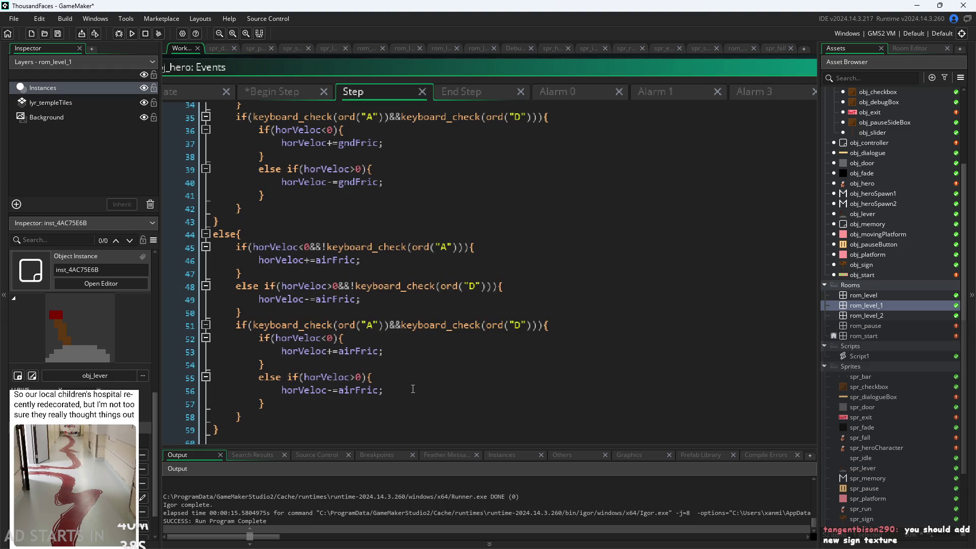
{"action": "scroll", "coordinate": [413, 389], "scroll_direction": "up", "scroll_amount": 7}
{"action": "scroll", "coordinate": [412, 388], "scroll_direction": "up", "scroll_amount": 6}
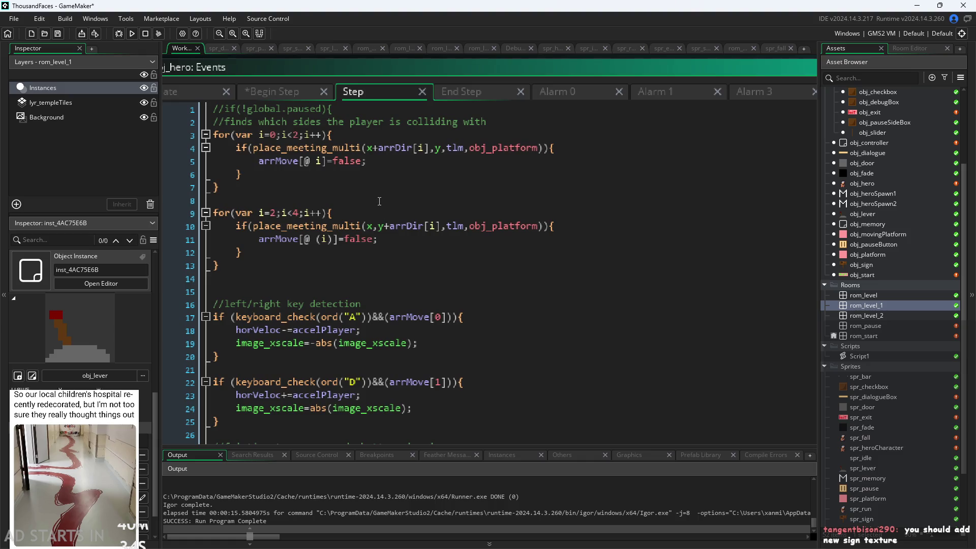
Paste if(!arrMove[3]){jumpNum=0;} after line 13 and add a blank line
{"action": "left_click", "coordinate": [345, 270]}
{"action": "type", "text": "//if on ground, reset jump number if(!arrMove[3]){jumpNum=0;}"}
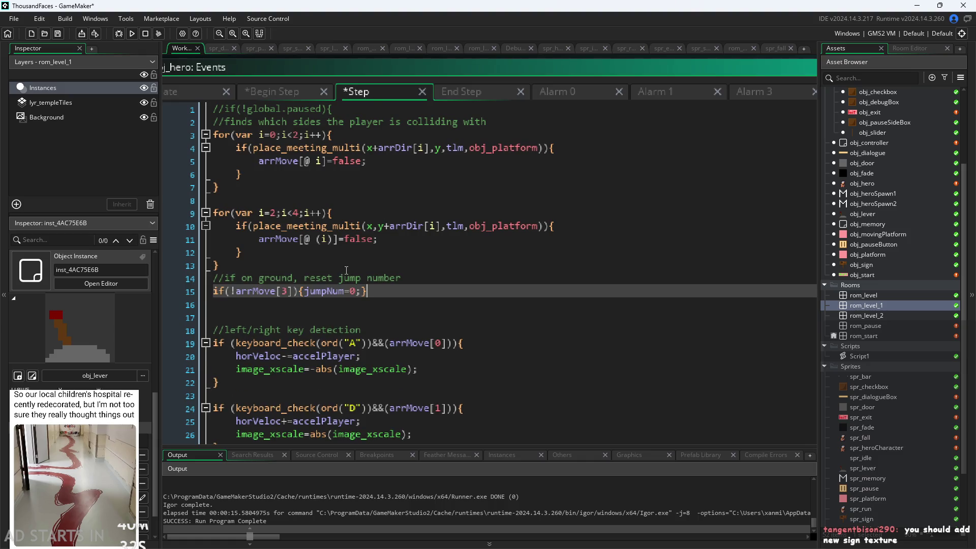
{"action": "left_click", "coordinate": [336, 271]}
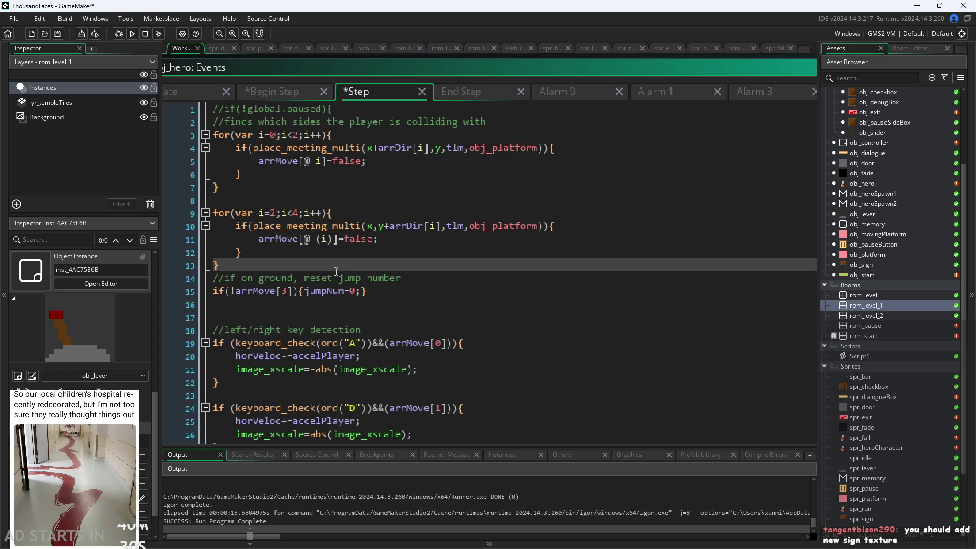
{"action": "key", "text": "Return"}
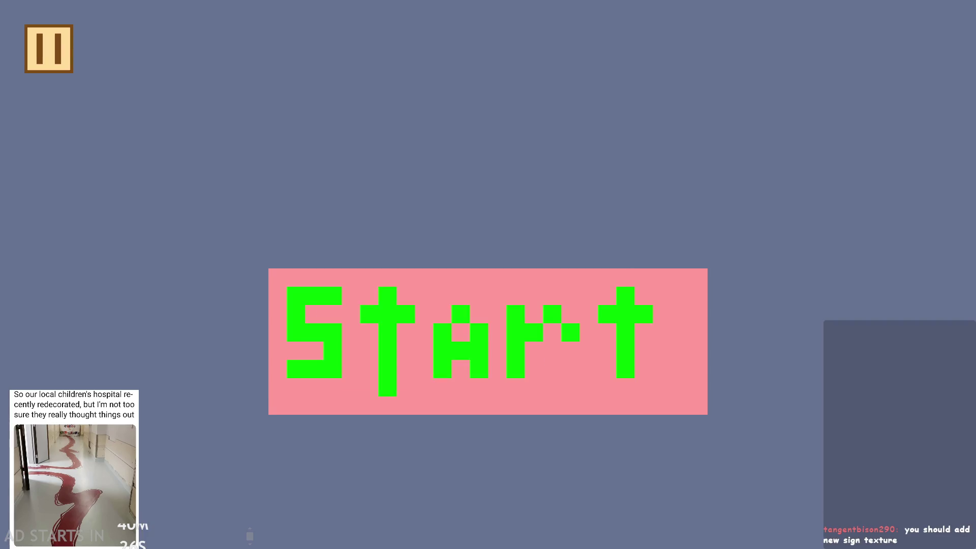
Start the game and enable Debug Stats, with the pause button on the right side
{"action": "left_click", "coordinate": [462, 316]}
{"action": "left_click", "coordinate": [59, 51]}
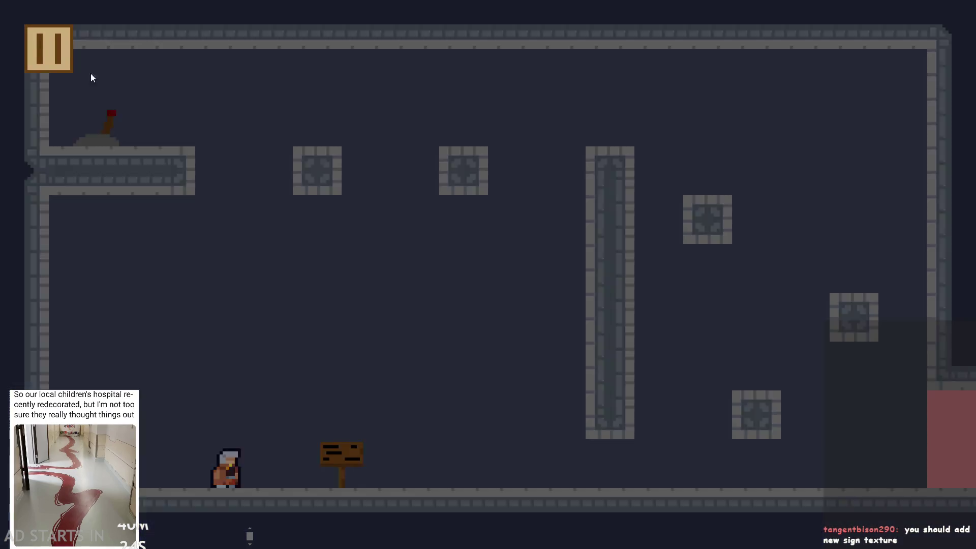
{"action": "left_click", "coordinate": [253, 151]}
{"action": "left_click", "coordinate": [199, 244]}
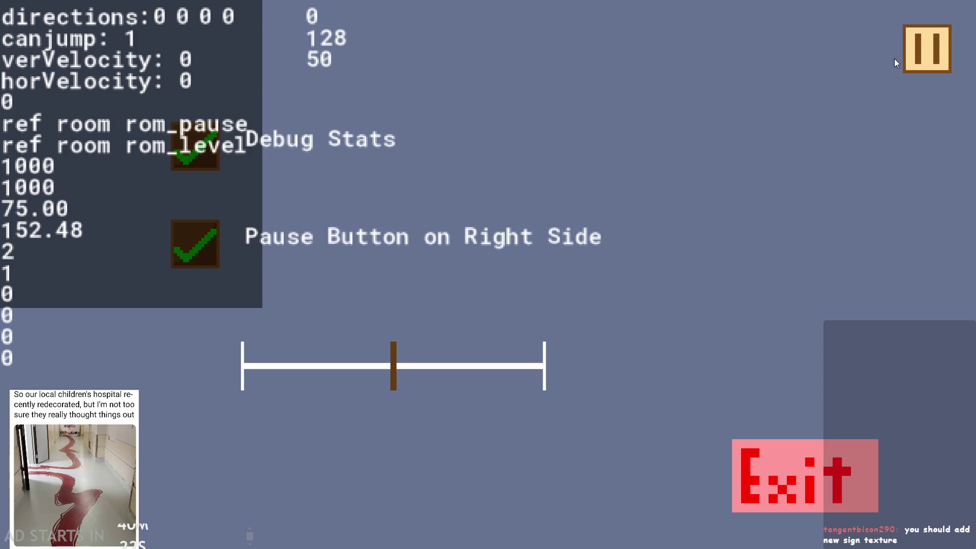
{"action": "left_click", "coordinate": [905, 63]}
Walk the hero right and jump twice to test repeated jumps, then close the game
{"action": "key", "text": "Right"}
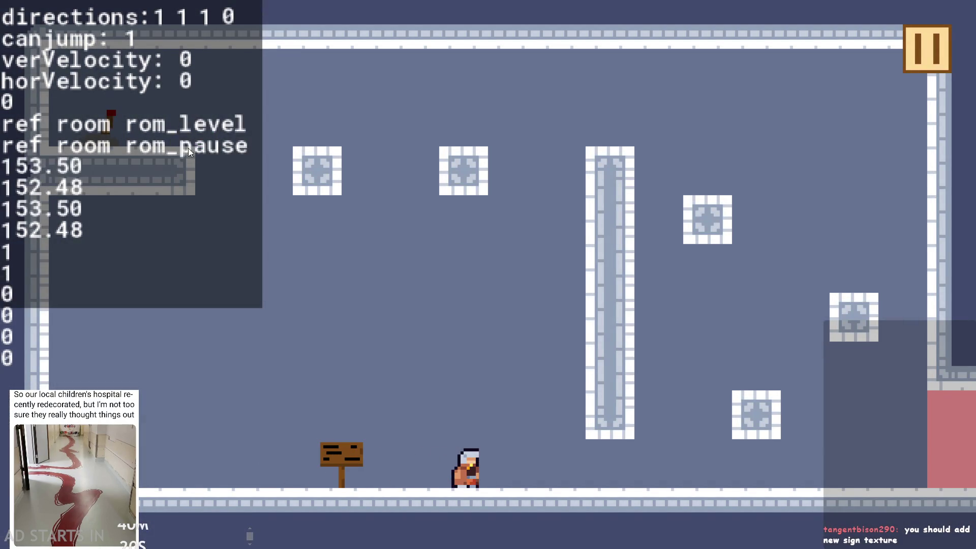
{"action": "key", "text": "space"}
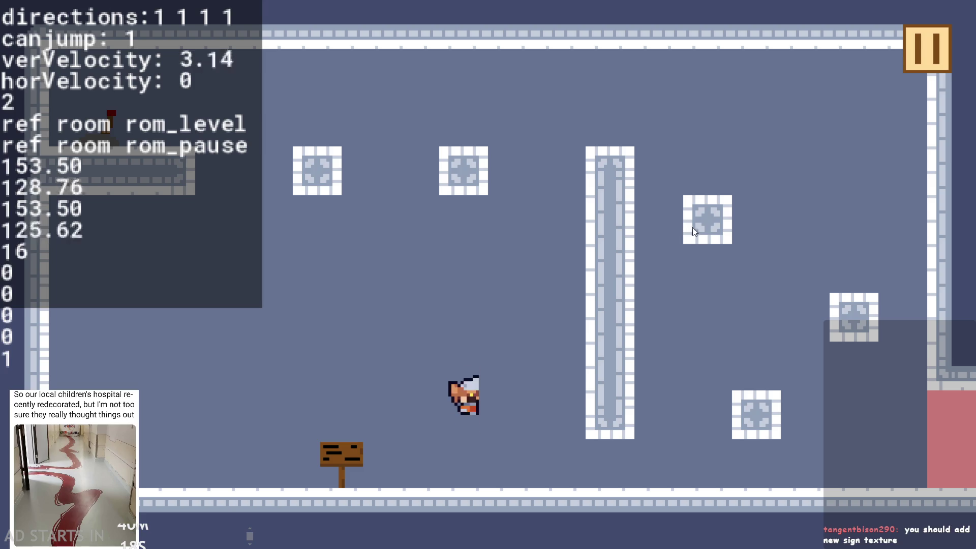
{"action": "key", "text": "space"}
{"action": "key", "text": "space"}
{"action": "key", "text": "space"}
{"action": "key", "text": "space"}
{"action": "left_click", "coordinate": [928, 49]}
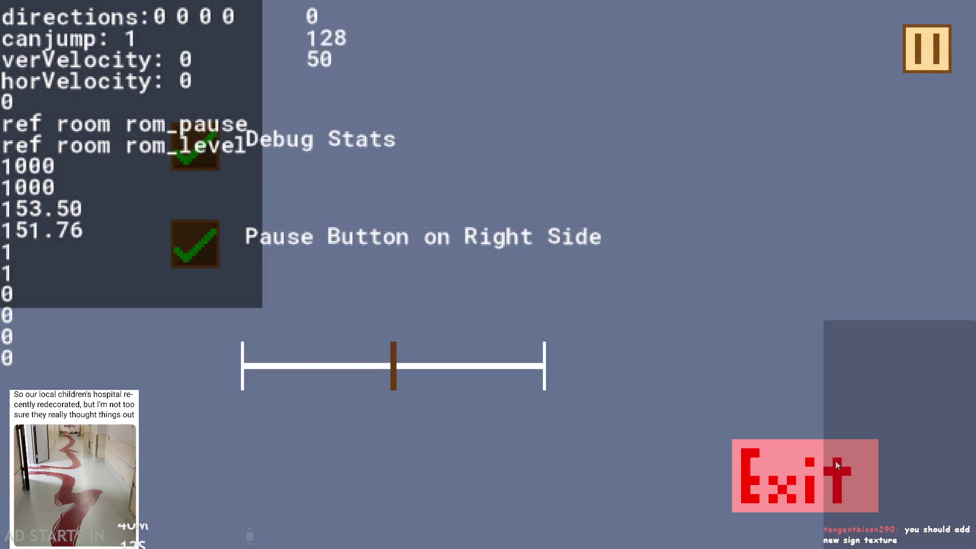
{"action": "key", "text": "Escape"}
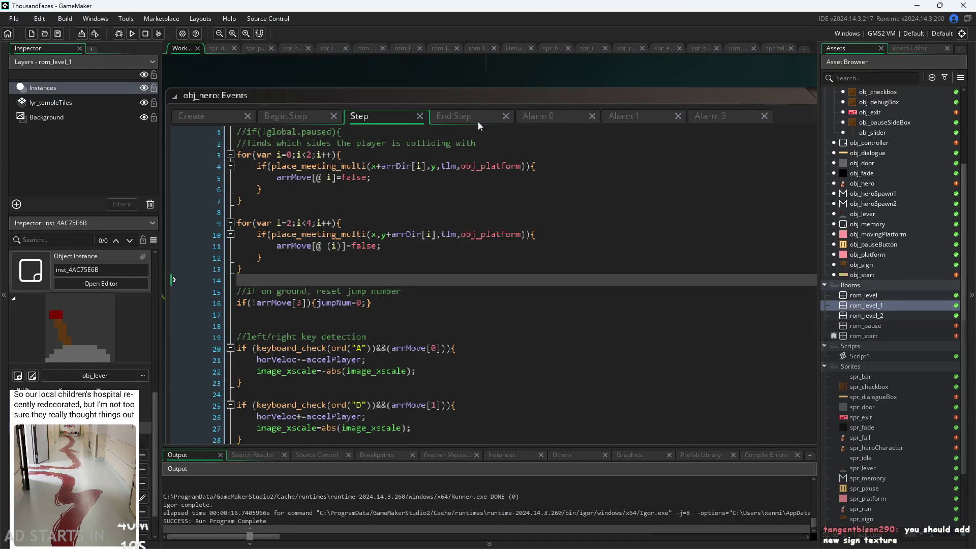
Look over the beginning of the hero's End Step event code
{"action": "scroll", "coordinate": [402, 253], "scroll_direction": "down", "scroll_amount": 20}
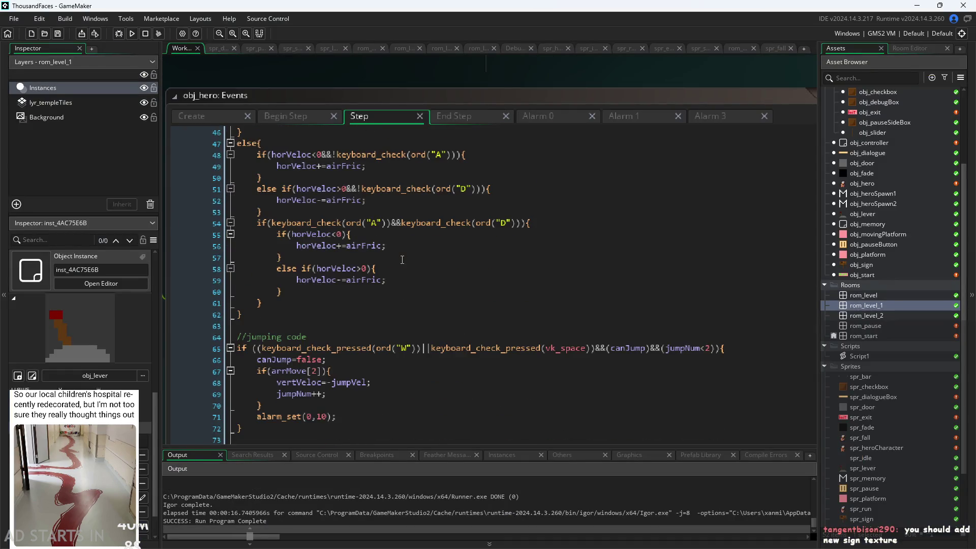
{"action": "left_click", "coordinate": [469, 115]}
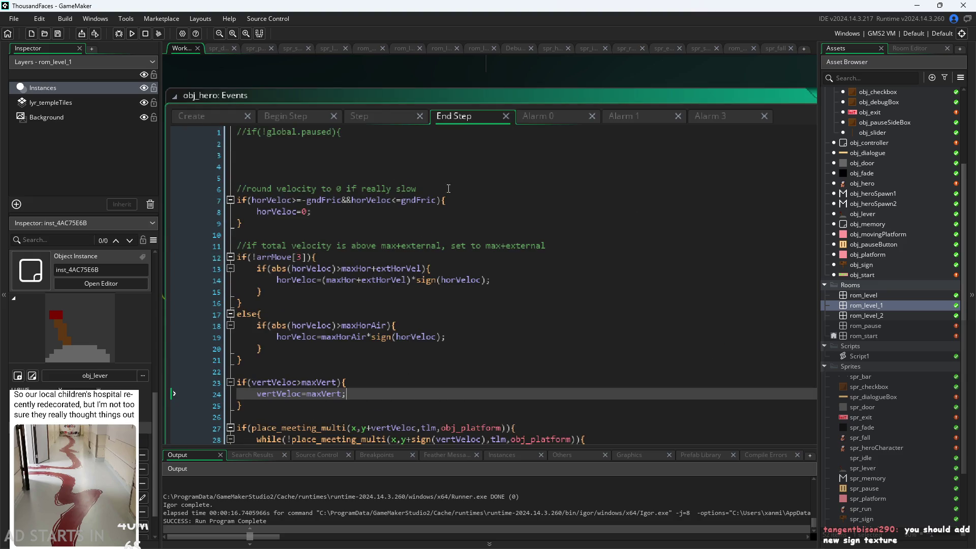
{"action": "left_click", "coordinate": [305, 159]}
{"action": "scroll", "coordinate": [316, 152], "scroll_direction": "down", "scroll_amount": 1}
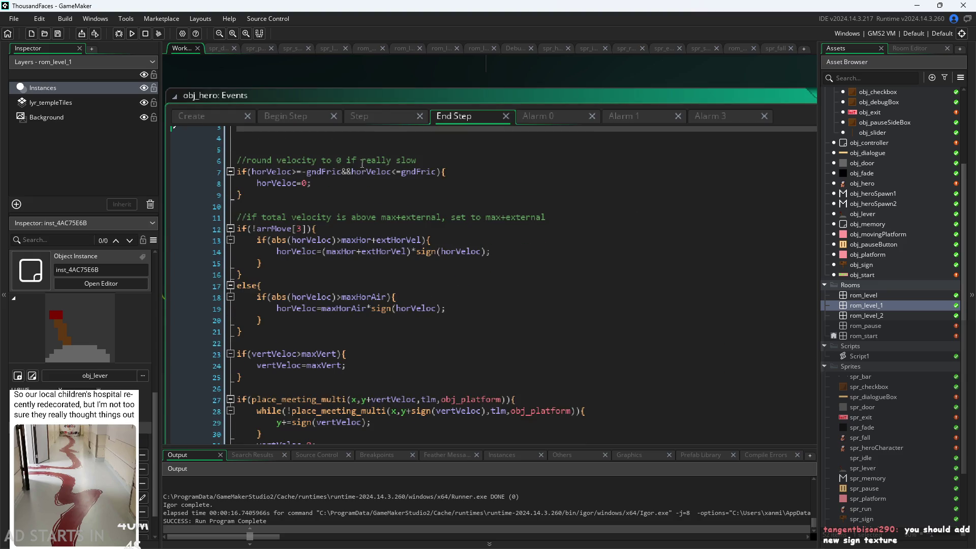
Delete the jump-reset lines from the Step event code
{"action": "left_click", "coordinate": [370, 118]}
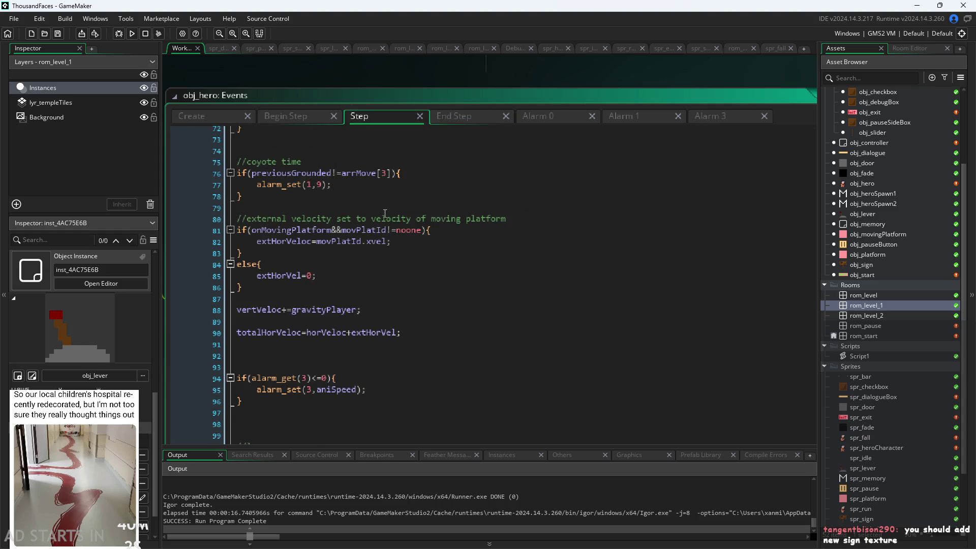
{"action": "scroll", "coordinate": [382, 237], "scroll_direction": "up", "scroll_amount": 7}
{"action": "scroll", "coordinate": [382, 237], "scroll_direction": "down", "scroll_amount": 6}
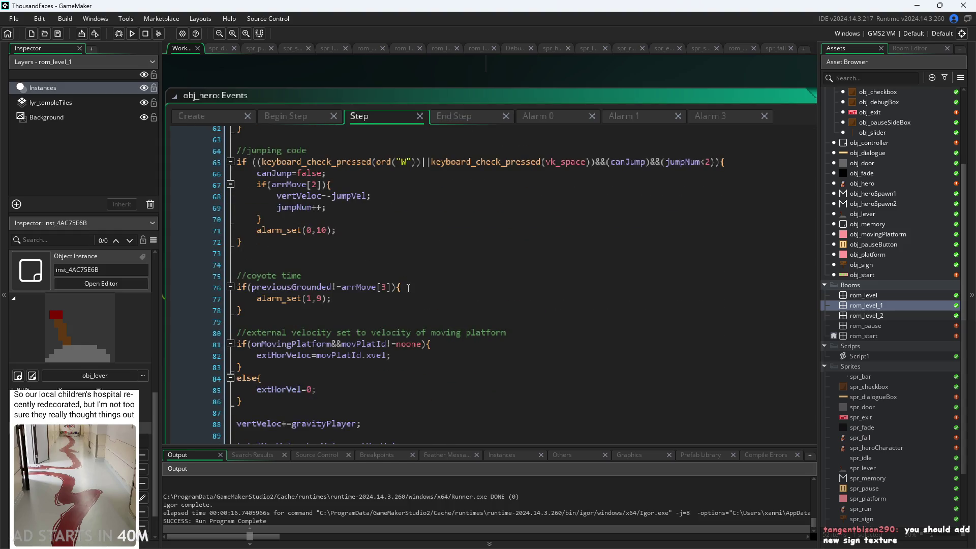
{"action": "scroll", "coordinate": [350, 293], "scroll_direction": "down", "scroll_amount": 2}
{"action": "scroll", "coordinate": [350, 294], "scroll_direction": "up", "scroll_amount": 17}
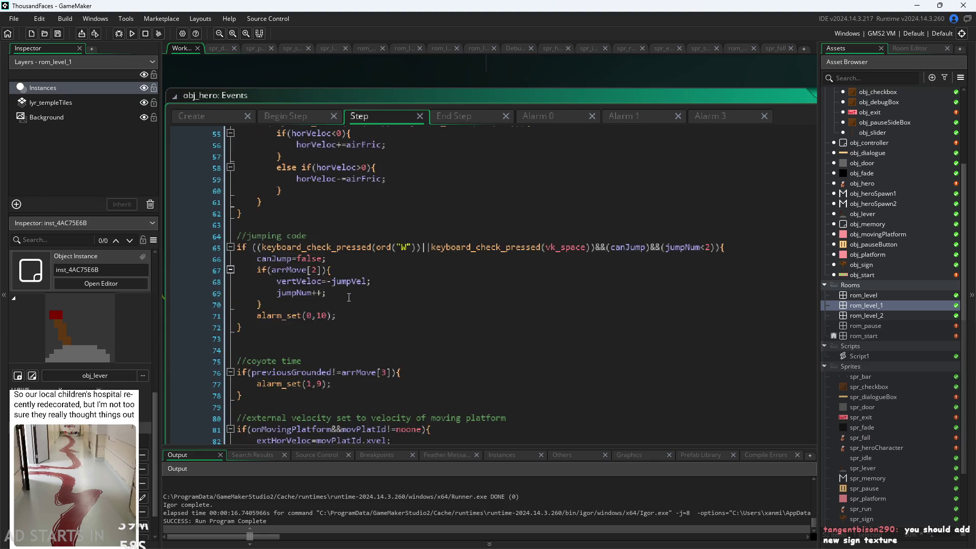
{"action": "scroll", "coordinate": [350, 295], "scroll_direction": "up", "scroll_amount": 3}
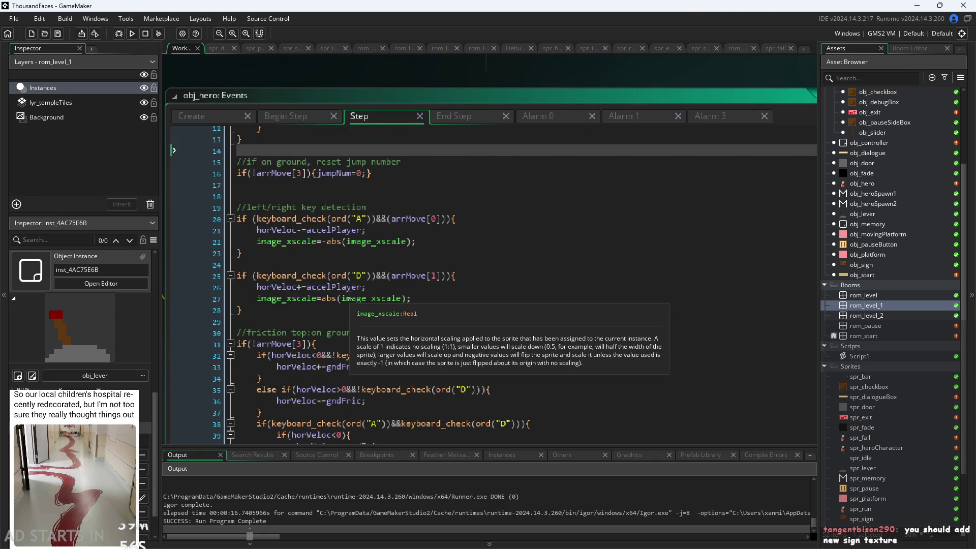
{"action": "scroll", "coordinate": [350, 295], "scroll_direction": "up", "scroll_amount": 2}
{"action": "left_click_drag", "start_coordinate": [238, 242], "coordinate": [137, 218]}
{"action": "key", "text": "ctrl+c"}
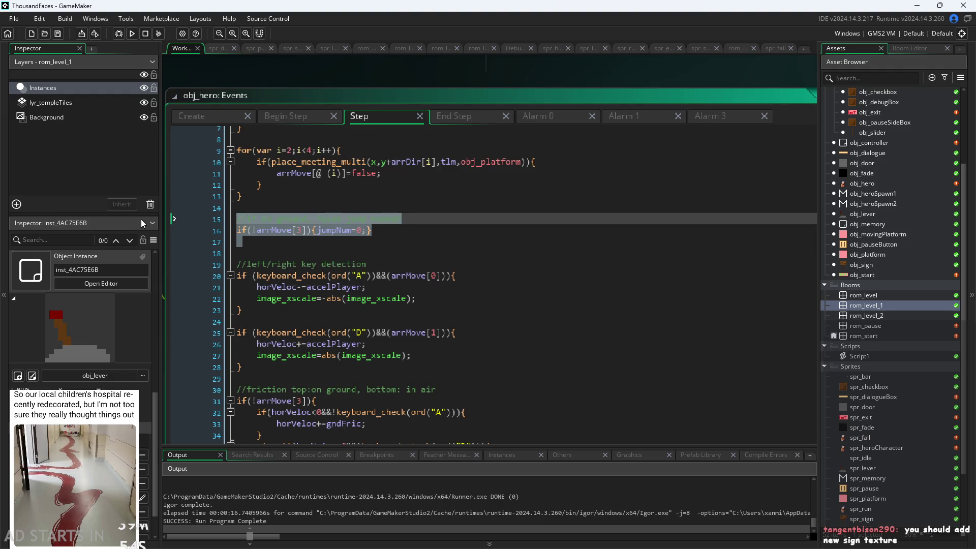
{"action": "key", "text": "Delete"}
Paste the jump-reset check into End Step at line 52, removing the extra empty line
{"action": "left_click", "coordinate": [454, 115]}
{"action": "scroll", "coordinate": [391, 204], "scroll_direction": "down", "scroll_amount": 1}
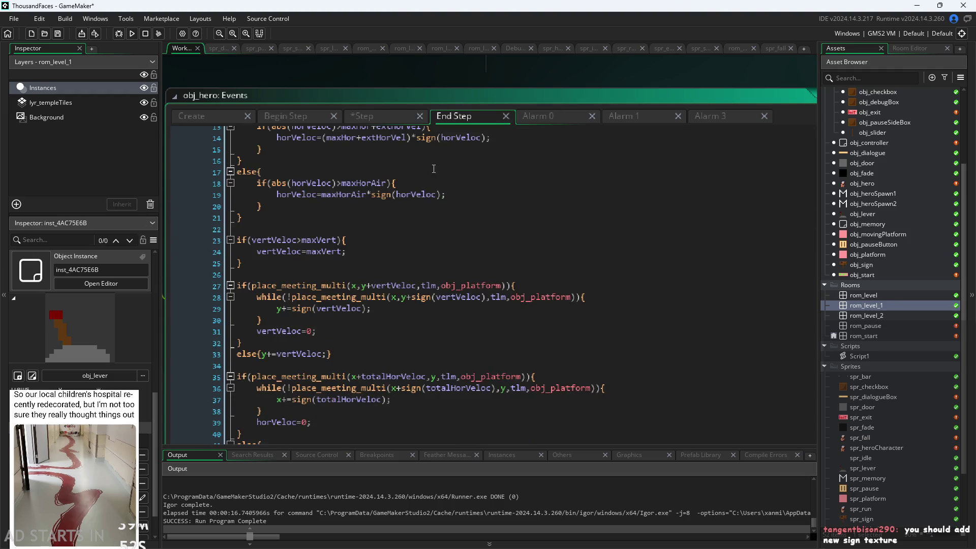
{"action": "scroll", "coordinate": [434, 167], "scroll_direction": "down", "scroll_amount": 10}
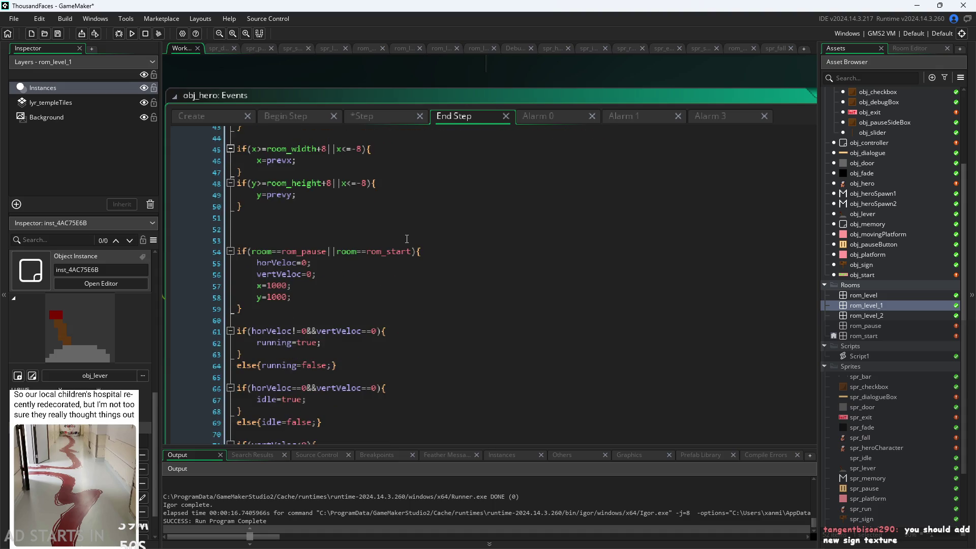
{"action": "left_click", "coordinate": [404, 224]}
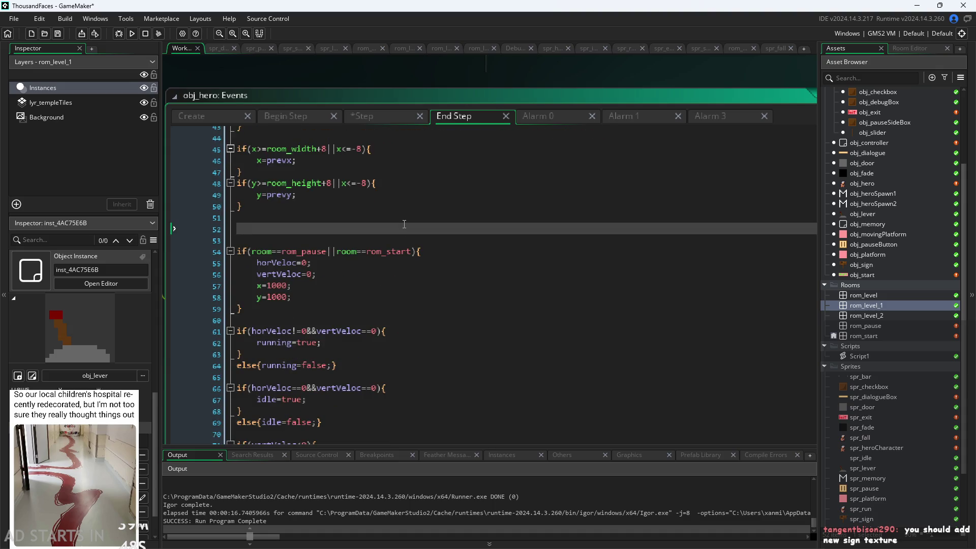
{"action": "key", "text": "ctrl+v"}
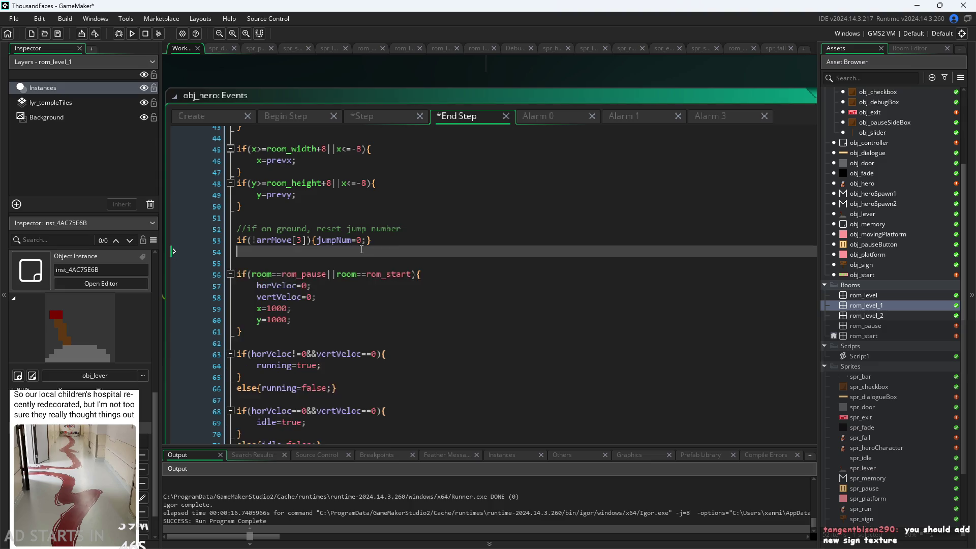
{"action": "key", "text": "BackSpace"}
Save the edited code with Ctrl+S and run the game again
{"action": "left_click", "coordinate": [423, 263]}
{"action": "key", "text": "ctrl+s"}
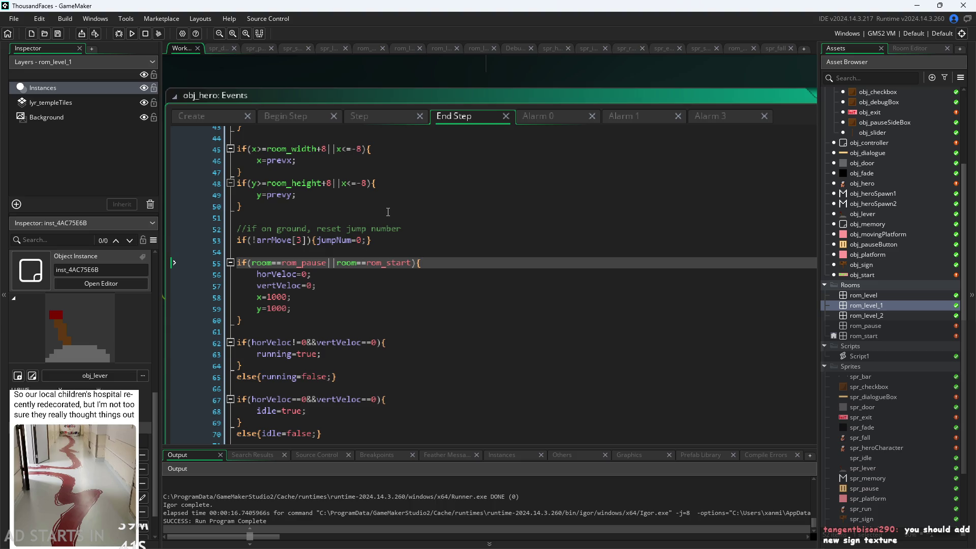
{"action": "left_click", "coordinate": [135, 35]}
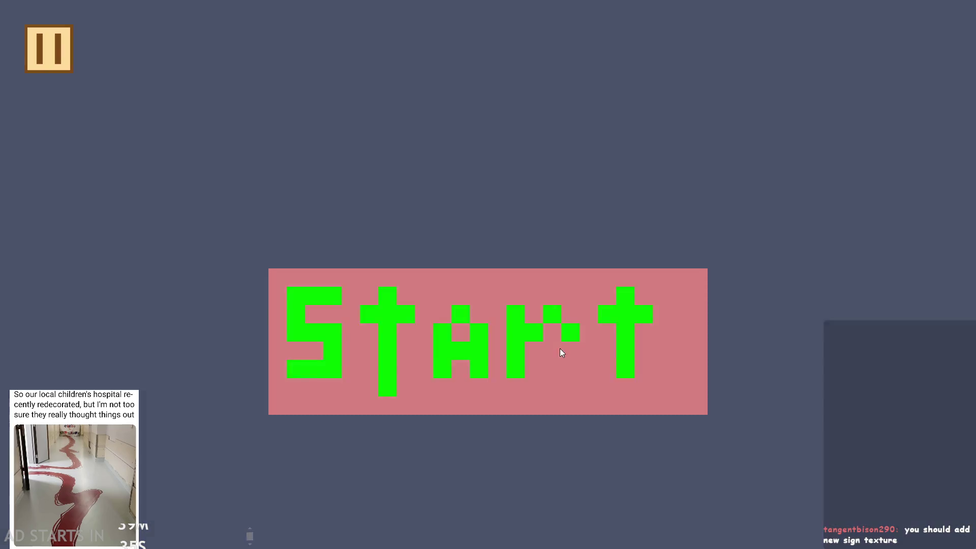
Start the level and turn on Debug Stats, with the pause button on the right
{"action": "left_click", "coordinate": [559, 349]}
{"action": "left_click", "coordinate": [48, 48]}
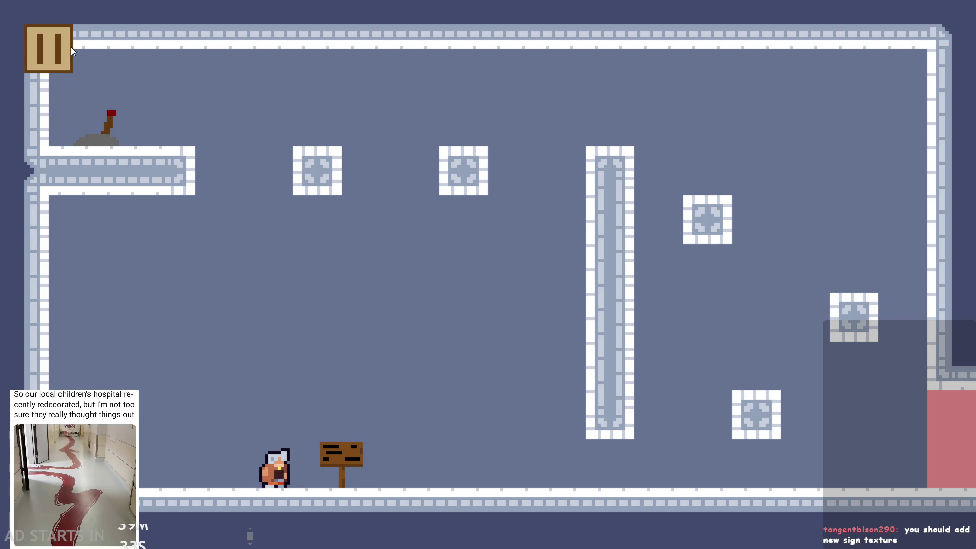
{"action": "left_click", "coordinate": [195, 146]}
{"action": "left_click", "coordinate": [203, 254]}
{"action": "left_click", "coordinate": [920, 66]}
Walk right and jump twice with Up, then pause and exit the test run
{"action": "key", "text": "Right"}
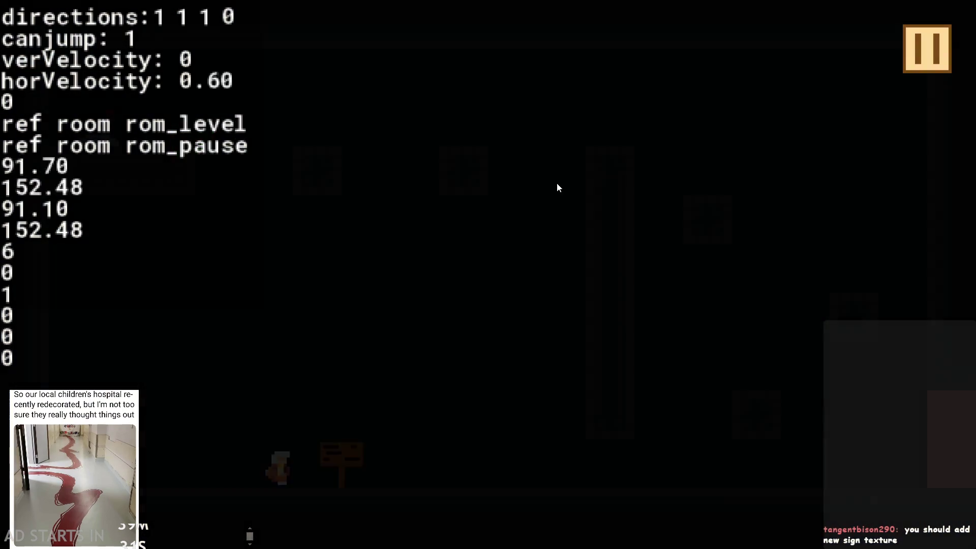
{"action": "key", "text": "Up"}
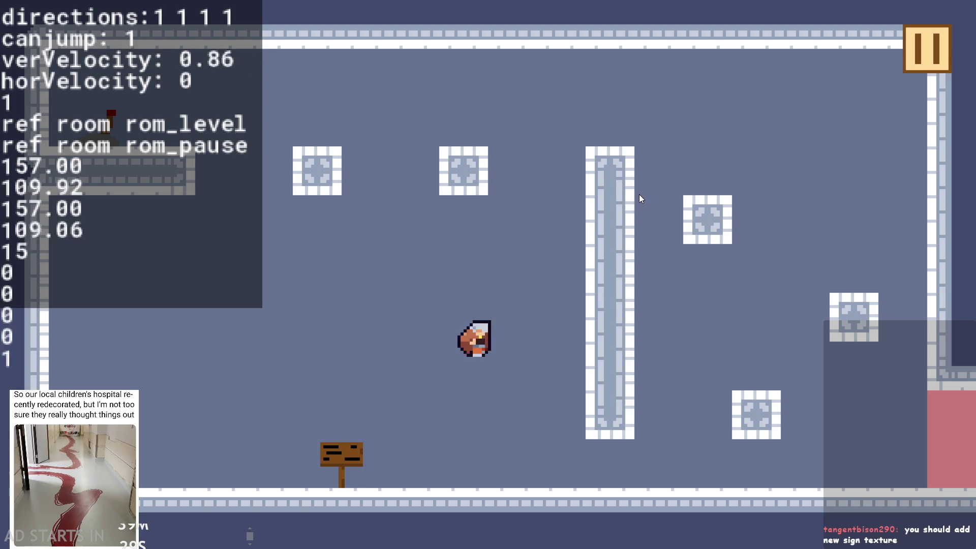
{"action": "key", "text": "Up"}
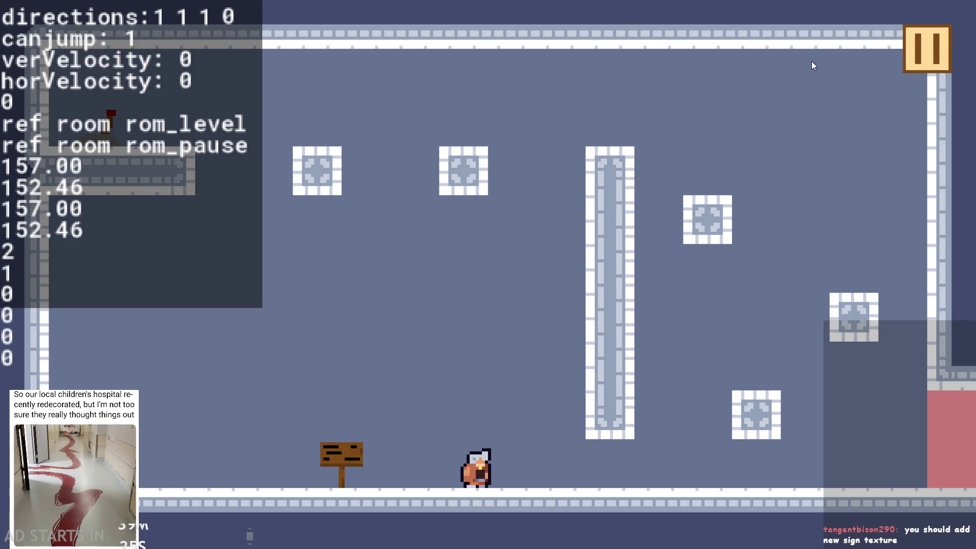
{"action": "left_click", "coordinate": [927, 55]}
{"action": "left_click", "coordinate": [803, 475]}
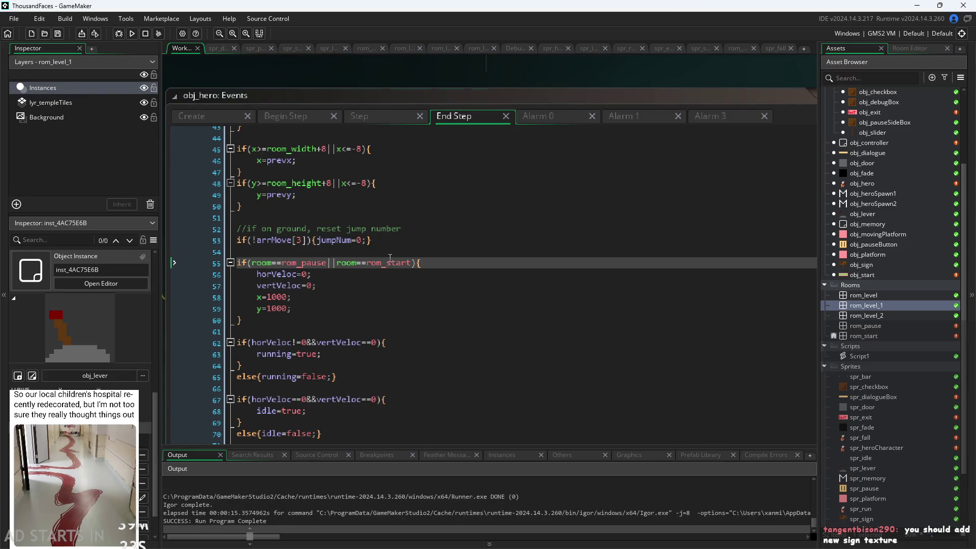
{"action": "left_click", "coordinate": [389, 291]}
{"action": "scroll", "coordinate": [387, 321], "scroll_direction": "down", "scroll_amount": 18}
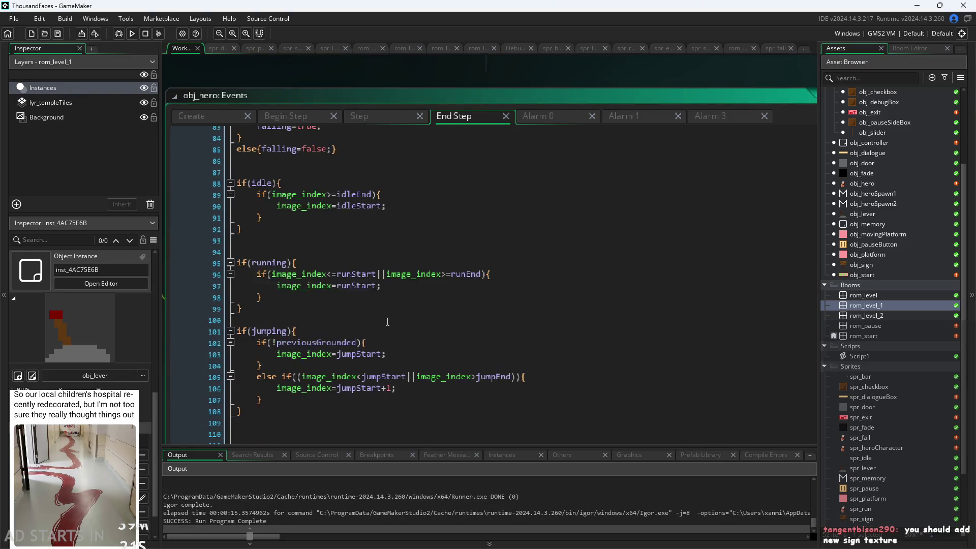
{"action": "scroll", "coordinate": [387, 324], "scroll_direction": "up", "scroll_amount": 17}
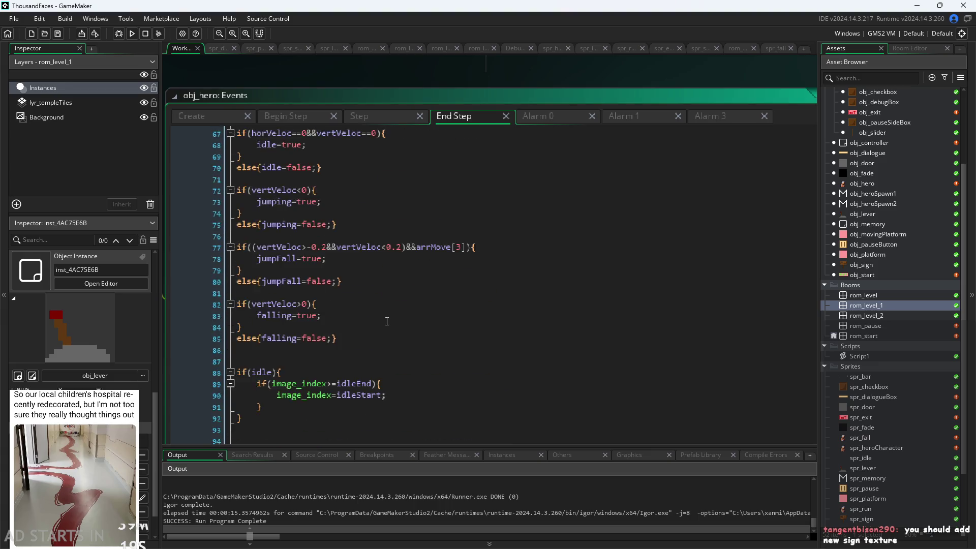
{"action": "left_click", "coordinate": [284, 274]}
{"action": "left_click", "coordinate": [282, 282]}
{"action": "scroll", "coordinate": [281, 285], "scroll_direction": "up", "scroll_amount": 1}
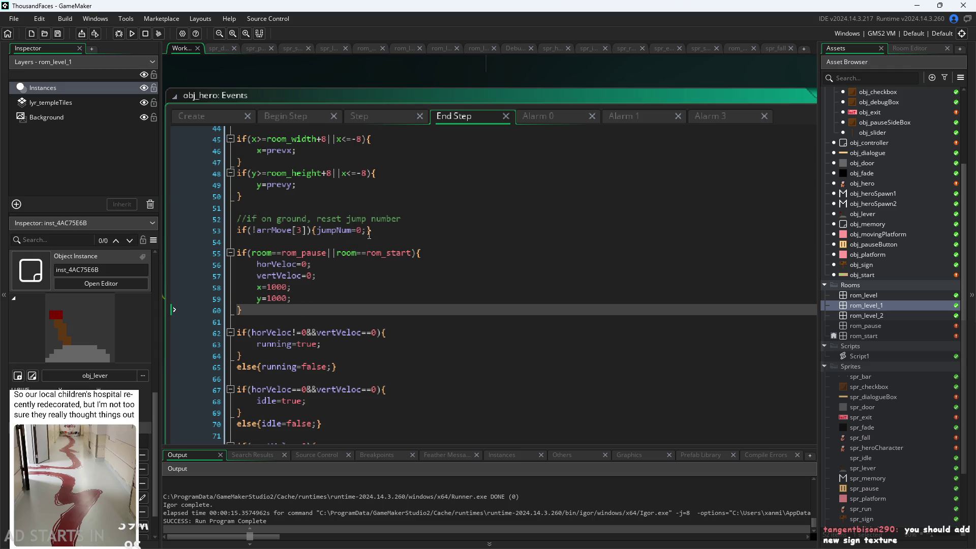
{"action": "left_click", "coordinate": [472, 230]}
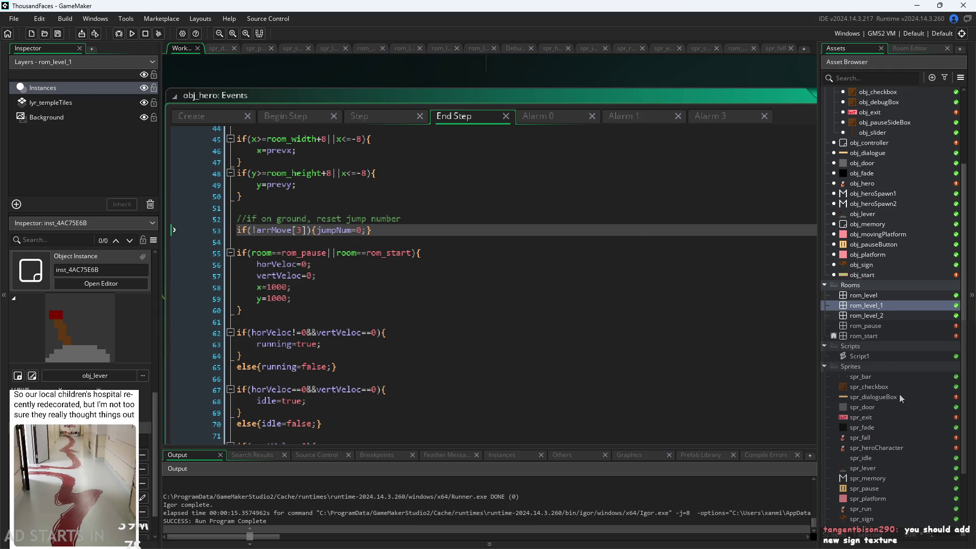
{"action": "scroll", "coordinate": [899, 394], "scroll_direction": "down", "scroll_amount": 3}
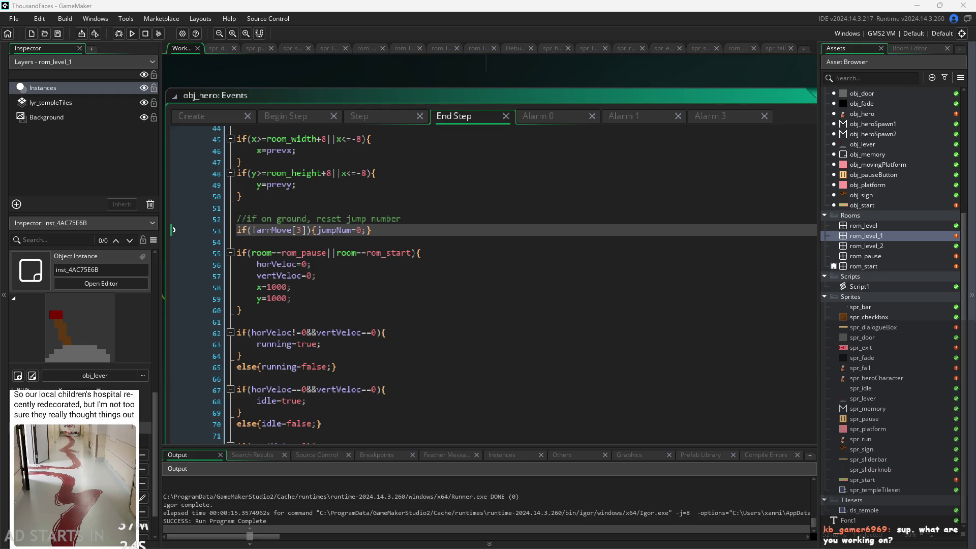
Open spr_sign and browse the Home folder for images, then cancel the import
{"action": "double_click", "coordinate": [868, 452]}
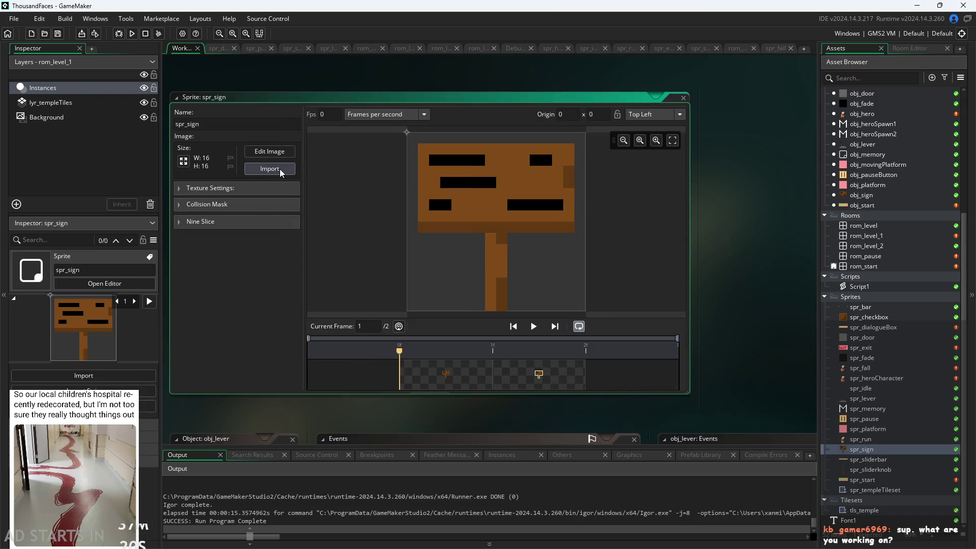
{"action": "left_click", "coordinate": [280, 169]}
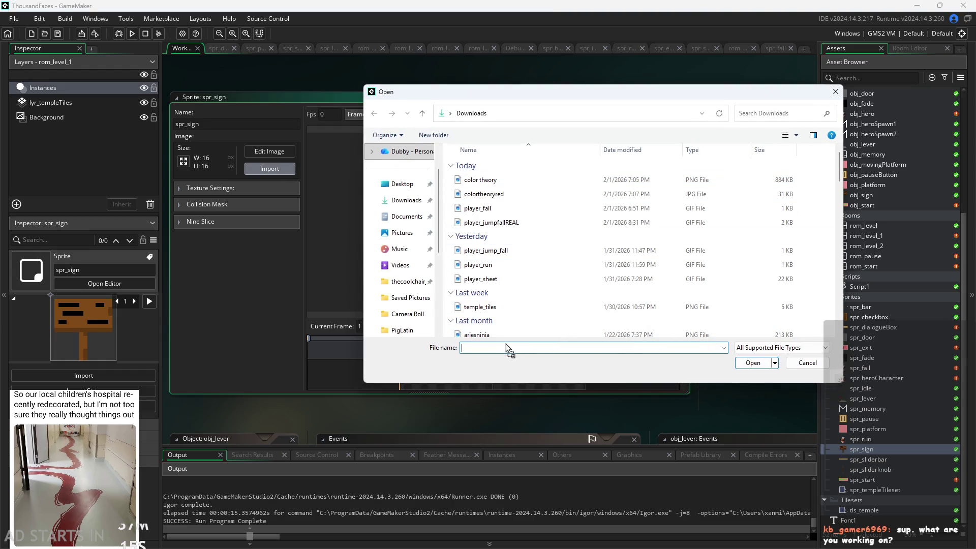
{"action": "scroll", "coordinate": [674, 320], "scroll_direction": "down", "scroll_amount": 1}
{"action": "scroll", "coordinate": [636, 300], "scroll_direction": "up", "scroll_amount": 1}
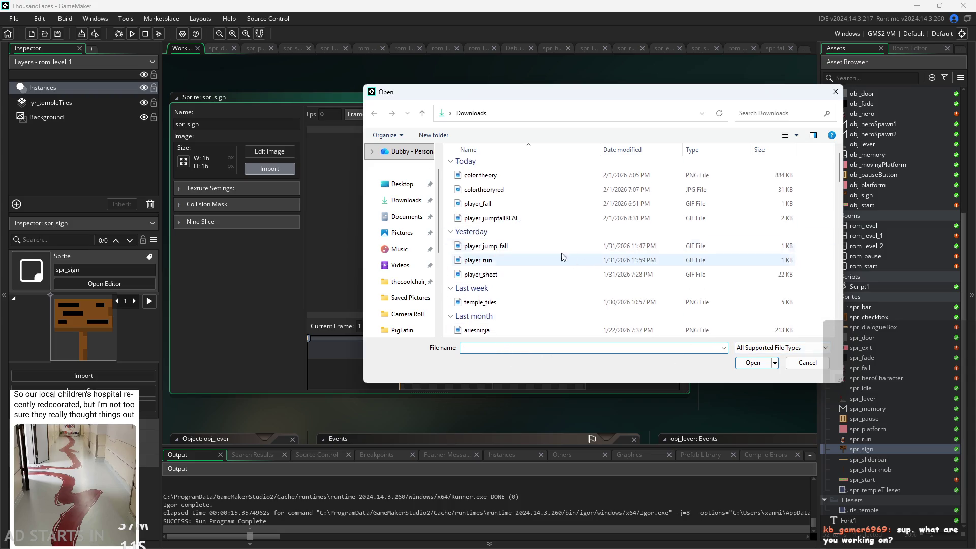
{"action": "scroll", "coordinate": [401, 163], "scroll_direction": "up", "scroll_amount": 2}
{"action": "left_click", "coordinate": [399, 154]}
{"action": "scroll", "coordinate": [588, 247], "scroll_direction": "down", "scroll_amount": 2}
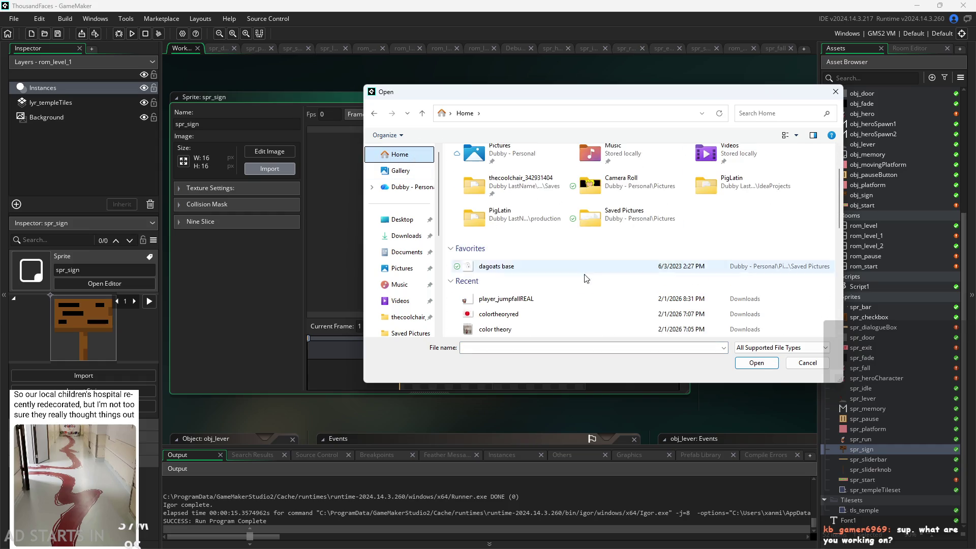
{"action": "left_click", "coordinate": [836, 91]}
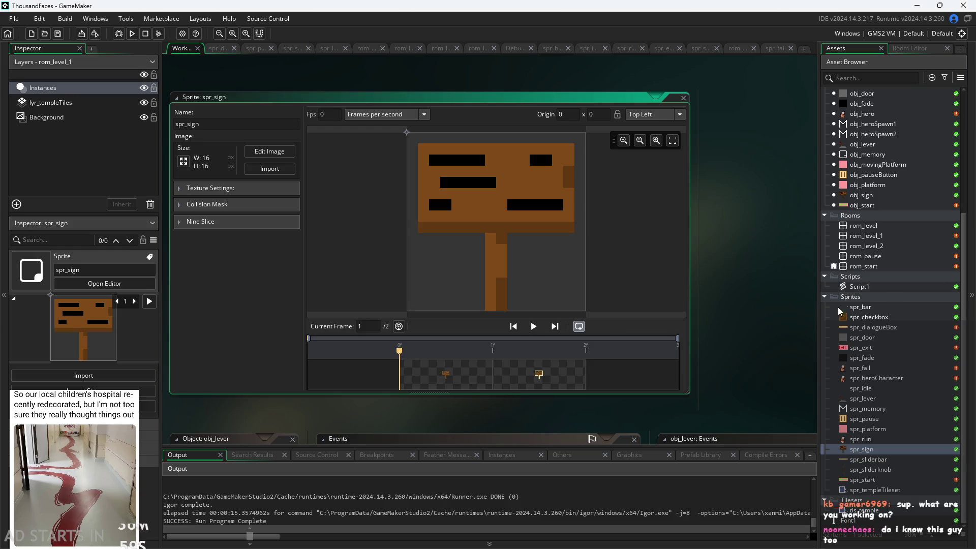
Import sign_frame_1 and sign_frame_2 from the downloaded folder, replacing the sprite, and view frame two
{"action": "left_click", "coordinate": [269, 168]}
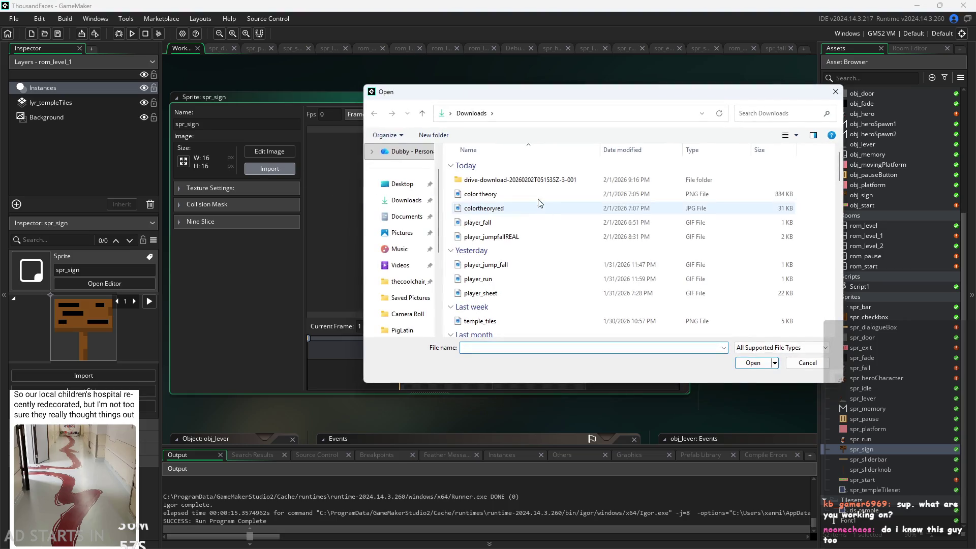
{"action": "double_click", "coordinate": [508, 182]}
{"action": "left_click", "coordinate": [511, 181]}
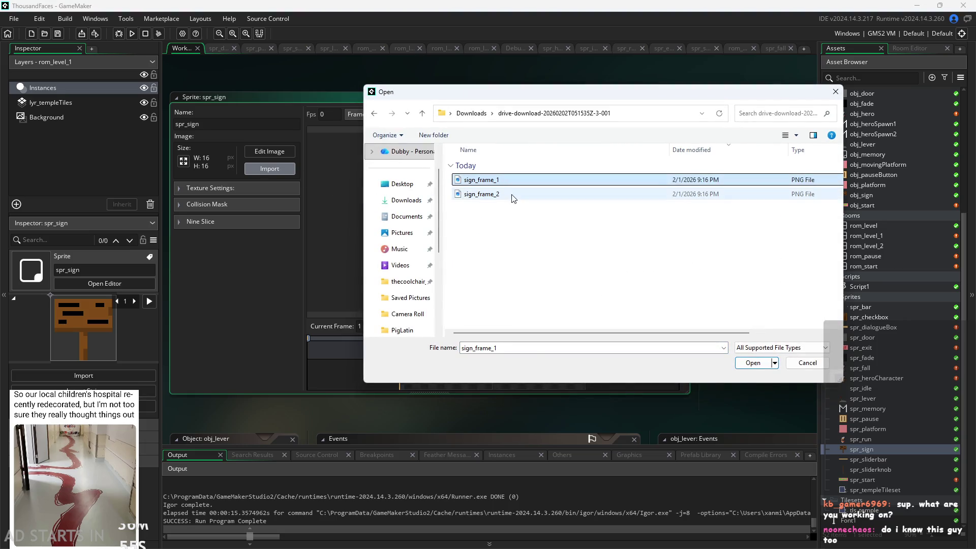
{"action": "left_click", "coordinate": [488, 194], "text": "shift"}
{"action": "left_click", "coordinate": [753, 363]}
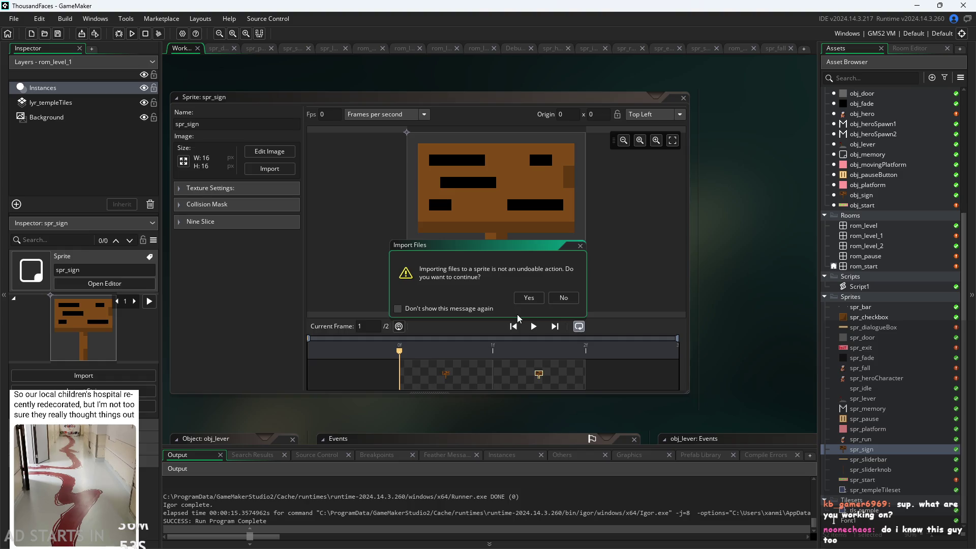
{"action": "left_click", "coordinate": [524, 300]}
{"action": "left_click", "coordinate": [485, 349]}
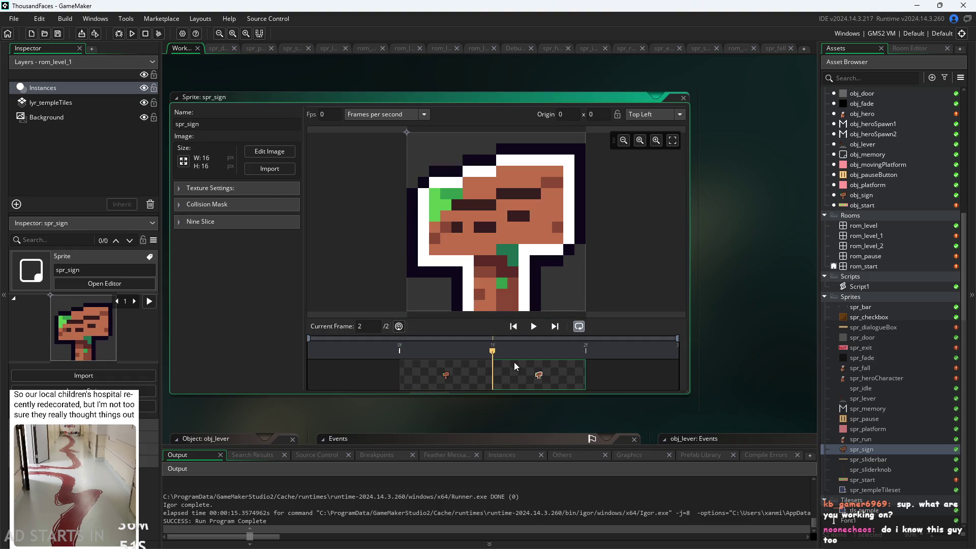
{"action": "left_click", "coordinate": [537, 381]}
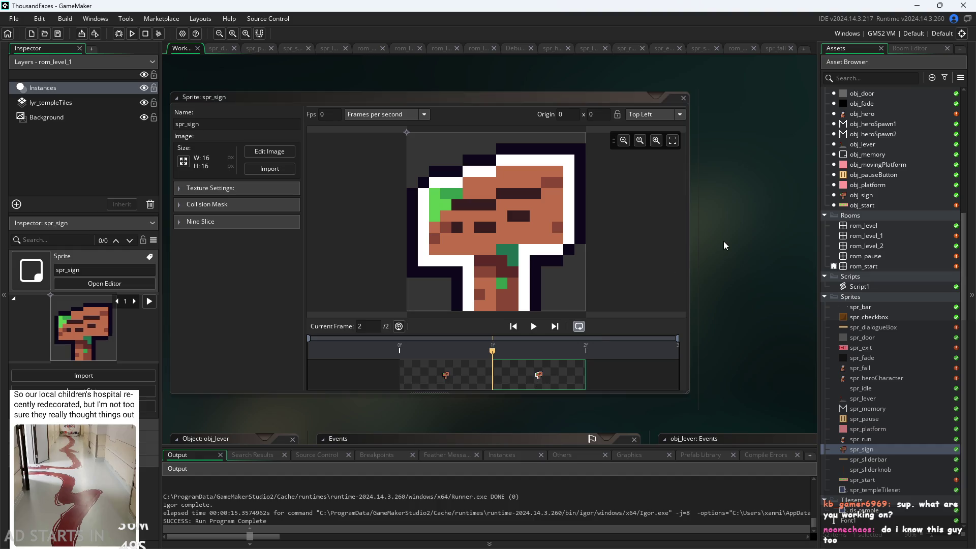
Run the game from the title screen and walk the hero to the signpost to read its message
{"action": "left_click", "coordinate": [132, 33]}
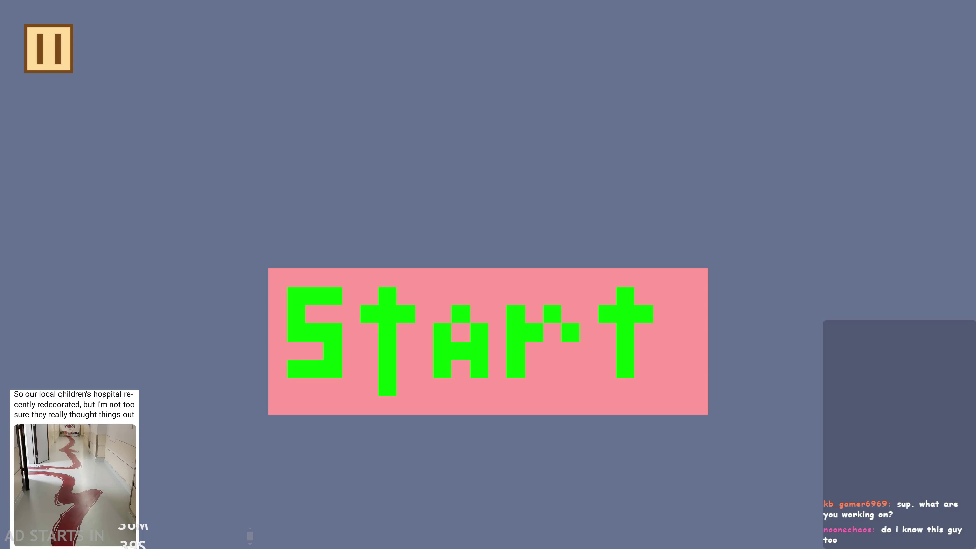
{"action": "left_click", "coordinate": [539, 271]}
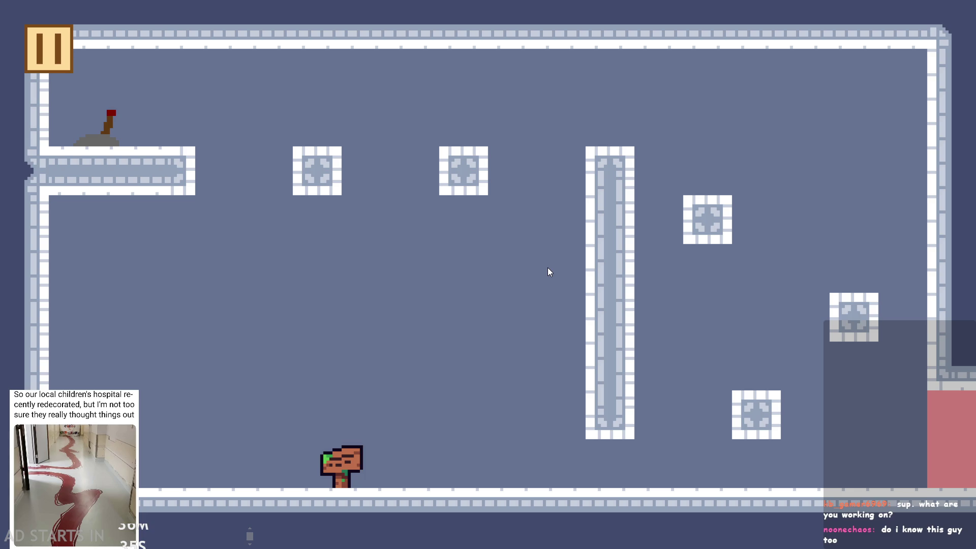
{"action": "key", "text": "space"}
{"action": "key", "text": "Right"}
{"action": "key", "text": "Left"}
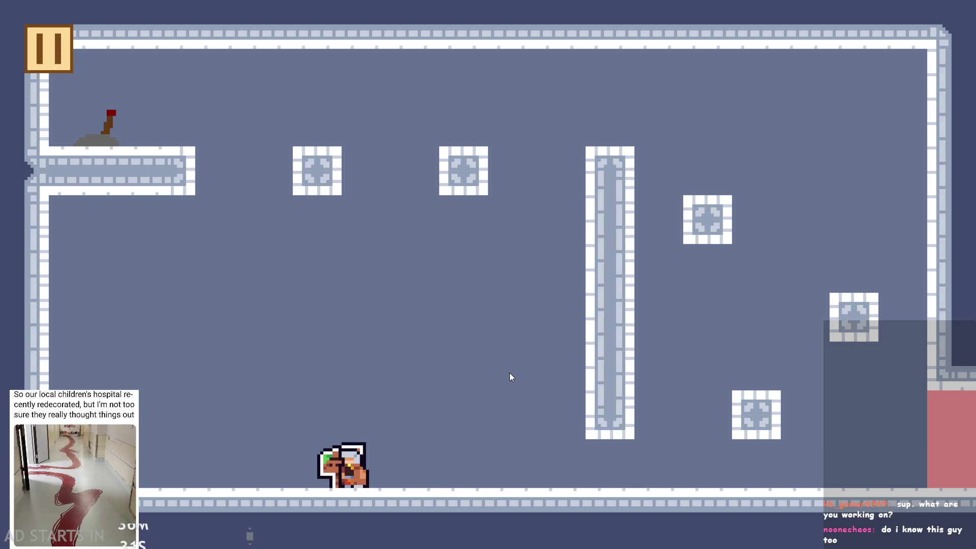
{"action": "key", "text": "Right"}
{"action": "key", "text": "Left"}
{"action": "key", "text": "Right"}
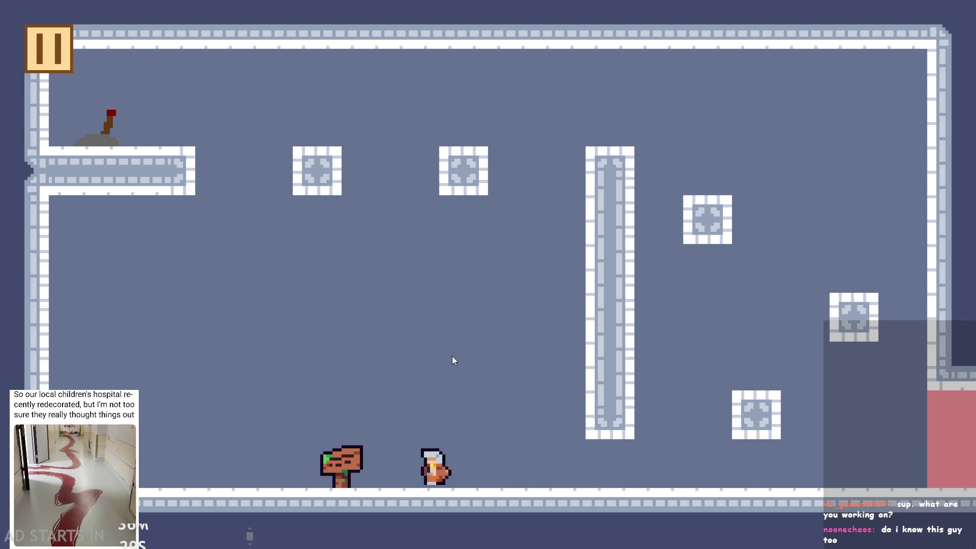
{"action": "key", "text": "Left"}
{"action": "key", "text": "Right"}
{"action": "key", "text": "Left"}
{"action": "key", "text": "Up"}
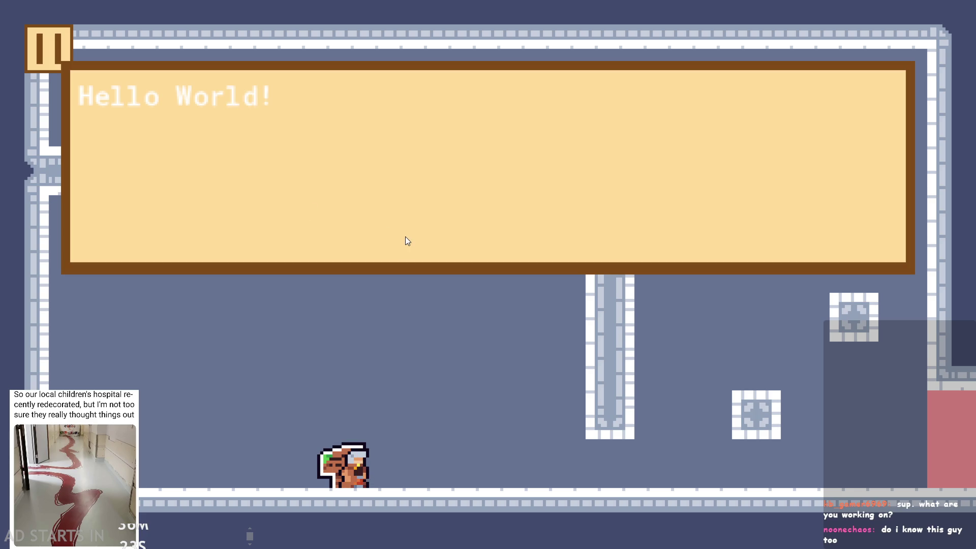
{"action": "key", "text": "Up"}
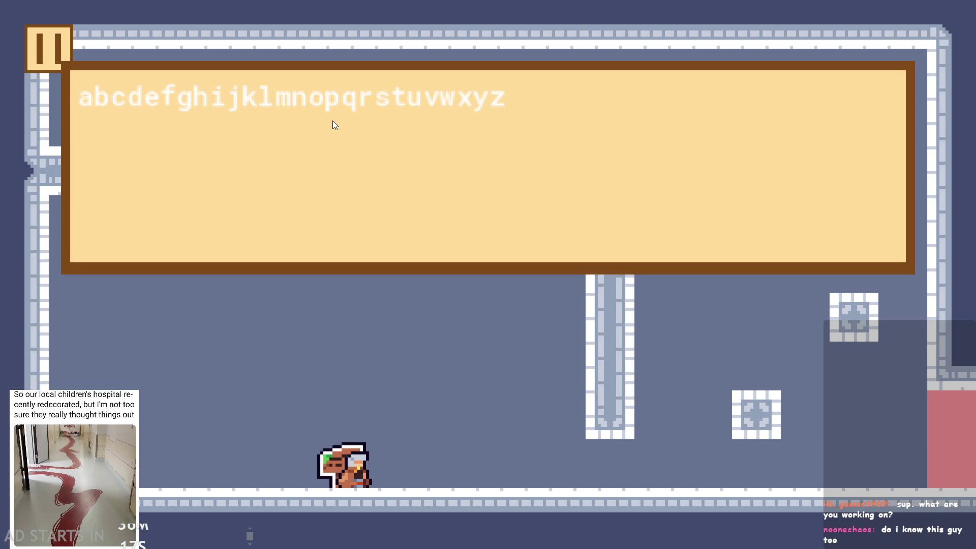
Cross the first room, flipping the lever to remove the pink wall, and exit right
{"action": "key", "text": "Right"}
{"action": "key", "text": "Right"}
{"action": "key", "text": "space"}
{"action": "key", "text": "Left"}
{"action": "key", "text": "Right"}
{"action": "key", "text": "space"}
{"action": "key", "text": "Left"}
{"action": "key", "text": "space"}
{"action": "key", "text": "Left"}
{"action": "key", "text": "space"}
{"action": "key", "text": "Right"}
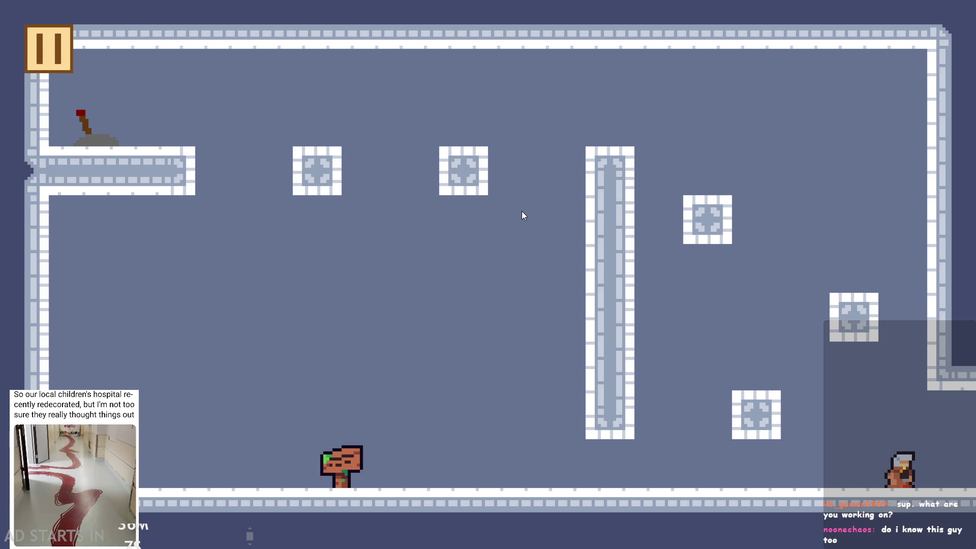
{"action": "key", "text": "Right"}
In the next room, flip the floor lever to raise a pink block and jump around the blocks
{"action": "key", "text": "Right"}
{"action": "key", "text": "space"}
{"action": "key", "text": "space"}
{"action": "key", "text": "space"}
{"action": "key", "text": "Right"}
{"action": "key", "text": "Left"}
{"action": "key", "text": "space"}
{"action": "key", "text": "Right"}
{"action": "key", "text": "space"}
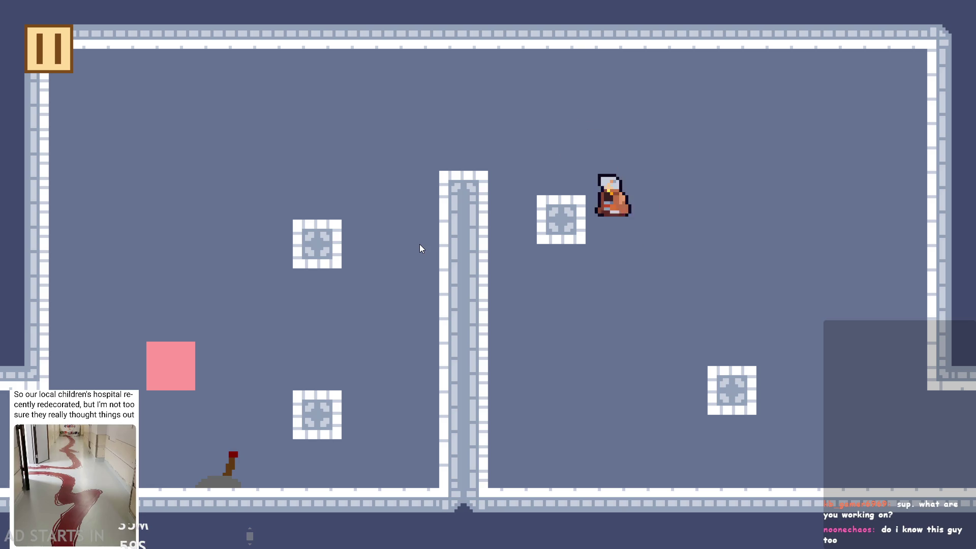
{"action": "key", "text": "Right"}
{"action": "key", "text": "space"}
{"action": "key", "text": "space"}
{"action": "key", "text": "Left"}
{"action": "key", "text": "space"}
{"action": "key", "text": "space"}
{"action": "key", "text": "Left"}
{"action": "key", "text": "Right"}
{"action": "key", "text": "space"}
{"action": "key", "text": "Right"}
{"action": "key", "text": "space"}
{"action": "key", "text": "Left"}
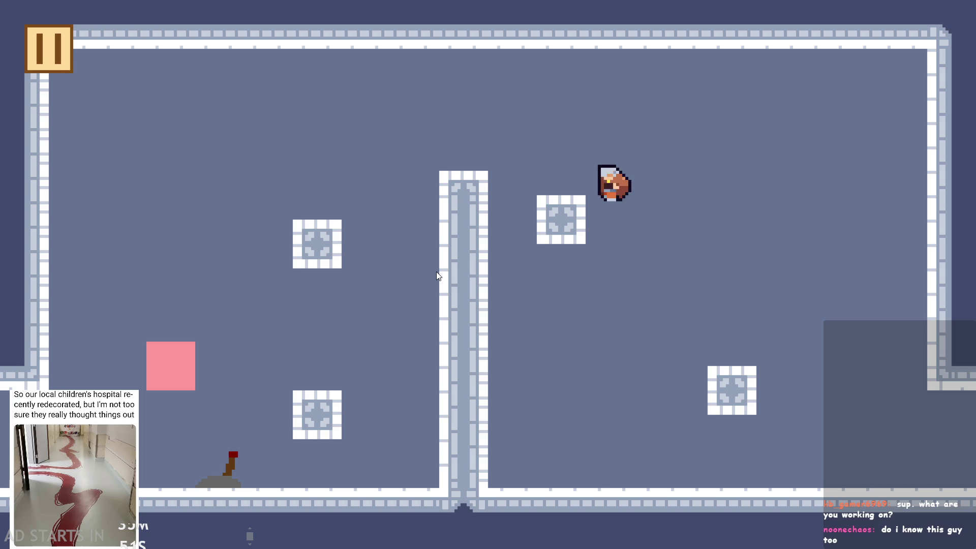
{"action": "key", "text": "Right"}
{"action": "key", "text": "space"}
{"action": "key", "text": "space"}
{"action": "key", "text": "Left"}
{"action": "key", "text": "Right"}
{"action": "key", "text": "space"}
{"action": "key", "text": "Left"}
{"action": "key", "text": "Right"}
{"action": "key", "text": "Left"}
{"action": "key", "text": "Right"}
{"action": "key", "text": "space"}
Pause the game, enable Debug Stats, move the pause button to the right side, and resume
{"action": "left_click", "coordinate": [60, 53]}
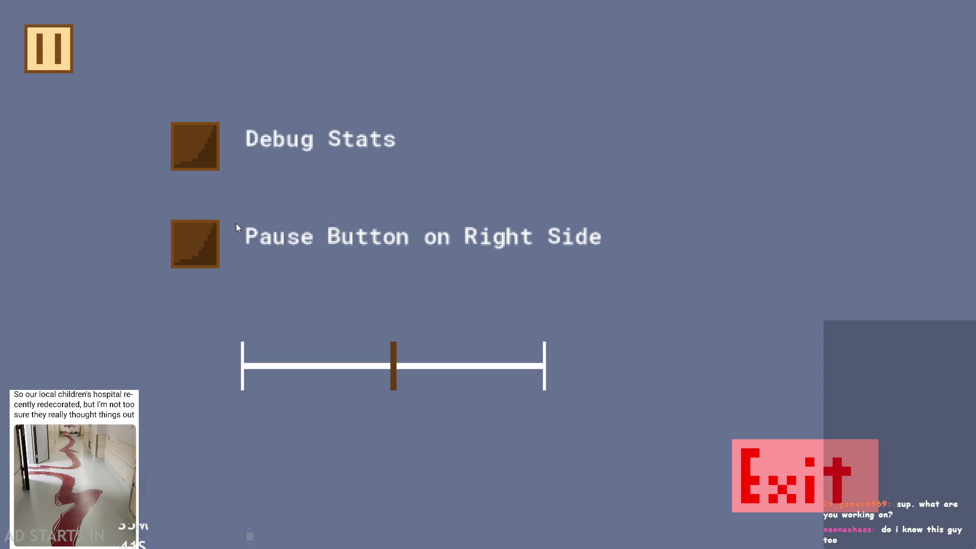
{"action": "left_click", "coordinate": [193, 161]}
{"action": "left_click", "coordinate": [175, 265]}
{"action": "left_click", "coordinate": [917, 57]}
Jump around the blocks with the debug stats showing, then pause and exit to the editor
{"action": "key", "text": "Right"}
{"action": "key", "text": "Left"}
{"action": "key", "text": "space"}
{"action": "key", "text": "Right"}
{"action": "key", "text": "space"}
{"action": "key", "text": "Right"}
{"action": "key", "text": "space"}
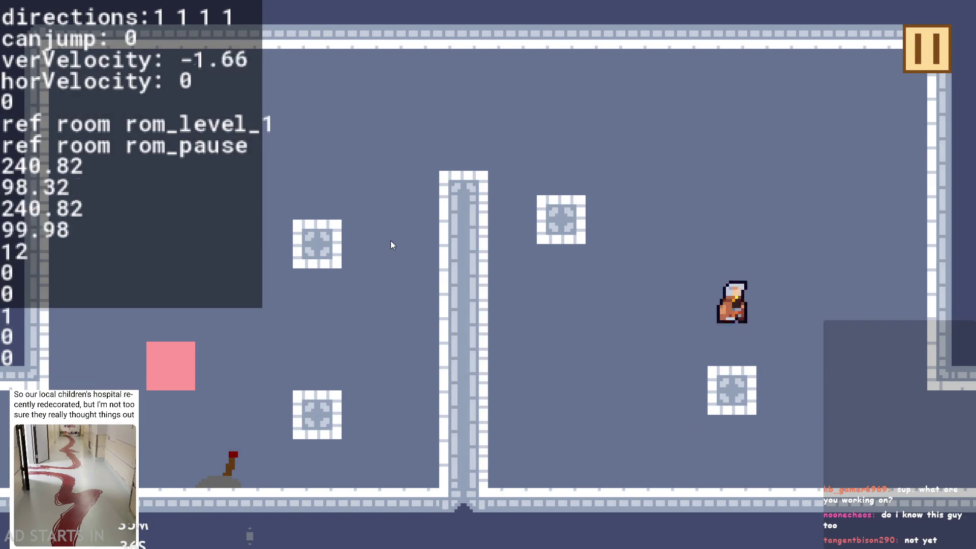
{"action": "key", "text": "Left"}
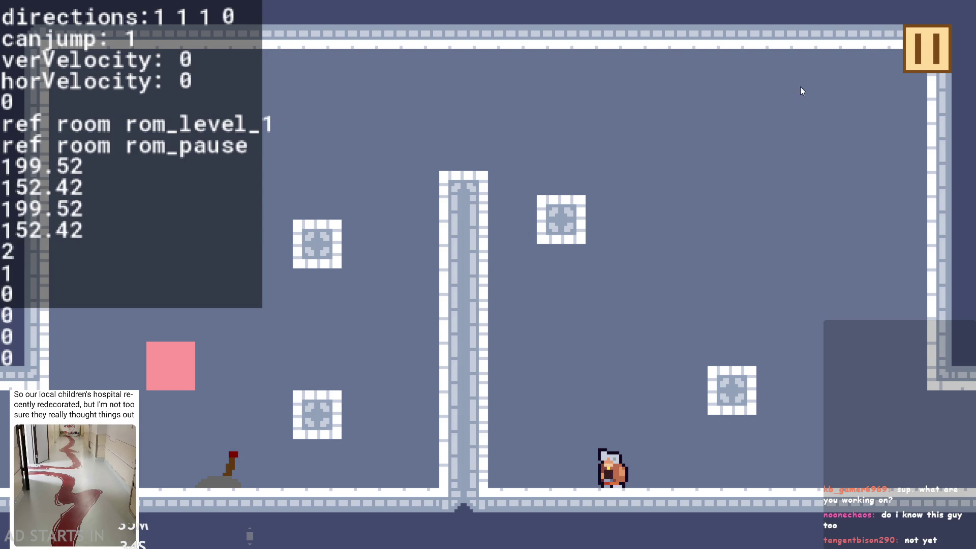
{"action": "left_click", "coordinate": [904, 45]}
{"action": "left_click", "coordinate": [786, 457]}
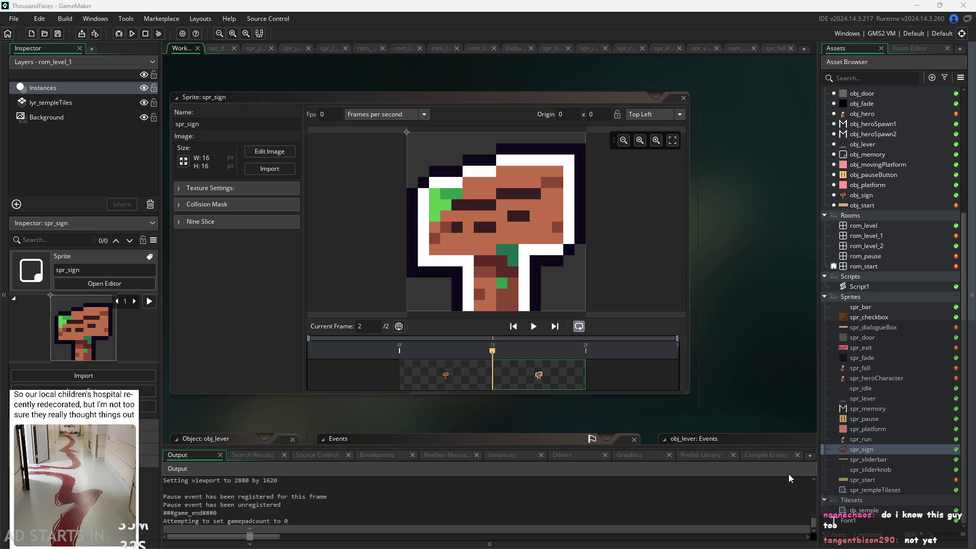
Inspect the spr_run, spr_templeTileset and tls_temple assets, then recentre the spr_sign editor
{"action": "left_click", "coordinate": [858, 440]}
{"action": "left_click", "coordinate": [871, 490]}
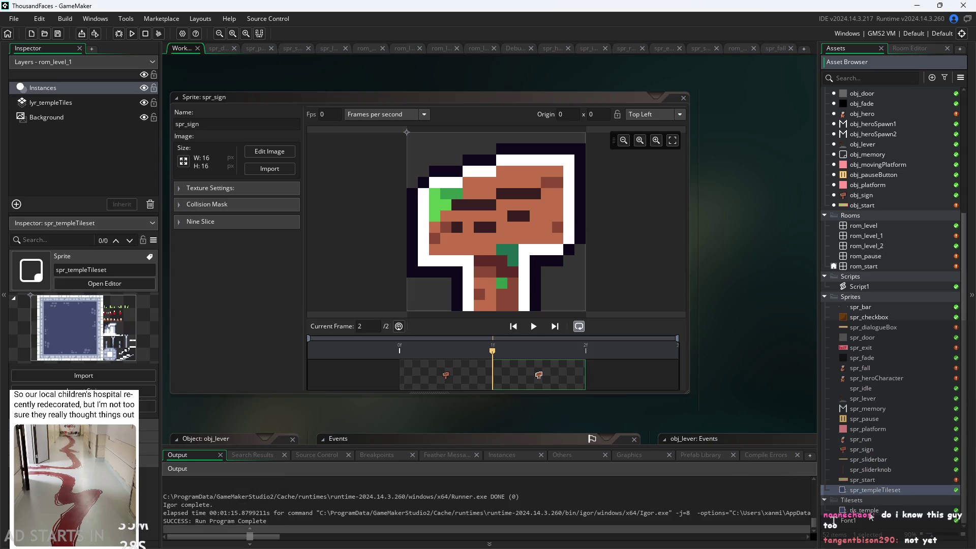
{"action": "left_click", "coordinate": [870, 512]}
{"action": "left_click", "coordinate": [874, 491]}
{"action": "scroll", "coordinate": [748, 372], "scroll_direction": "down", "scroll_amount": 2}
{"action": "scroll", "coordinate": [749, 368], "scroll_direction": "up", "scroll_amount": 3}
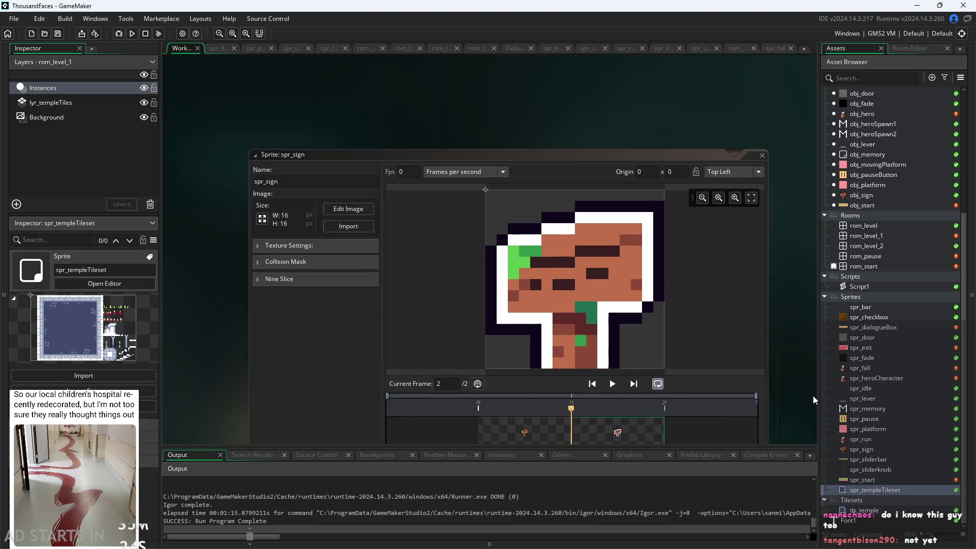
{"action": "left_click_drag", "start_coordinate": [804, 361], "coordinate": [776, 311]}
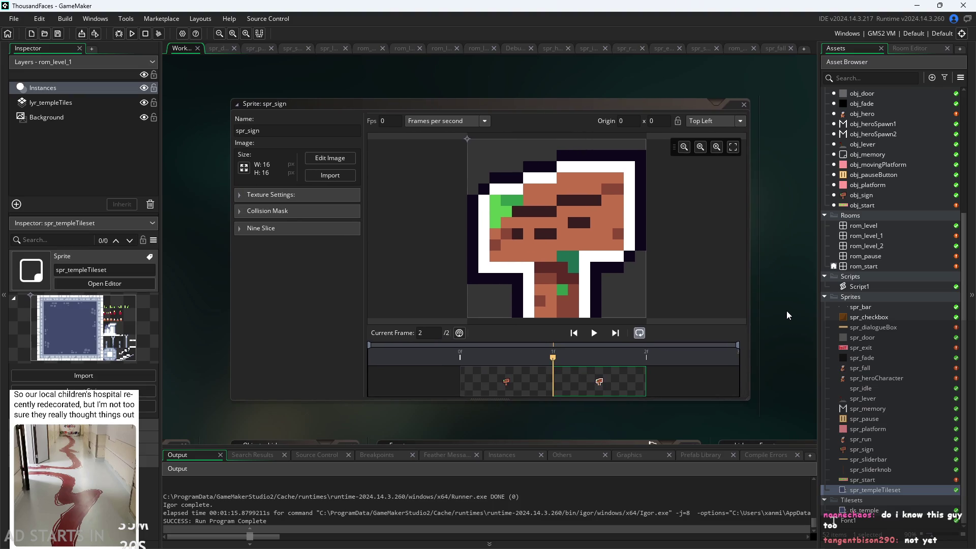
Review the obj_fade Create code and variable definitions, then open the Font1 font settings
{"action": "scroll", "coordinate": [780, 311], "scroll_direction": "up", "scroll_amount": 3}
{"action": "scroll", "coordinate": [774, 320], "scroll_direction": "down", "scroll_amount": 6}
{"action": "scroll", "coordinate": [738, 313], "scroll_direction": "up", "scroll_amount": 10}
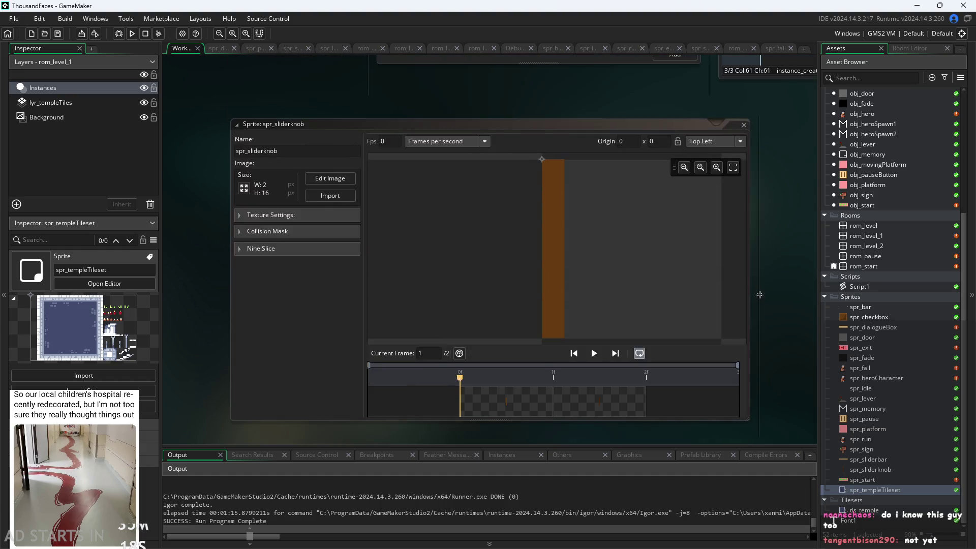
{"action": "scroll", "coordinate": [703, 307], "scroll_direction": "down", "scroll_amount": 5}
{"action": "scroll", "coordinate": [763, 254], "scroll_direction": "up", "scroll_amount": 8}
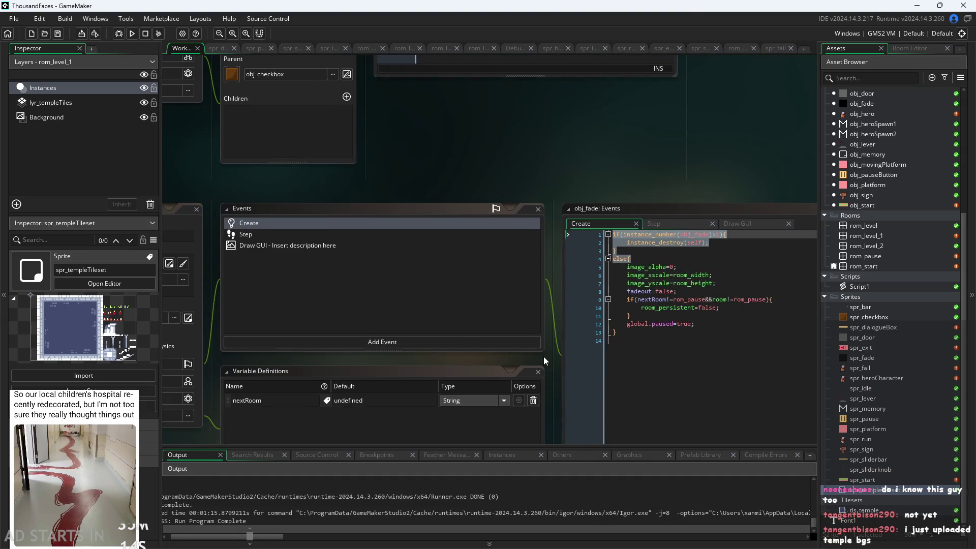
{"action": "left_click", "coordinate": [510, 297]}
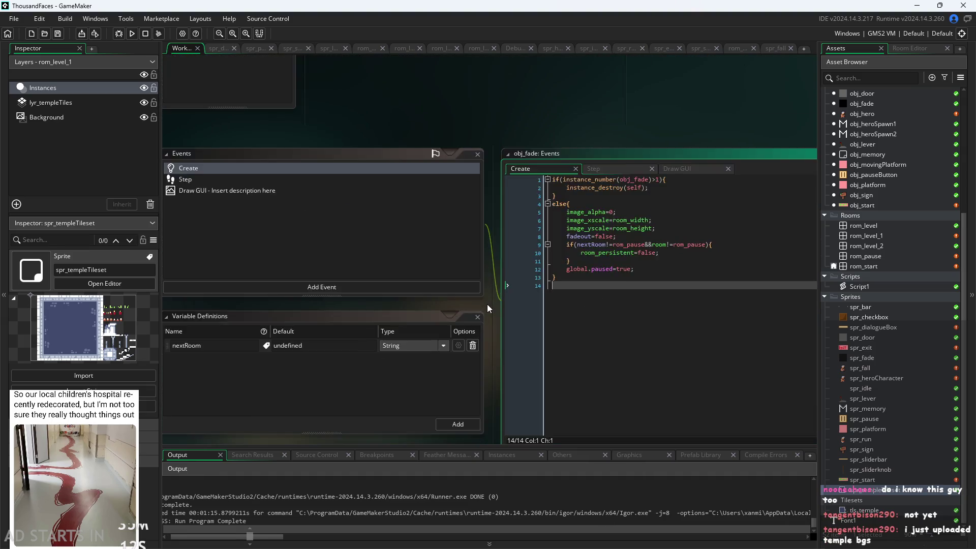
{"action": "scroll", "coordinate": [486, 304], "scroll_direction": "up", "scroll_amount": 1}
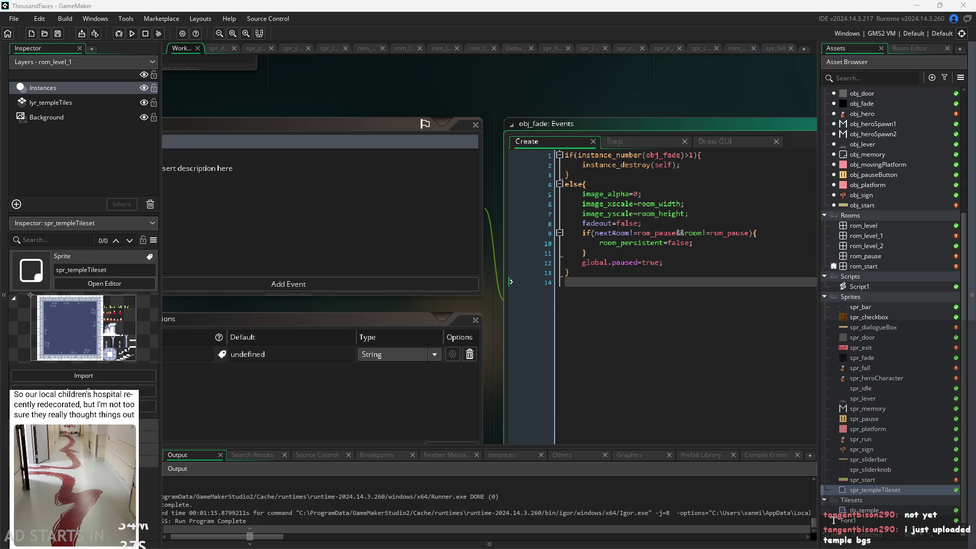
{"action": "left_click", "coordinate": [480, 316]}
{"action": "scroll", "coordinate": [489, 313], "scroll_direction": "down", "scroll_amount": 1}
{"action": "scroll", "coordinate": [490, 310], "scroll_direction": "down", "scroll_amount": 2}
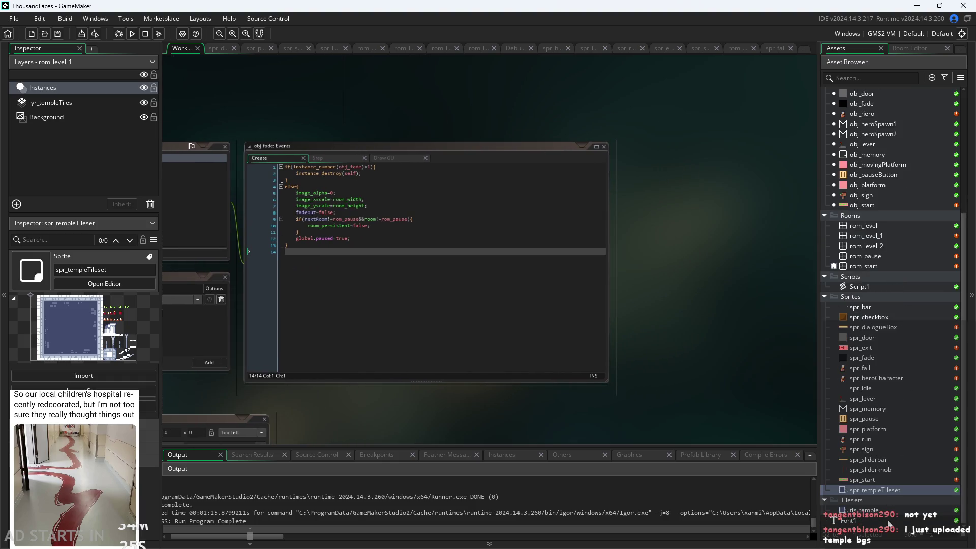
{"action": "scroll", "coordinate": [886, 492], "scroll_direction": "up", "scroll_amount": 5}
{"action": "scroll", "coordinate": [886, 450], "scroll_direction": "down", "scroll_amount": 5}
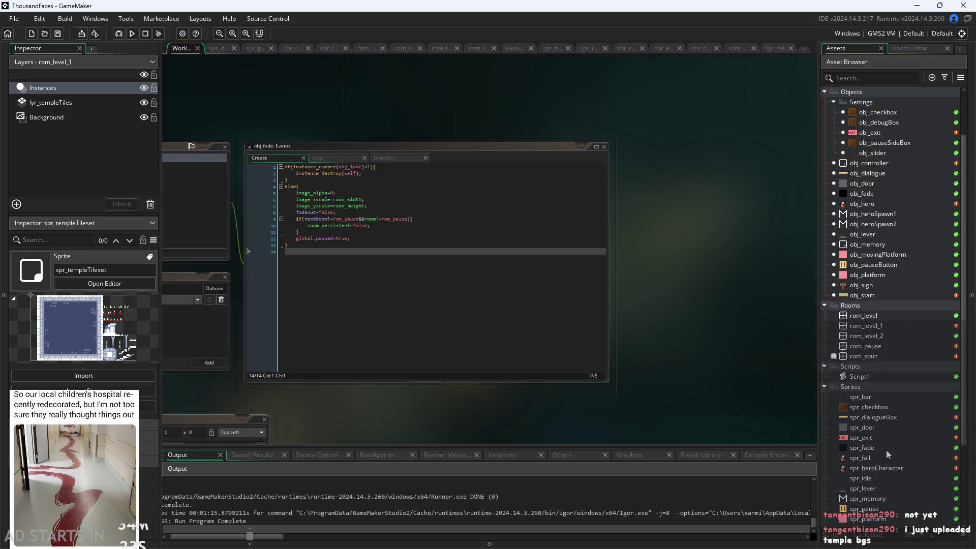
{"action": "scroll", "coordinate": [886, 450], "scroll_direction": "down", "scroll_amount": 1}
{"action": "double_click", "coordinate": [878, 521]}
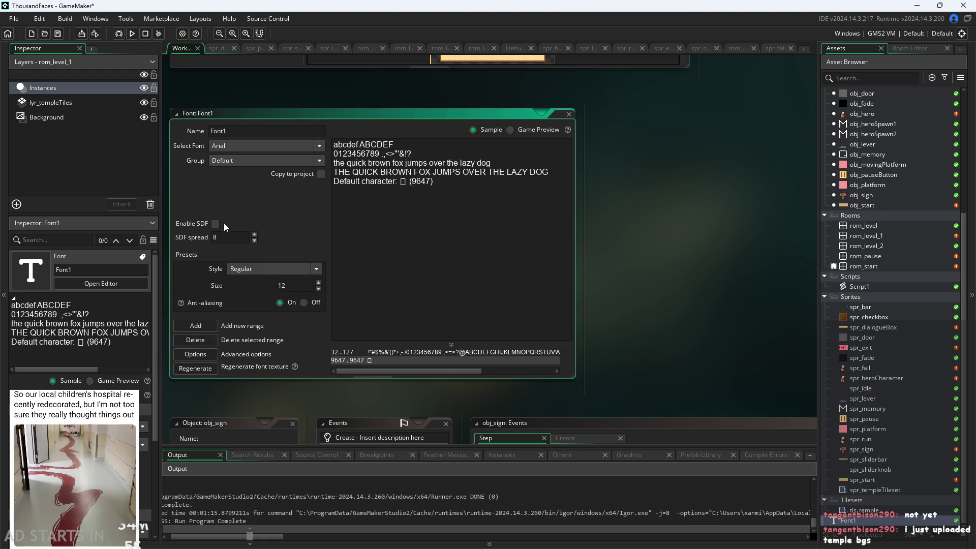
{"action": "left_click", "coordinate": [569, 115]}
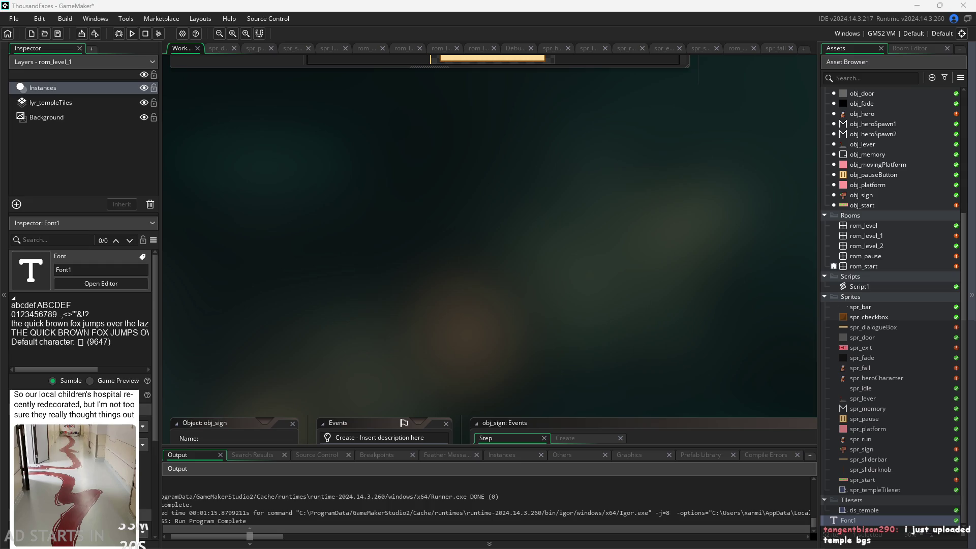
{"action": "left_click", "coordinate": [862, 338]}
{"action": "left_click", "coordinate": [870, 297]}
{"action": "double_click", "coordinate": [848, 520]}
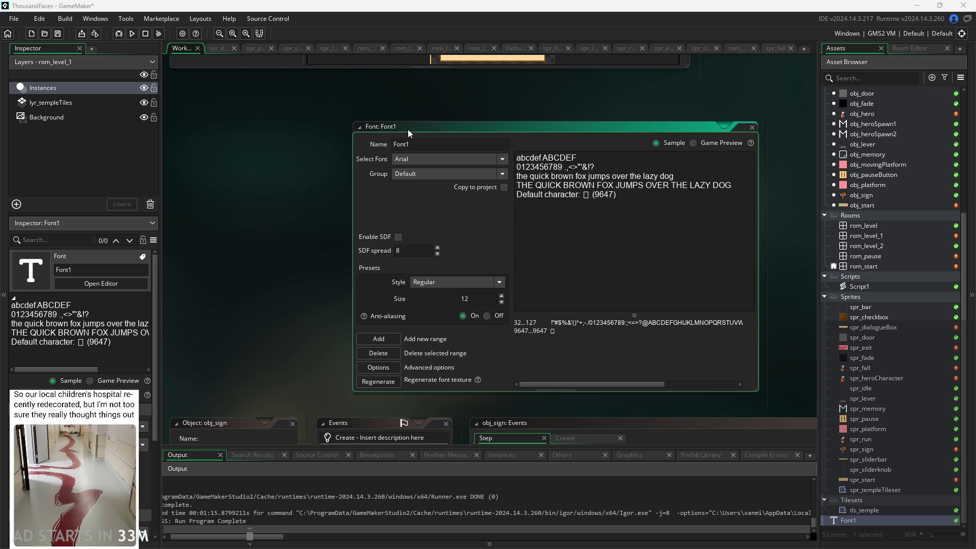
{"action": "left_click", "coordinate": [752, 127]}
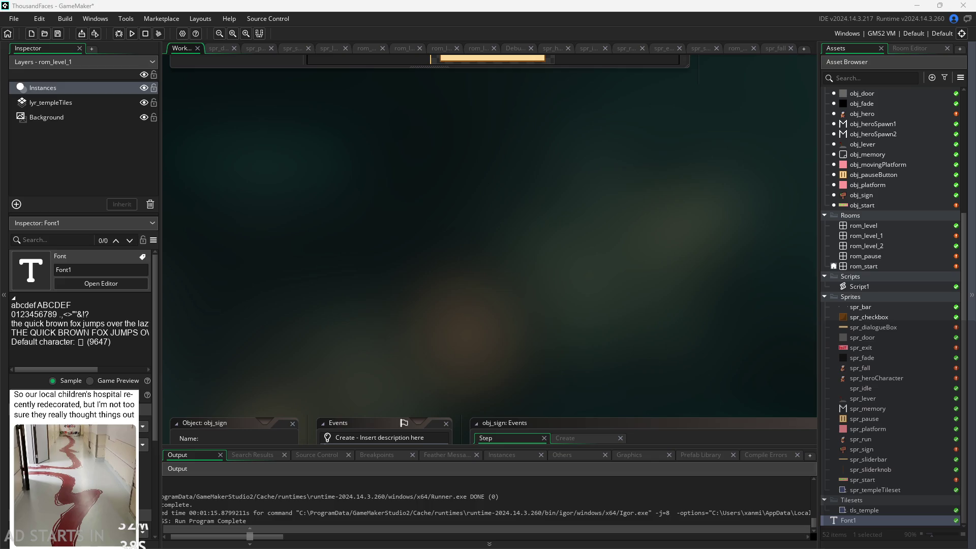
{"action": "double_click", "coordinate": [883, 521]}
Set Font1's typeface to OCR A Extended from the font list and close the font editor
{"action": "left_click", "coordinate": [468, 160]}
{"action": "scroll", "coordinate": [474, 221], "scroll_direction": "down", "scroll_amount": 5}
{"action": "scroll", "coordinate": [445, 205], "scroll_direction": "down", "scroll_amount": 15}
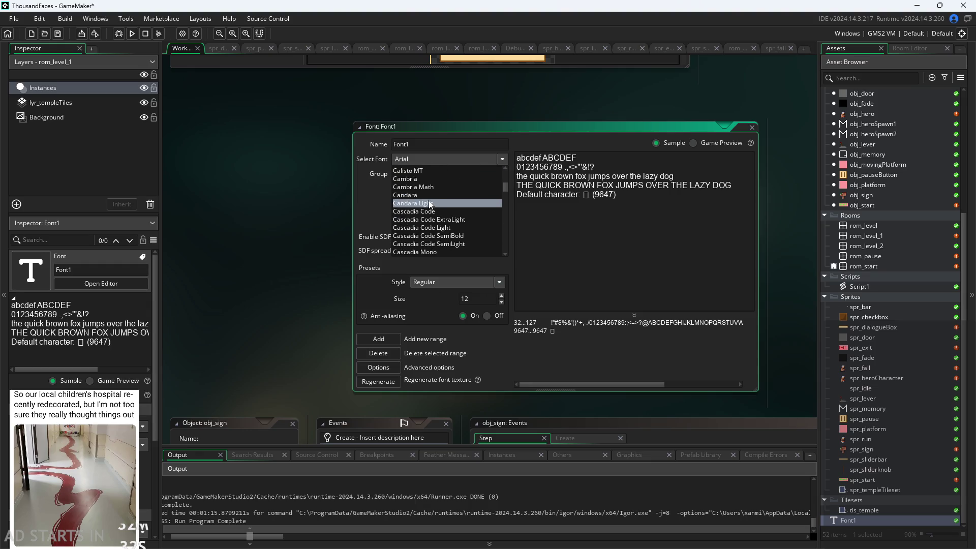
{"action": "scroll", "coordinate": [413, 227], "scroll_direction": "down", "scroll_amount": 5}
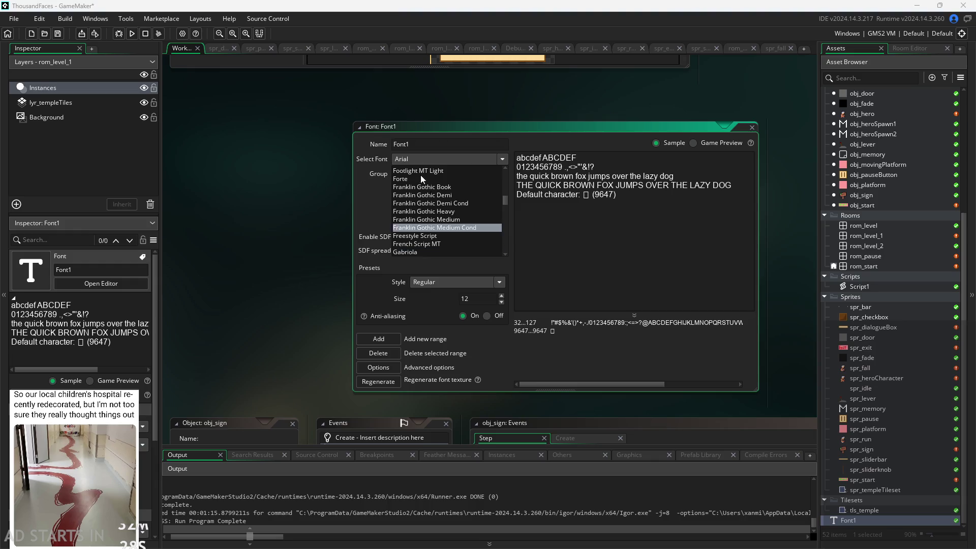
{"action": "scroll", "coordinate": [437, 196], "scroll_direction": "down", "scroll_amount": 2}
{"action": "scroll", "coordinate": [437, 194], "scroll_direction": "down", "scroll_amount": 5}
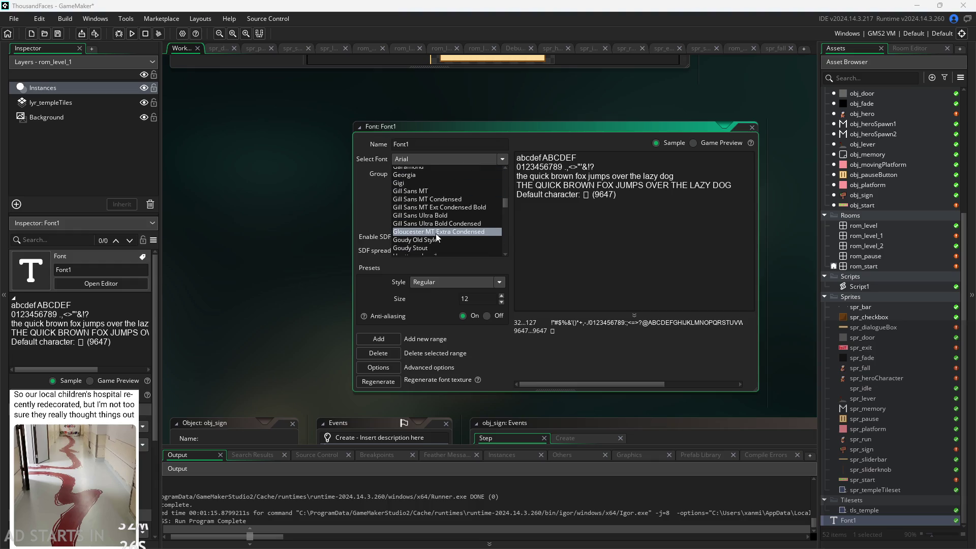
{"action": "scroll", "coordinate": [437, 246], "scroll_direction": "down", "scroll_amount": 10}
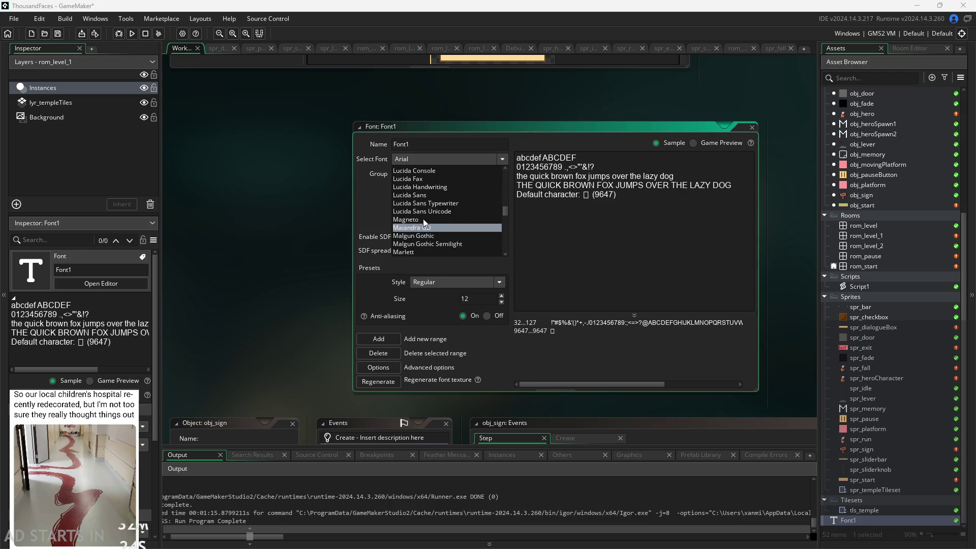
{"action": "scroll", "coordinate": [422, 218], "scroll_direction": "down", "scroll_amount": 12}
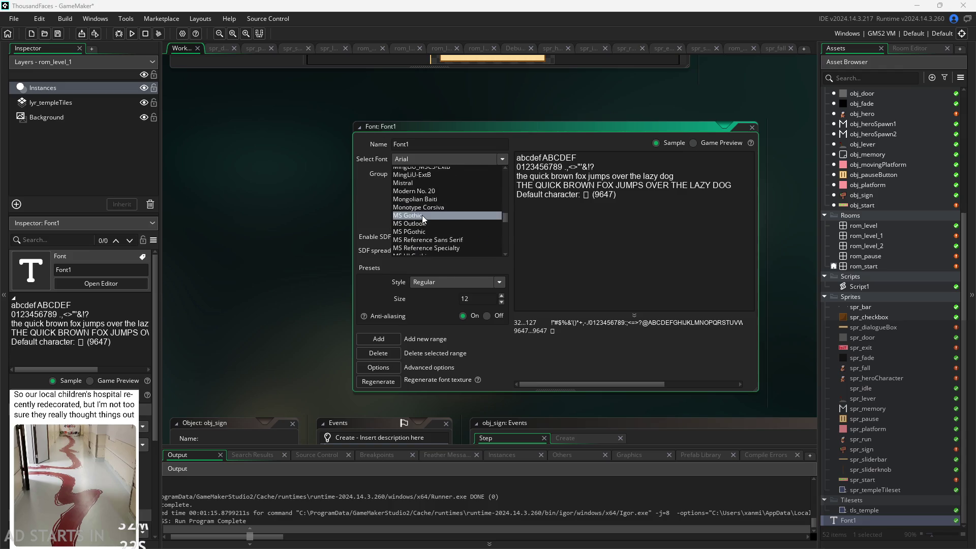
{"action": "scroll", "coordinate": [421, 217], "scroll_direction": "down", "scroll_amount": 3}
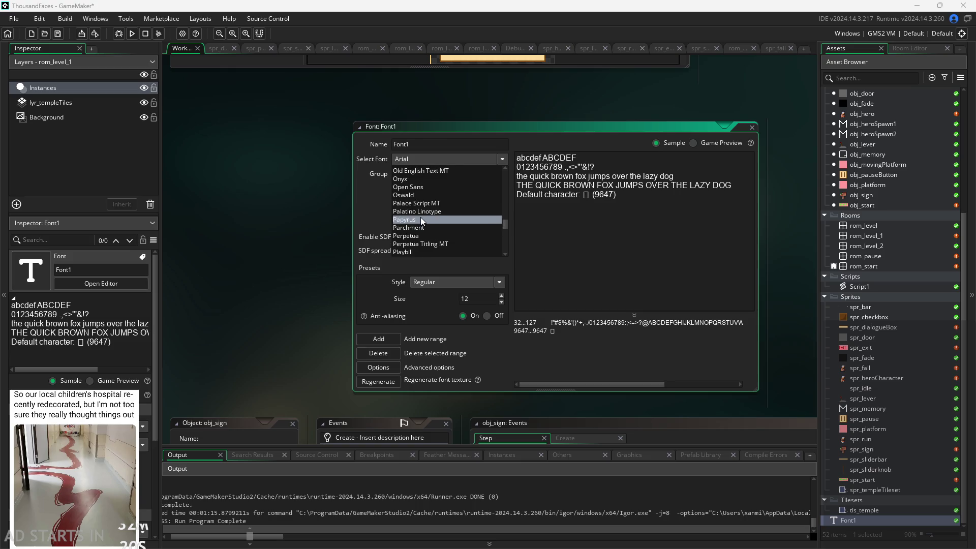
{"action": "scroll", "coordinate": [420, 218], "scroll_direction": "up", "scroll_amount": 1}
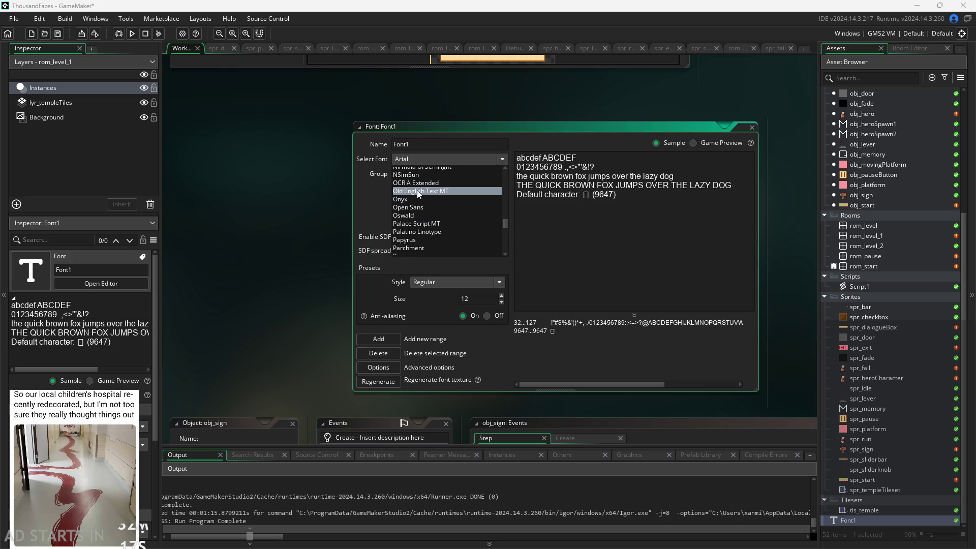
{"action": "scroll", "coordinate": [421, 178], "scroll_direction": "up", "scroll_amount": 1}
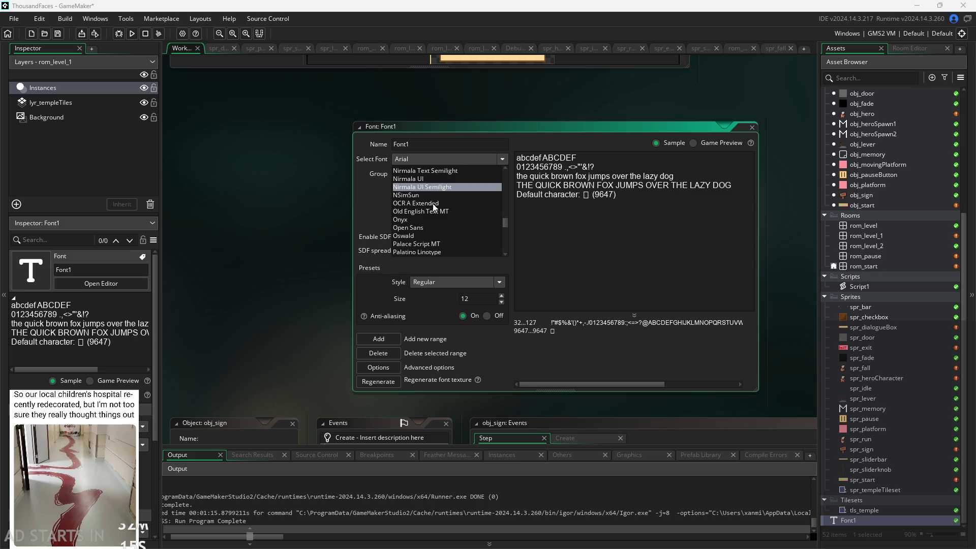
{"action": "left_click", "coordinate": [434, 205]}
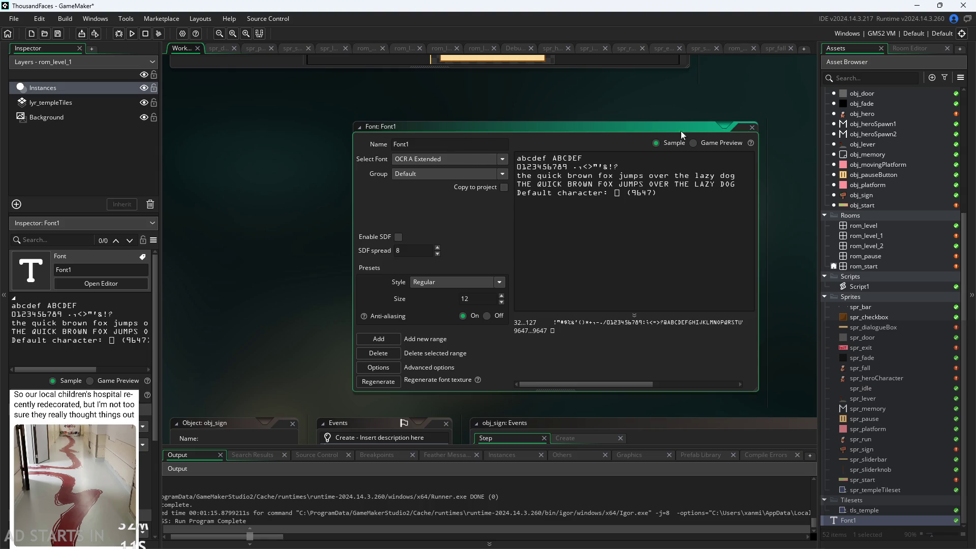
{"action": "left_click", "coordinate": [752, 128]}
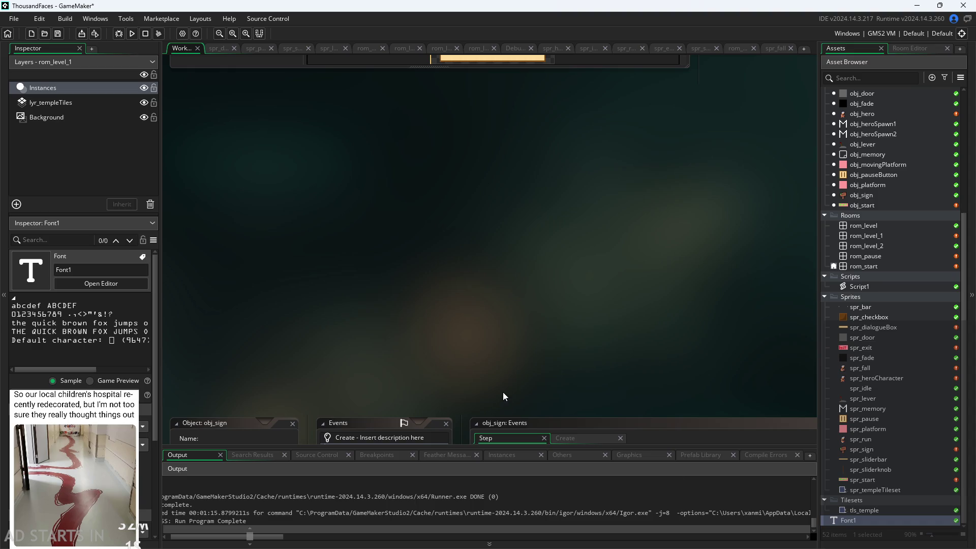
Find spr_fall in the Asset Browser and delete it, confirming the deletion
{"action": "scroll", "coordinate": [525, 255], "scroll_direction": "down", "scroll_amount": 2}
{"action": "scroll", "coordinate": [576, 140], "scroll_direction": "down", "scroll_amount": 3}
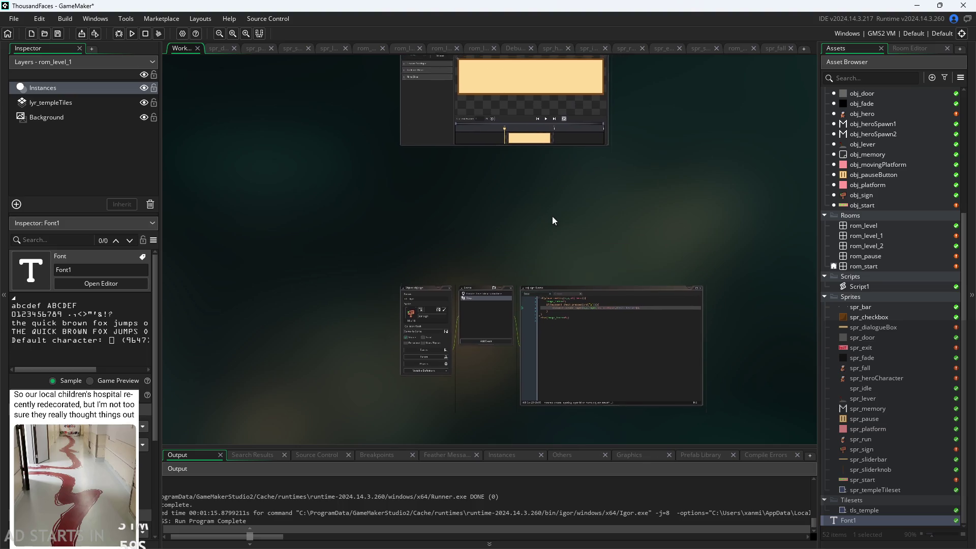
{"action": "scroll", "coordinate": [426, 288], "scroll_direction": "down", "scroll_amount": 2}
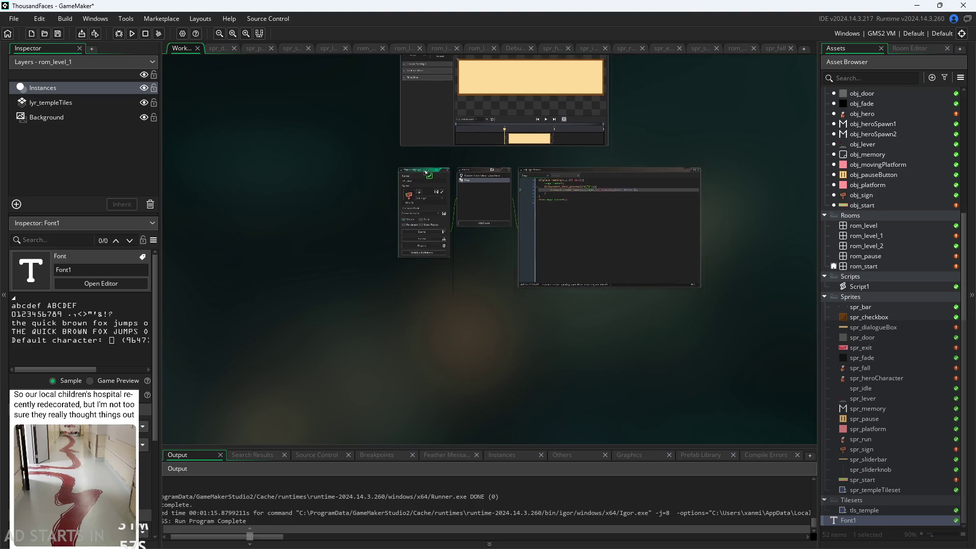
{"action": "scroll", "coordinate": [434, 422], "scroll_direction": "down", "scroll_amount": 3}
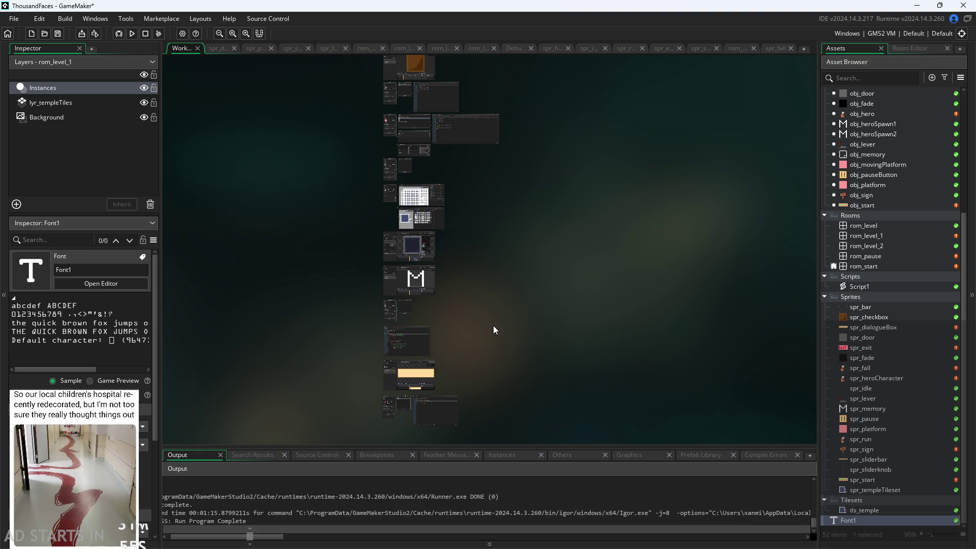
{"action": "scroll", "coordinate": [493, 325], "scroll_direction": "up", "scroll_amount": 5}
{"action": "scroll", "coordinate": [472, 260], "scroll_direction": "down", "scroll_amount": 3}
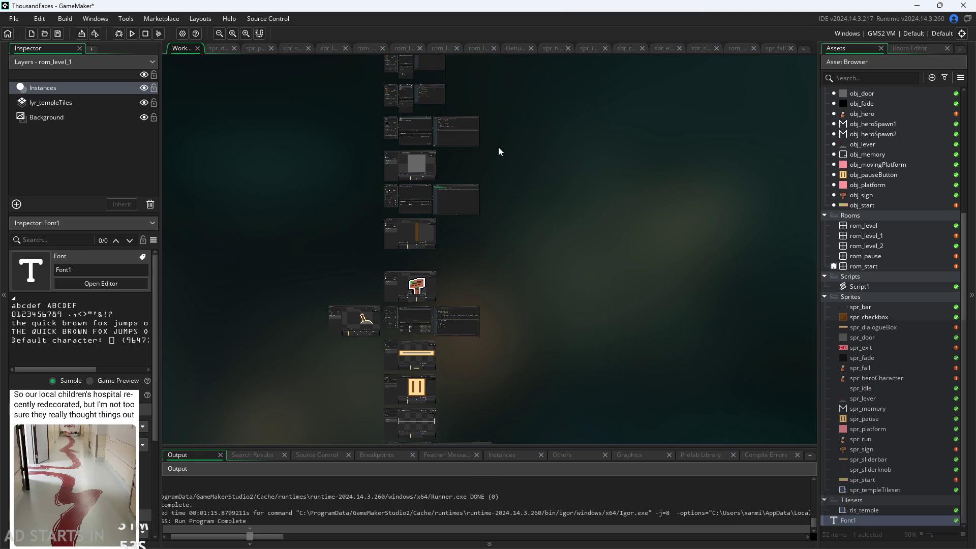
{"action": "scroll", "coordinate": [477, 202], "scroll_direction": "up", "scroll_amount": 5}
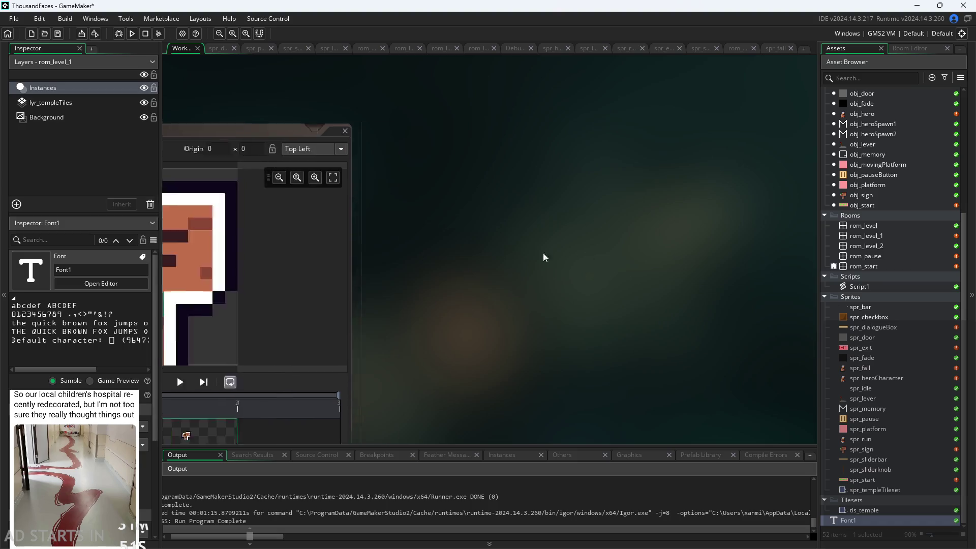
{"action": "scroll", "coordinate": [604, 250], "scroll_direction": "down", "scroll_amount": 5}
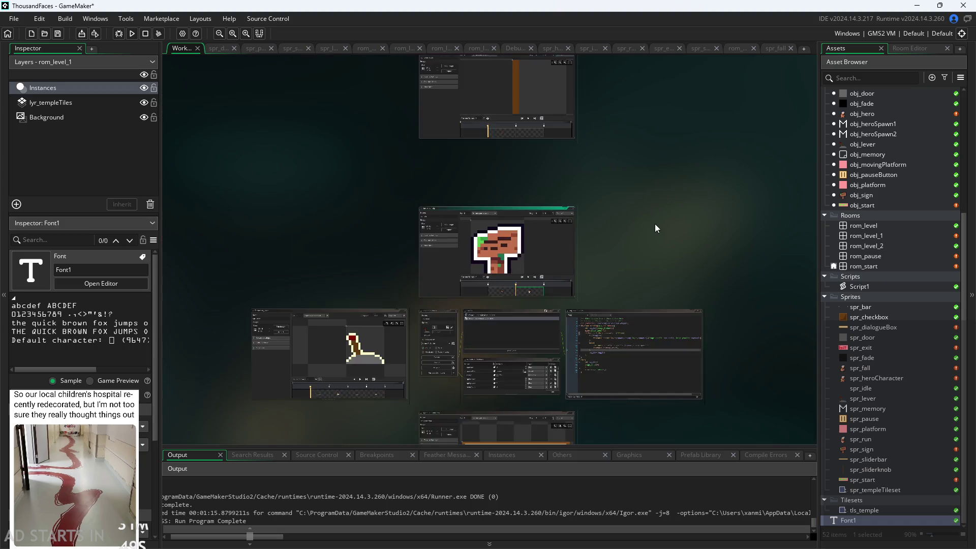
{"action": "scroll", "coordinate": [654, 224], "scroll_direction": "down", "scroll_amount": 5}
{"action": "scroll", "coordinate": [654, 225], "scroll_direction": "down", "scroll_amount": 10}
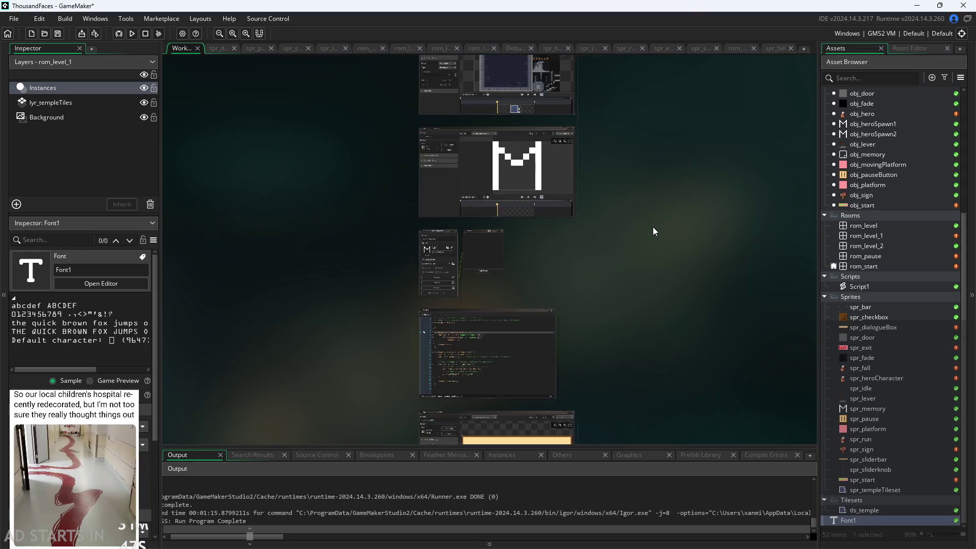
{"action": "scroll", "coordinate": [488, 211], "scroll_direction": "down", "scroll_amount": 5}
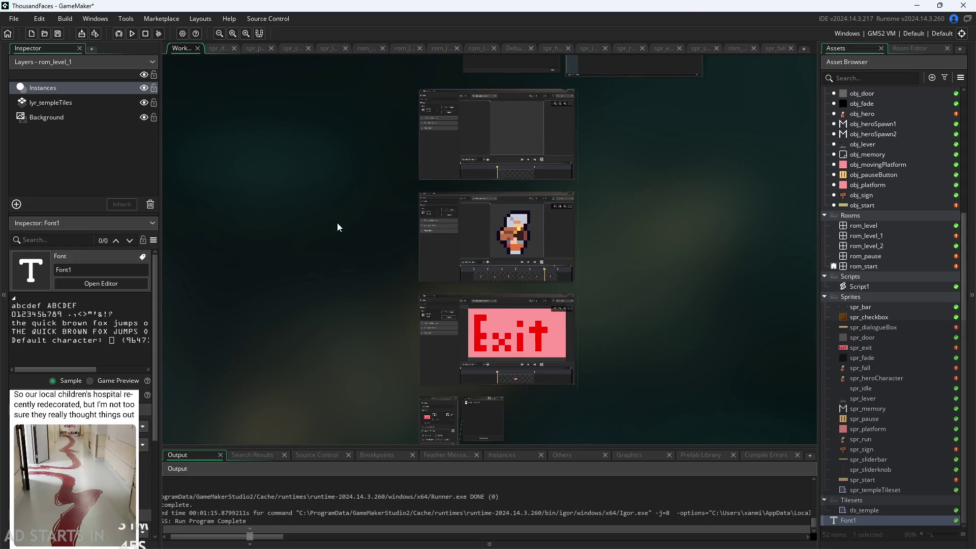
{"action": "scroll", "coordinate": [331, 222], "scroll_direction": "down", "scroll_amount": 5}
{"action": "scroll", "coordinate": [310, 293], "scroll_direction": "up", "scroll_amount": 5}
{"action": "scroll", "coordinate": [242, 279], "scroll_direction": "down", "scroll_amount": 5}
{"action": "scroll", "coordinate": [333, 250], "scroll_direction": "up", "scroll_amount": 5}
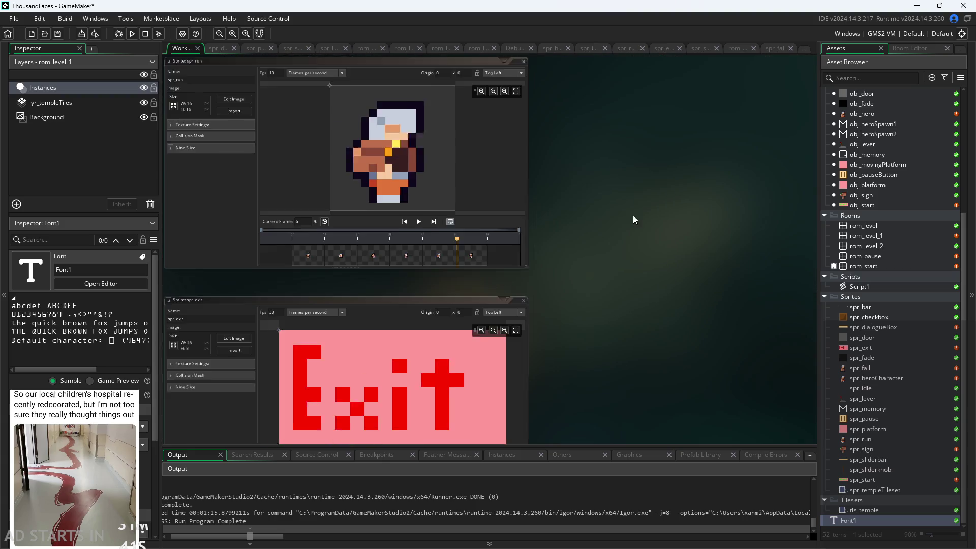
{"action": "scroll", "coordinate": [613, 283], "scroll_direction": "down", "scroll_amount": 4}
{"action": "scroll", "coordinate": [613, 288], "scroll_direction": "down", "scroll_amount": 5}
{"action": "scroll", "coordinate": [613, 289], "scroll_direction": "up", "scroll_amount": 4}
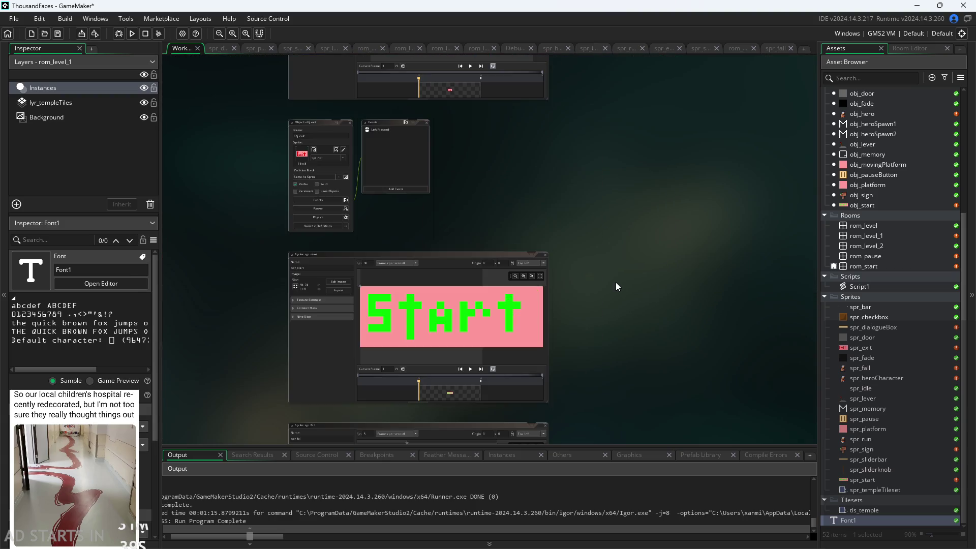
{"action": "scroll", "coordinate": [615, 290], "scroll_direction": "down", "scroll_amount": 2}
{"action": "scroll", "coordinate": [640, 295], "scroll_direction": "down", "scroll_amount": 2}
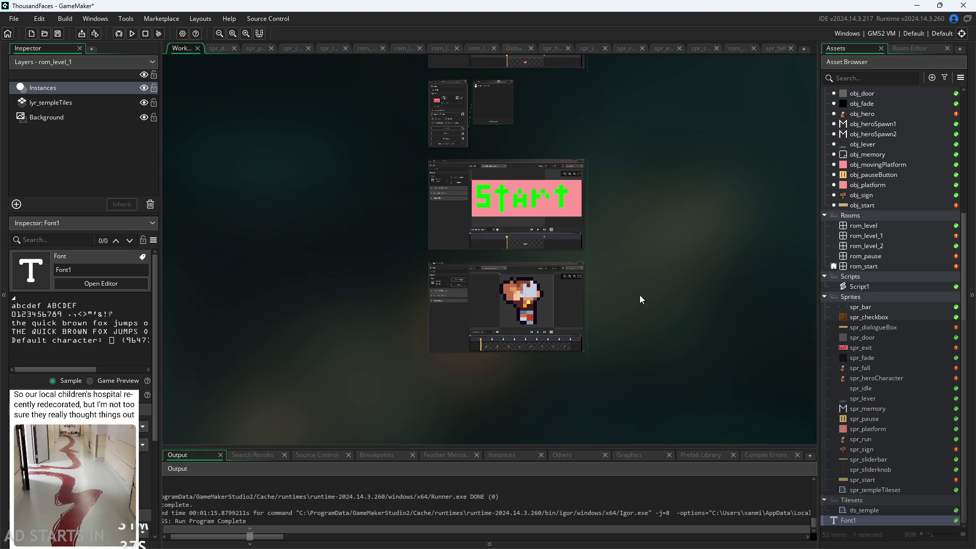
{"action": "right_click", "coordinate": [867, 367]}
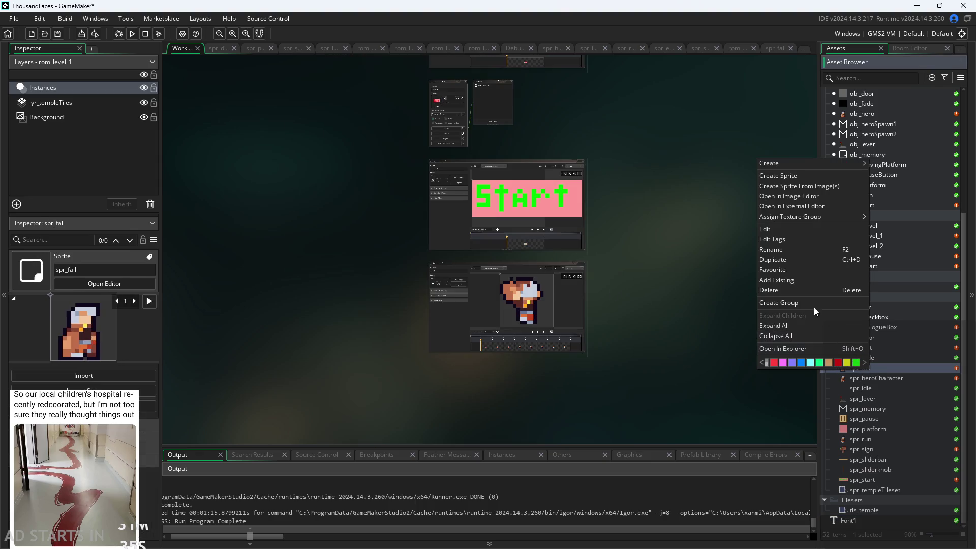
{"action": "left_click", "coordinate": [784, 289]}
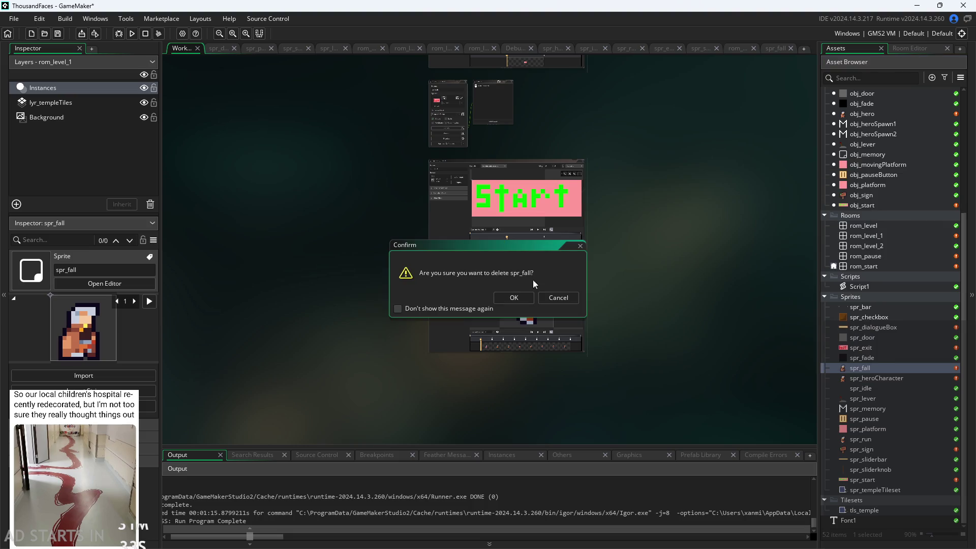
{"action": "left_click", "coordinate": [513, 297]}
Open the spr_bar sprite editor and pan the workspace to show the code editor
{"action": "scroll", "coordinate": [667, 333], "scroll_direction": "up", "scroll_amount": 5}
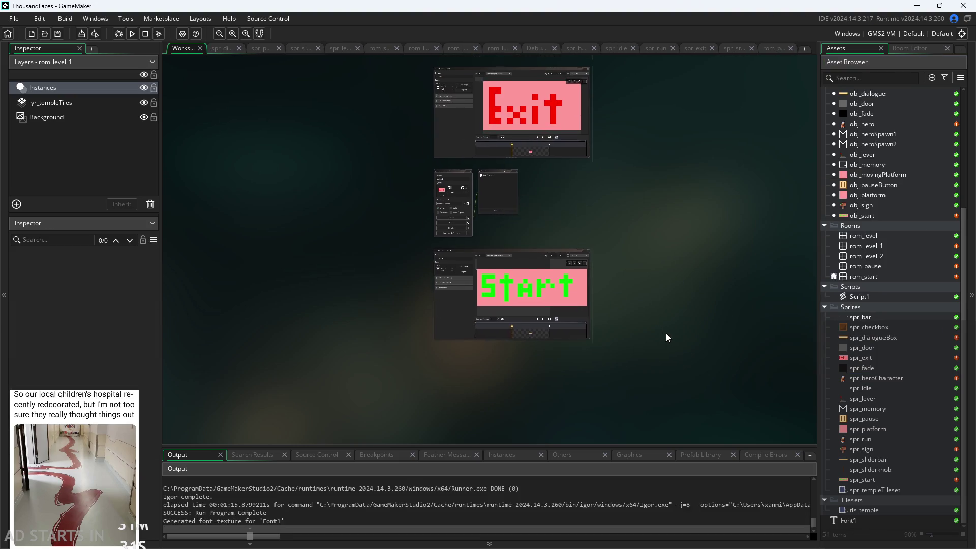
{"action": "scroll", "coordinate": [668, 331], "scroll_direction": "up", "scroll_amount": 5}
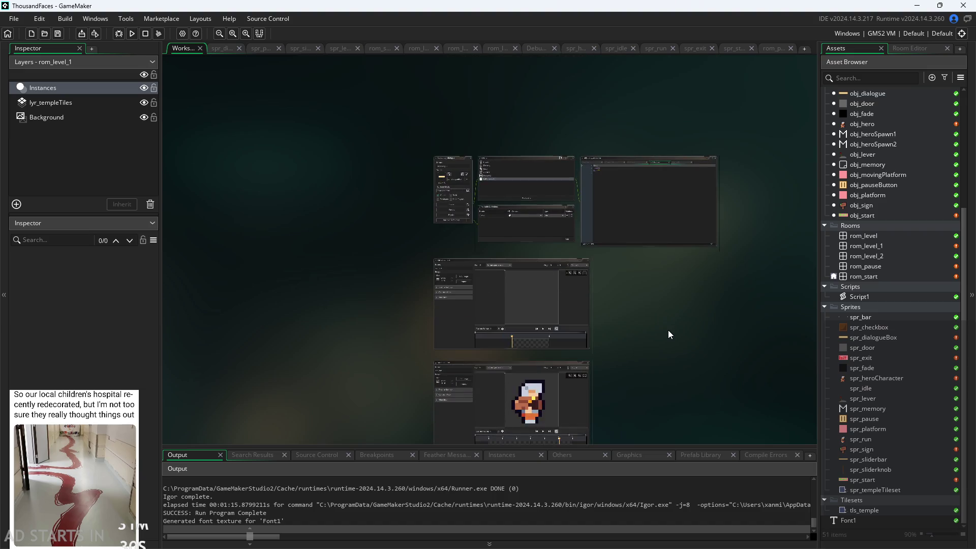
{"action": "double_click", "coordinate": [863, 317]}
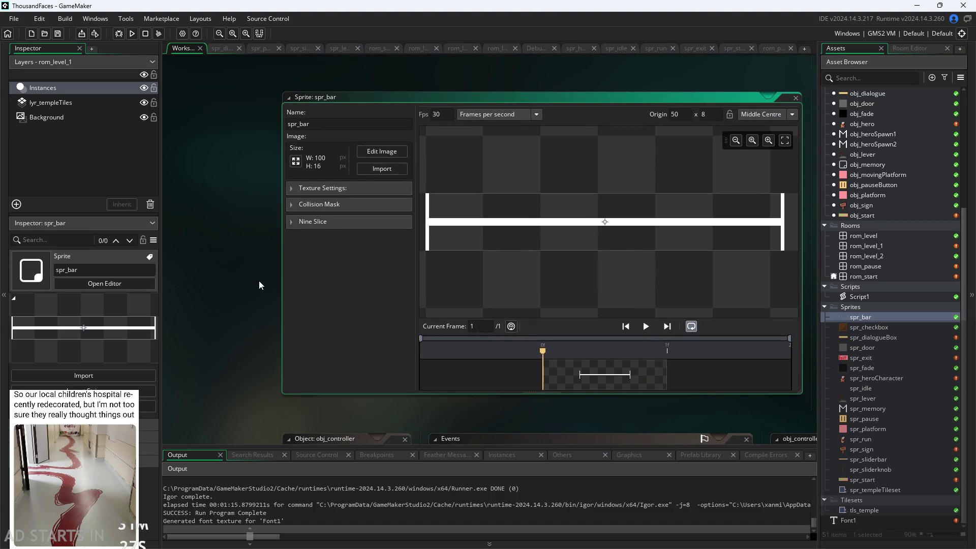
{"action": "scroll", "coordinate": [253, 282], "scroll_direction": "down", "scroll_amount": 10}
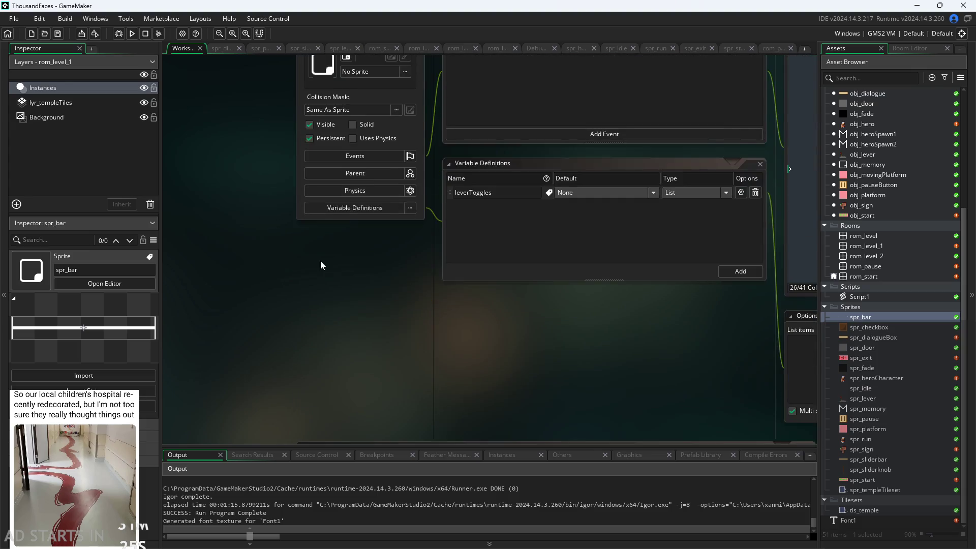
{"action": "left_click_drag", "start_coordinate": [321, 265], "coordinate": [228, 270]}
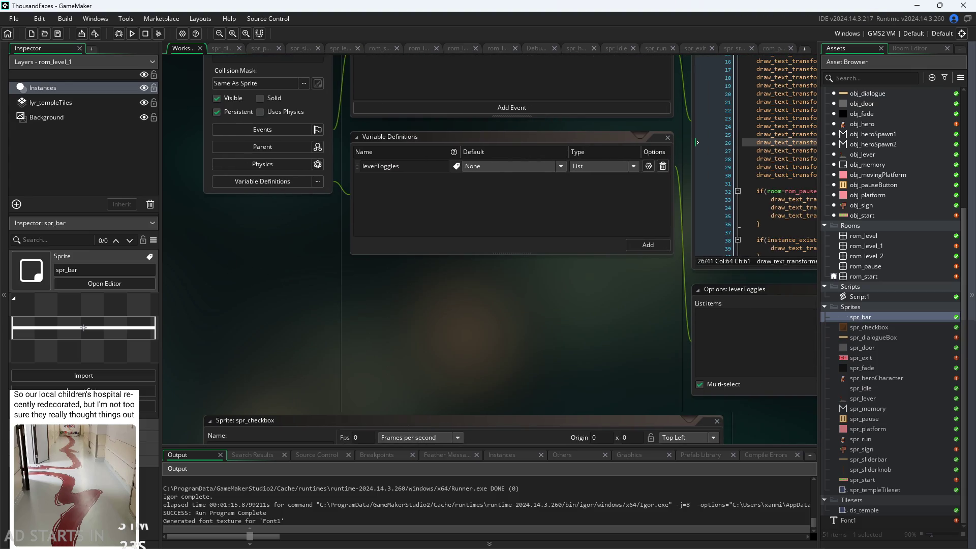
In the Paint notes, tick the player animations box with a green pencil check
{"action": "key", "text": "alt+Tab"}
{"action": "scroll", "coordinate": [747, 203], "scroll_direction": "down", "scroll_amount": 5}
{"action": "scroll", "coordinate": [549, 233], "scroll_direction": "up", "scroll_amount": 5}
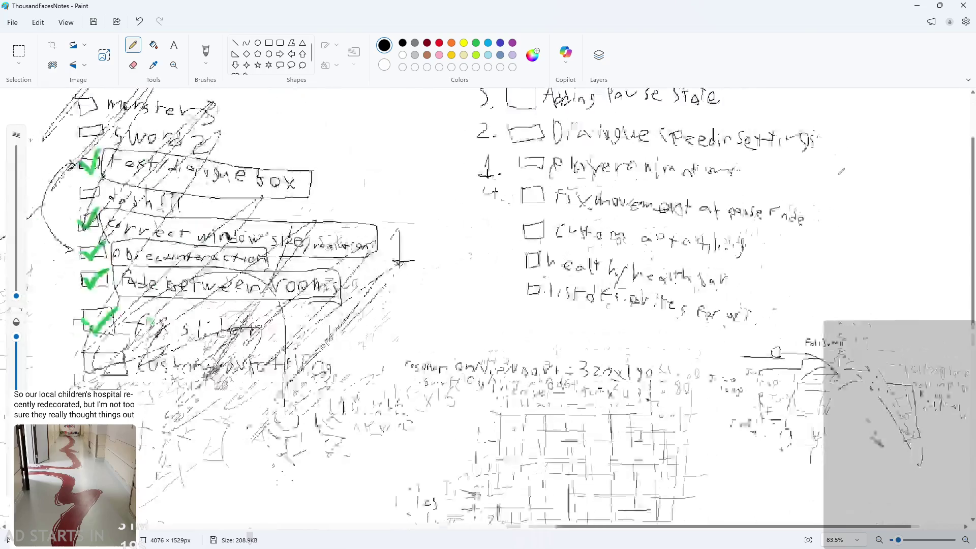
{"action": "scroll", "coordinate": [549, 233], "scroll_direction": "up", "scroll_amount": 1}
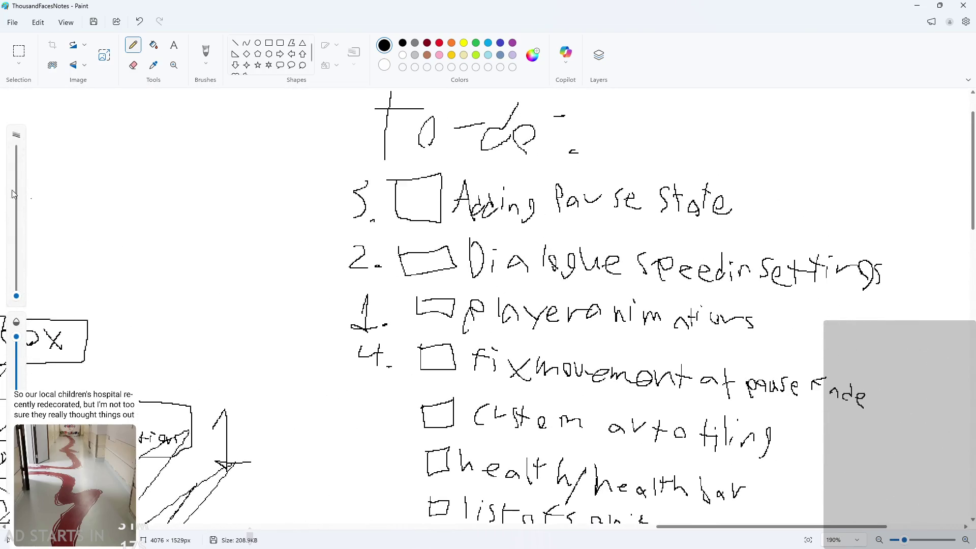
{"action": "left_click_drag", "start_coordinate": [17, 296], "coordinate": [17, 290]}
{"action": "left_click", "coordinate": [488, 308]}
{"action": "key", "text": "ctrl+z"}
{"action": "left_click", "coordinate": [474, 45]}
{"action": "mouse_move", "coordinate": [417, 303]}
{"action": "left_mouse_down"}
{"action": "mouse_move", "coordinate": [423, 311]}
{"action": "mouse_move", "coordinate": [457, 293]}
{"action": "left_mouse_up"}
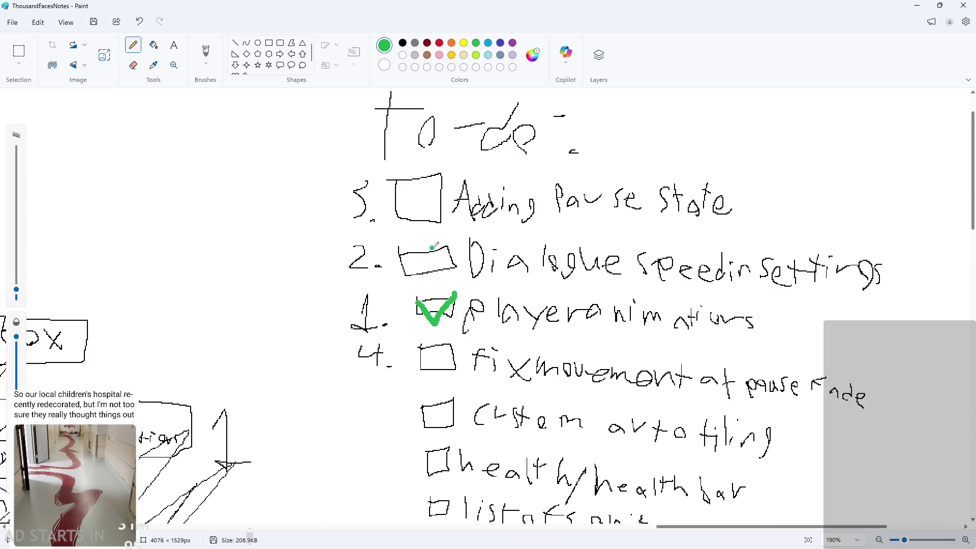
{"action": "left_click", "coordinate": [452, 335]}
{"action": "scroll", "coordinate": [456, 333], "scroll_direction": "down", "scroll_amount": 1}
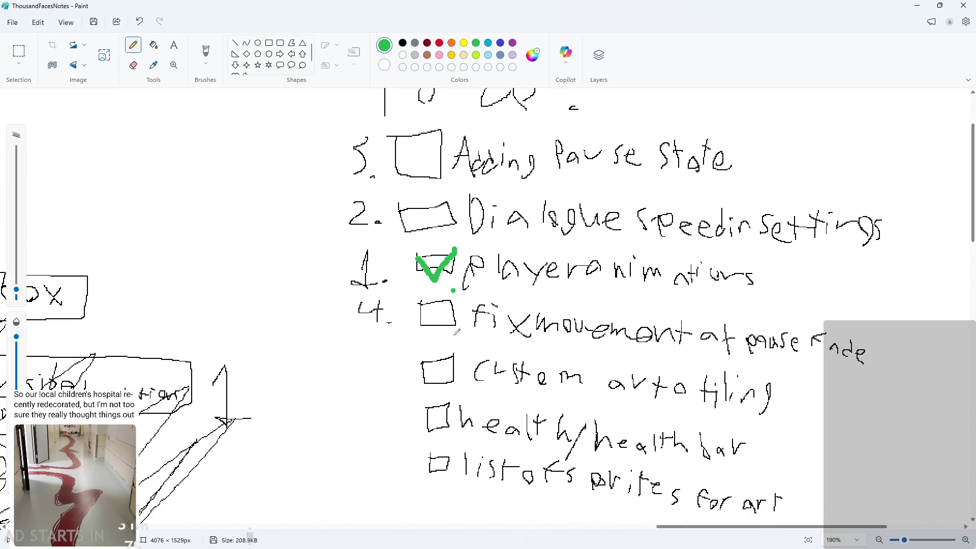
{"action": "scroll", "coordinate": [456, 332], "scroll_direction": "down", "scroll_amount": 1}
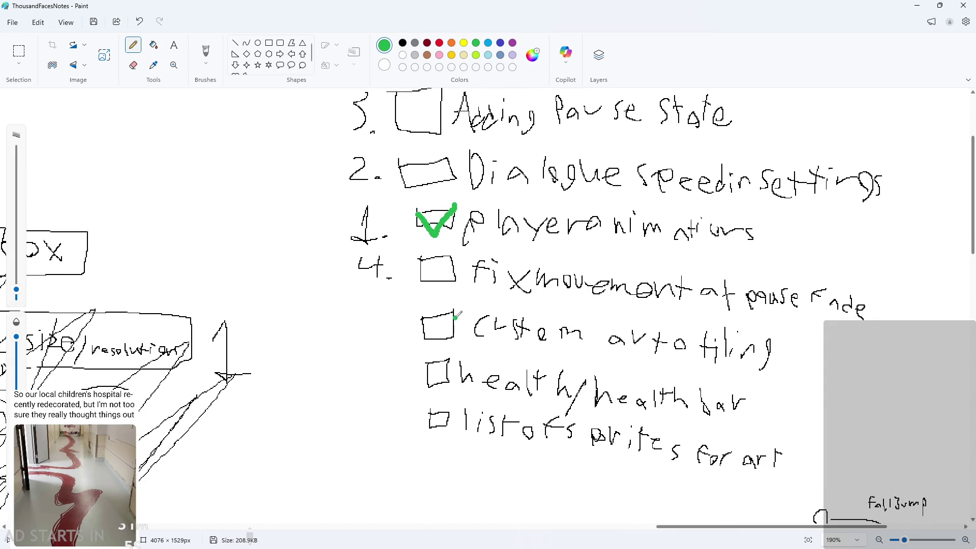
{"action": "scroll", "coordinate": [460, 303], "scroll_direction": "up", "scroll_amount": 3}
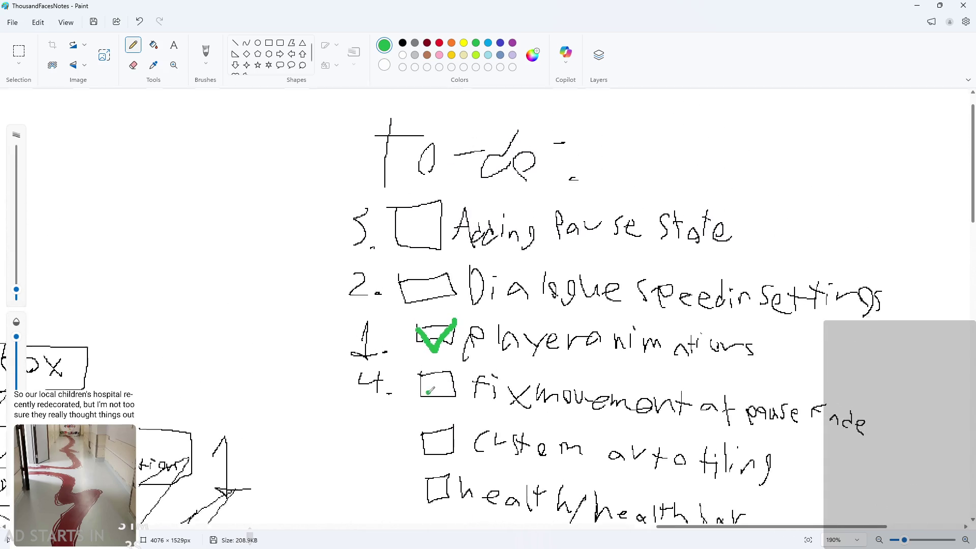
{"action": "scroll", "coordinate": [719, 135], "scroll_direction": "down", "scroll_amount": 2}
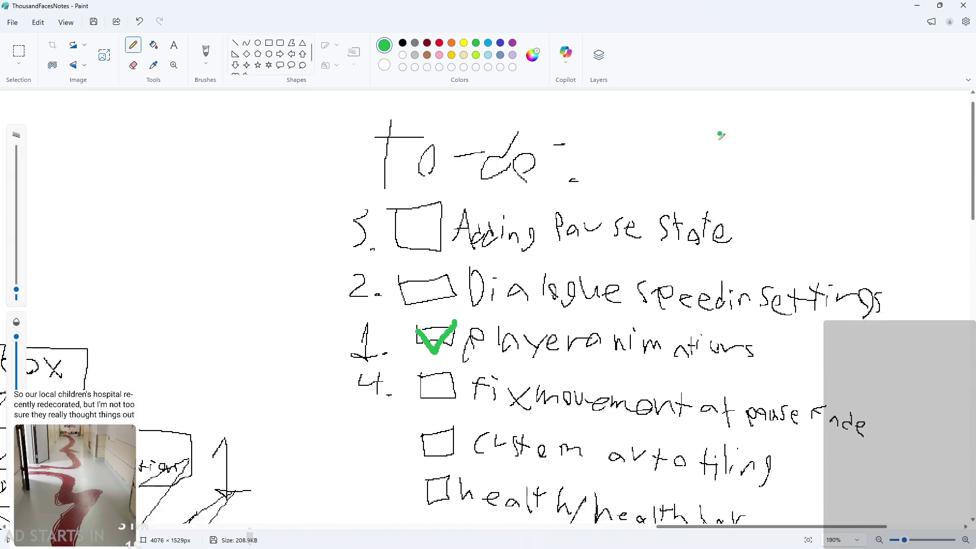
Handwrite a new black boxed item 'add bg and parallax', then minimize Paint
{"action": "left_click", "coordinate": [403, 44]}
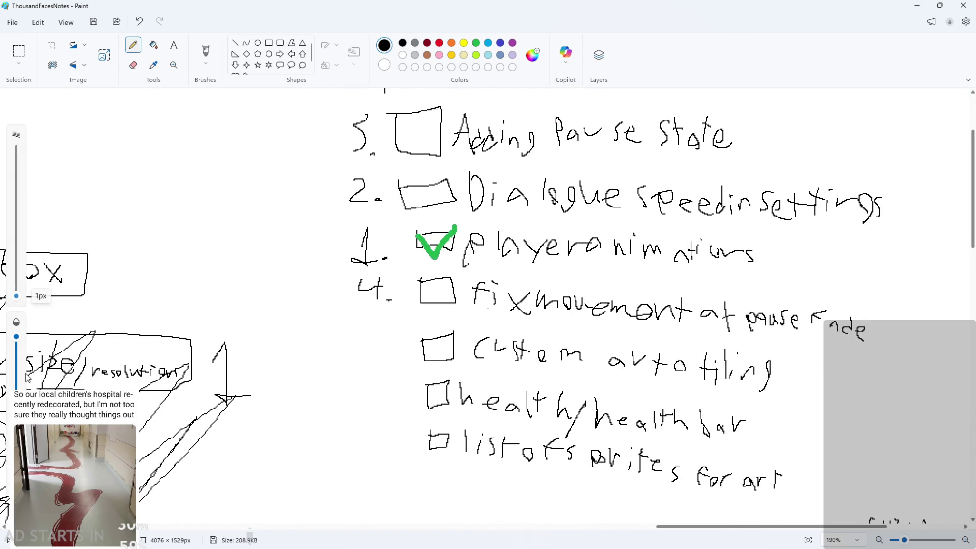
{"action": "scroll", "coordinate": [466, 347], "scroll_direction": "down", "scroll_amount": 1}
{"action": "scroll", "coordinate": [466, 348], "scroll_direction": "down", "scroll_amount": 1}
{"action": "mouse_move", "coordinate": [430, 401]}
{"action": "left_mouse_down"}
{"action": "mouse_move", "coordinate": [430, 430]}
{"action": "mouse_move", "coordinate": [458, 407]}
{"action": "mouse_move", "coordinate": [430, 402]}
{"action": "left_mouse_up"}
{"action": "mouse_move", "coordinate": [487, 428]}
{"action": "left_mouse_down"}
{"action": "mouse_move", "coordinate": [532, 429]}
{"action": "mouse_move", "coordinate": [552, 454]}
{"action": "left_mouse_up"}
{"action": "mouse_move", "coordinate": [600, 423]}
{"action": "left_mouse_down"}
{"action": "mouse_move", "coordinate": [585, 444]}
{"action": "mouse_move", "coordinate": [603, 427]}
{"action": "mouse_move", "coordinate": [615, 443]}
{"action": "left_mouse_up"}
{"action": "key", "text": "ctrl+z"}
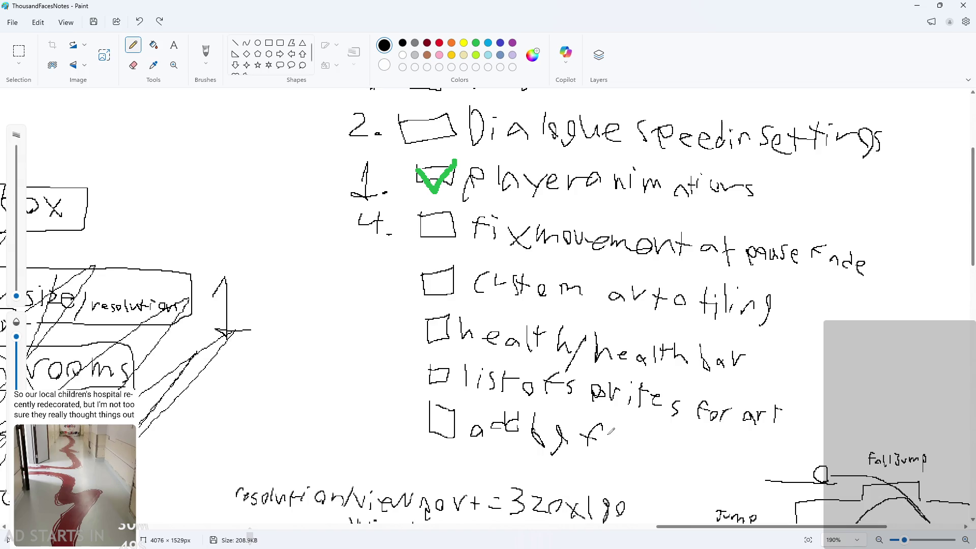
{"action": "key", "text": "ctrl+z"}
{"action": "key", "text": "ctrl+z"}
{"action": "key", "text": "ctrl+z"}
{"action": "mouse_move", "coordinate": [560, 432]}
{"action": "left_mouse_down"}
{"action": "mouse_move", "coordinate": [574, 425]}
{"action": "mouse_move", "coordinate": [552, 459]}
{"action": "left_mouse_up"}
{"action": "mouse_move", "coordinate": [604, 430]}
{"action": "left_mouse_down"}
{"action": "mouse_move", "coordinate": [601, 443]}
{"action": "mouse_move", "coordinate": [689, 442]}
{"action": "mouse_move", "coordinate": [737, 460]}
{"action": "mouse_move", "coordinate": [744, 442]}
{"action": "mouse_move", "coordinate": [757, 465]}
{"action": "mouse_move", "coordinate": [771, 449]}
{"action": "mouse_move", "coordinate": [769, 467]}
{"action": "left_mouse_up"}
{"action": "left_click_drag", "start_coordinate": [774, 452], "coordinate": [789, 469]}
{"action": "left_click_drag", "start_coordinate": [790, 452], "coordinate": [773, 469]}
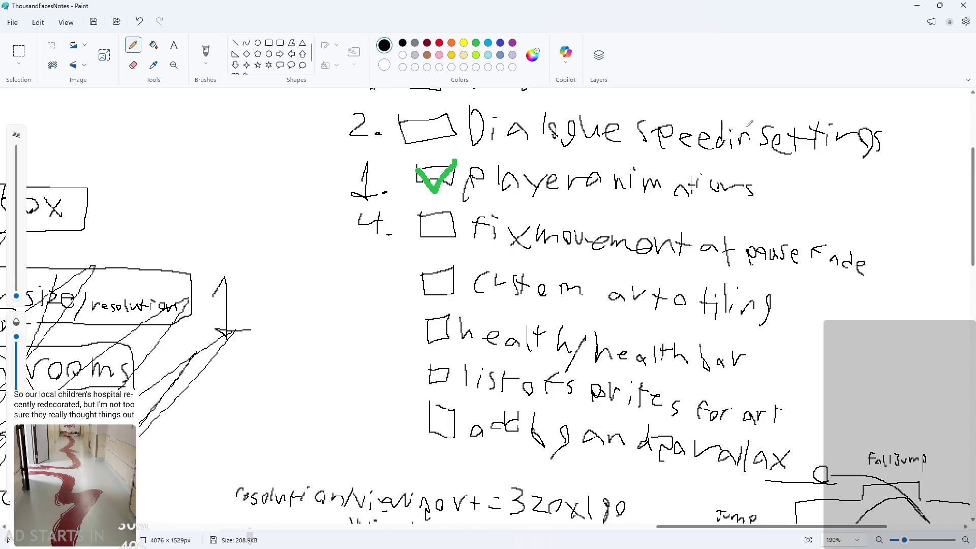
{"action": "left_click", "coordinate": [917, 6]}
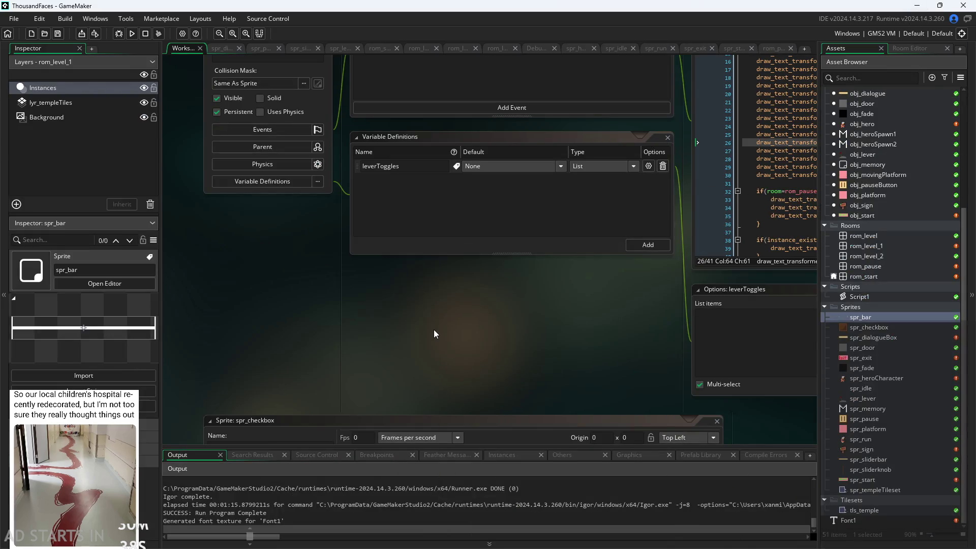
Build and run the game, then start it from the start screen
{"action": "scroll", "coordinate": [434, 331], "scroll_direction": "down", "scroll_amount": 3}
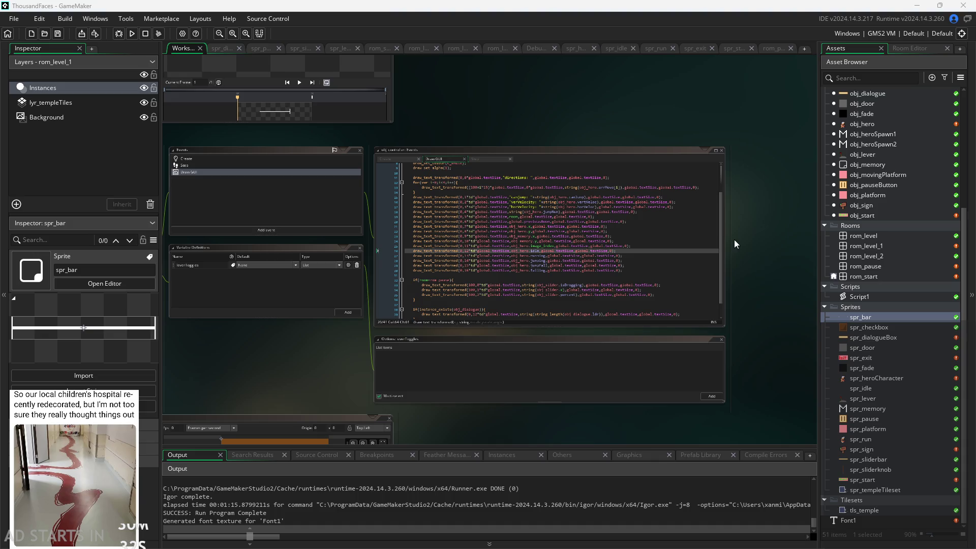
{"action": "scroll", "coordinate": [782, 187], "scroll_direction": "down", "scroll_amount": 3}
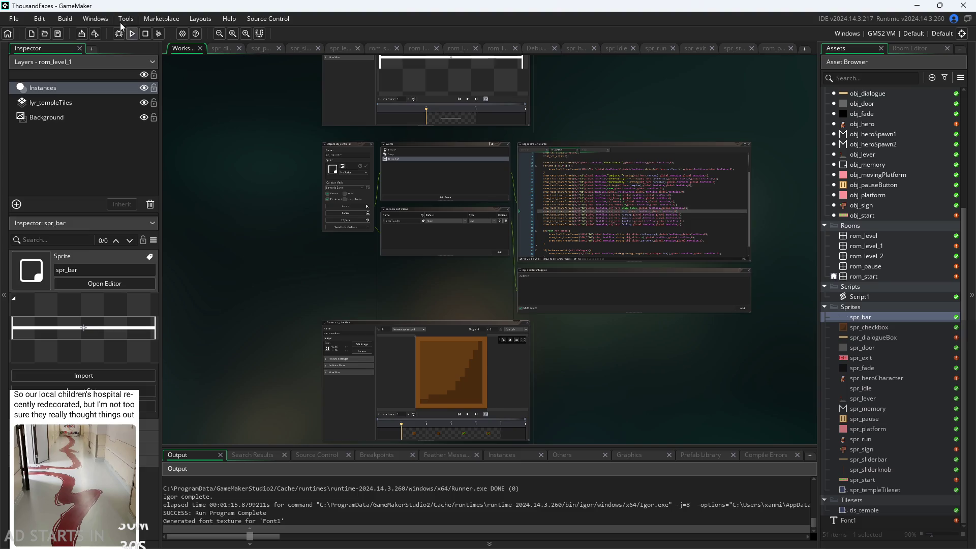
{"action": "left_click", "coordinate": [130, 35]}
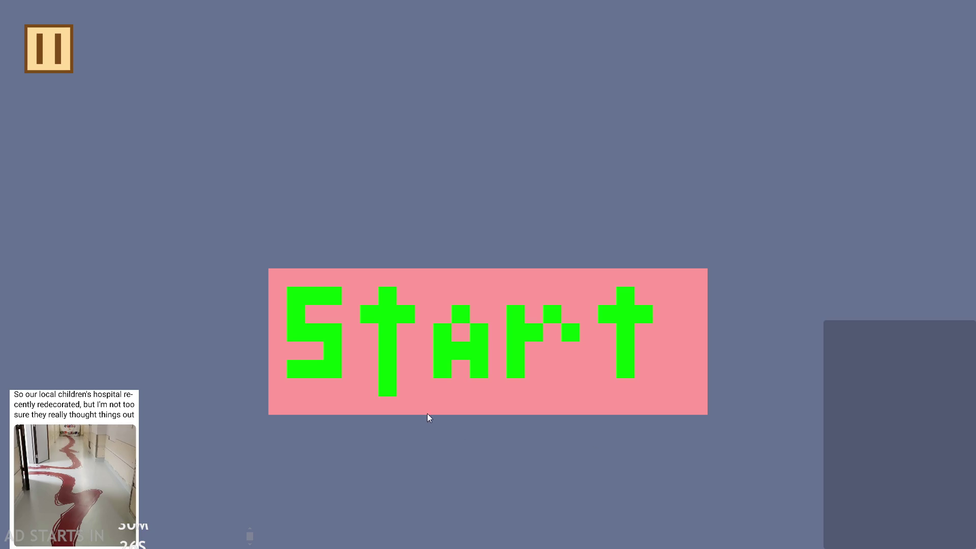
{"action": "left_click", "coordinate": [427, 414]}
Run and jump the hero across the level with the arrow keys, then pause and exit
{"action": "key", "text": "Right"}
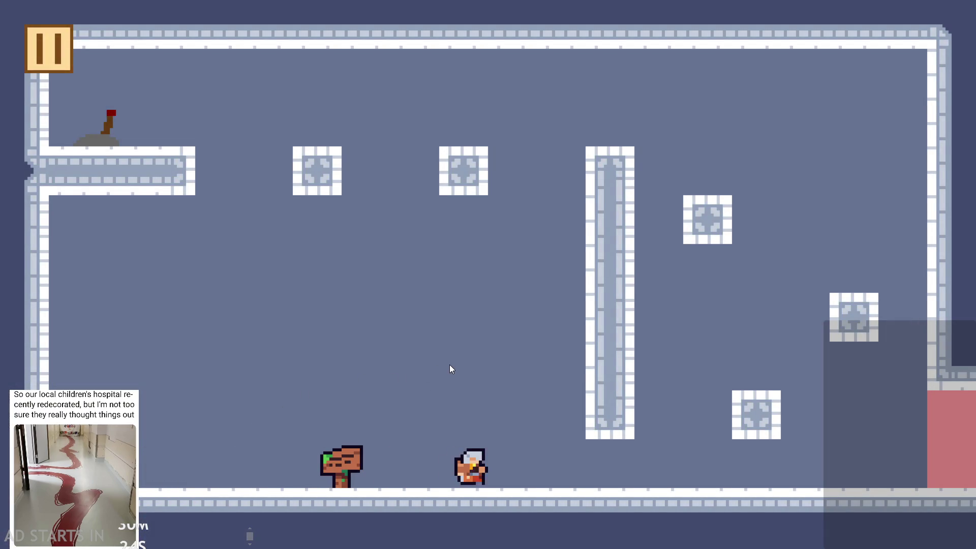
{"action": "key", "text": "Left"}
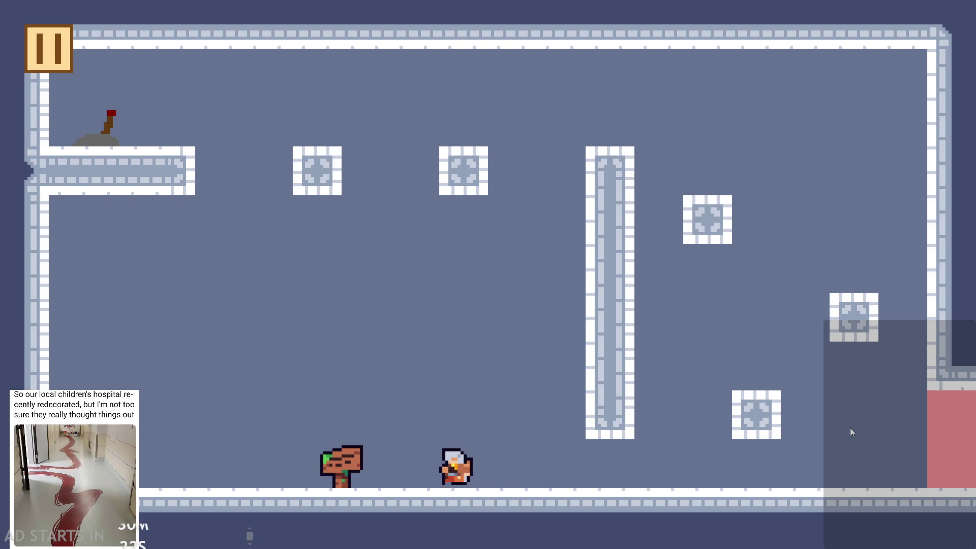
{"action": "key", "text": "Right"}
{"action": "key", "text": "Left"}
{"action": "key", "text": "Up"}
{"action": "key", "text": "Right"}
{"action": "key", "text": "Up"}
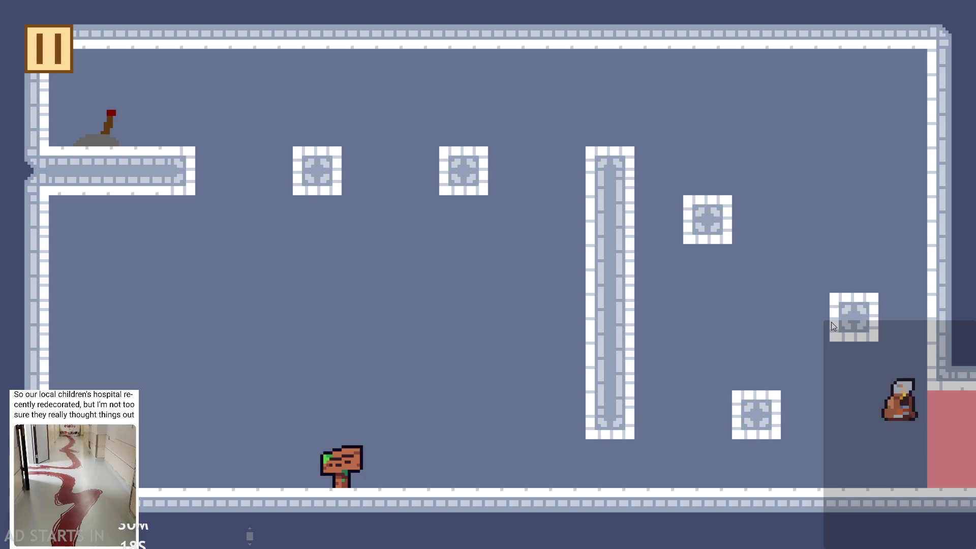
{"action": "key", "text": "Left"}
{"action": "key", "text": "Right"}
{"action": "key", "text": "Left"}
{"action": "key", "text": "Up"}
{"action": "key", "text": "Up"}
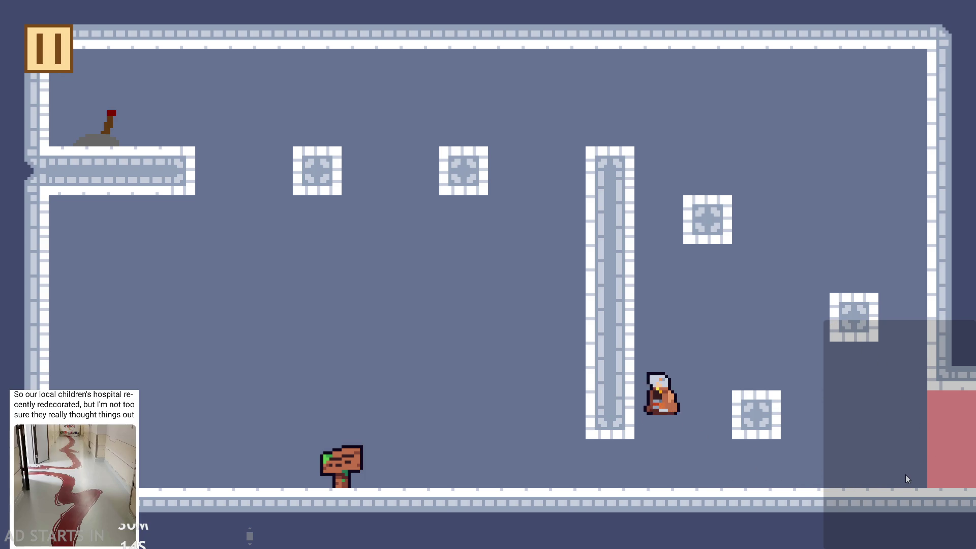
{"action": "key", "text": "Up"}
{"action": "key", "text": "Right"}
{"action": "key", "text": "Left"}
{"action": "key", "text": "Right"}
{"action": "key", "text": "Right"}
{"action": "key", "text": "Up"}
{"action": "key", "text": "Left"}
{"action": "key", "text": "Escape"}
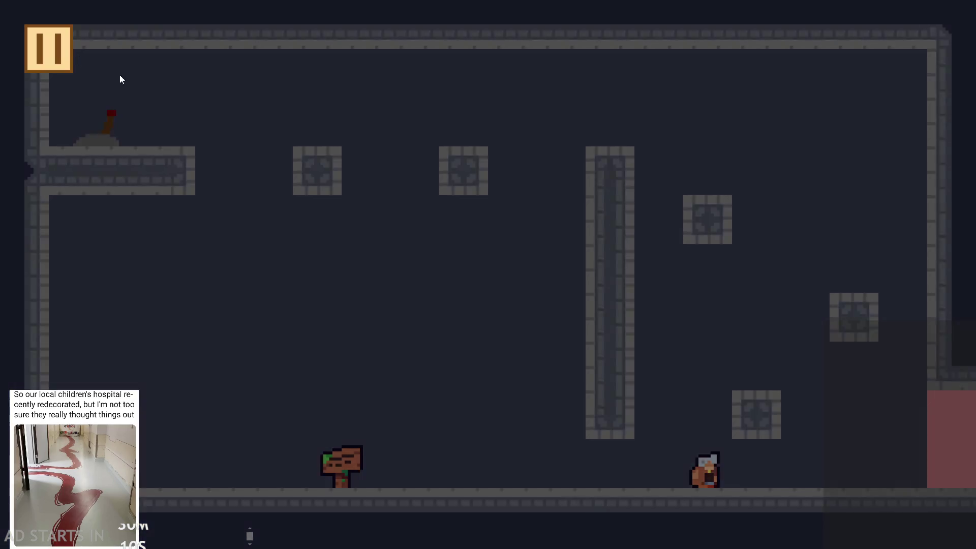
{"action": "left_click", "coordinate": [807, 480]}
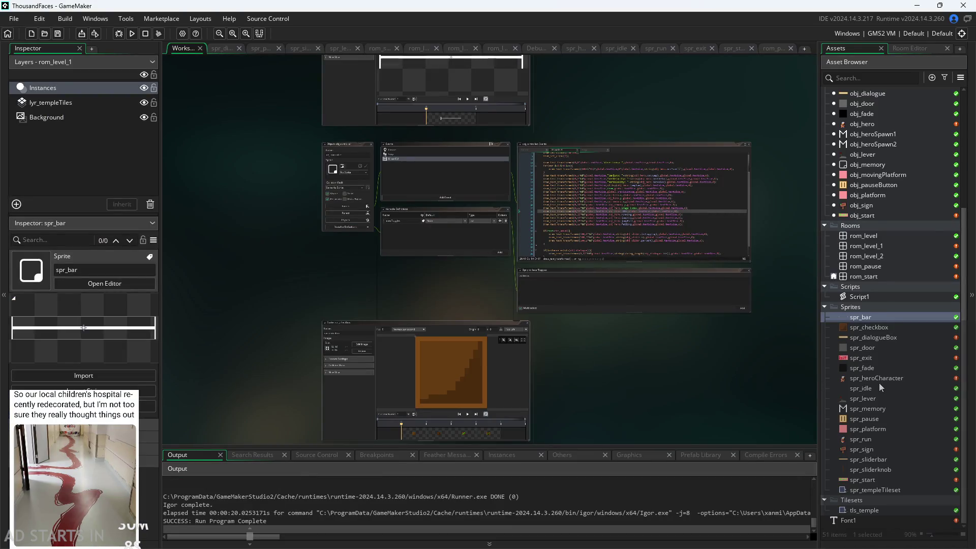
Open spr_heroCharacter, set its animation to 2 fps, stop playback, and open its frames for editing
{"action": "double_click", "coordinate": [878, 380]}
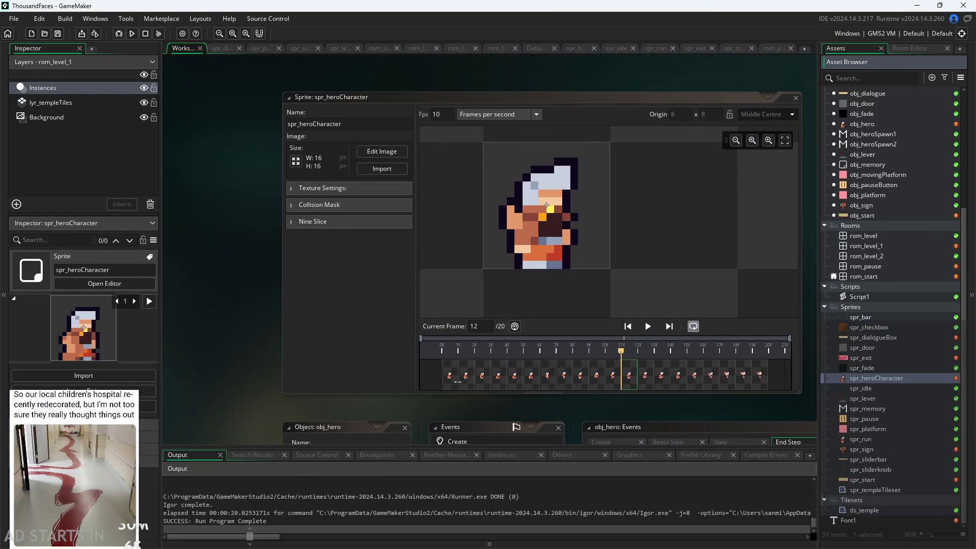
{"action": "left_click", "coordinate": [457, 382]}
{"action": "left_click", "coordinate": [496, 382]}
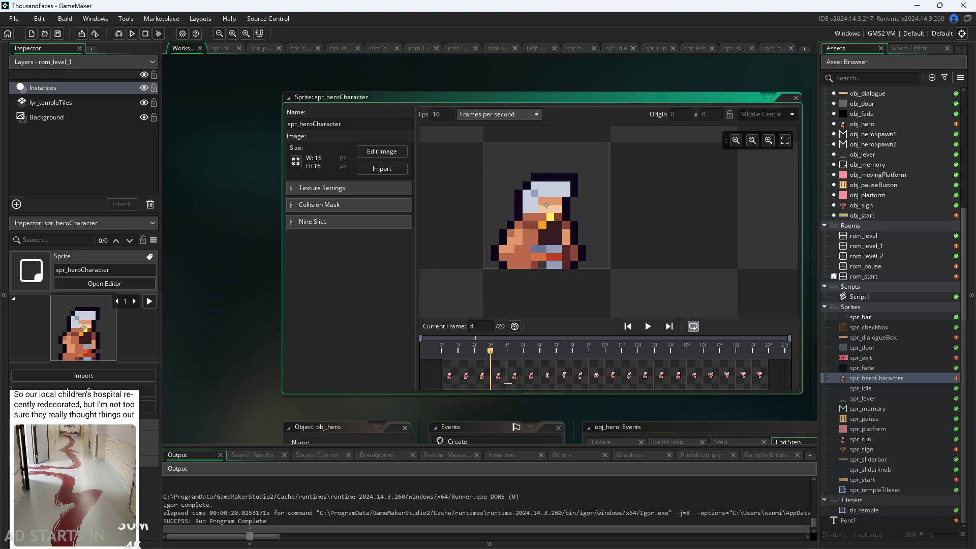
{"action": "left_click", "coordinate": [515, 380]}
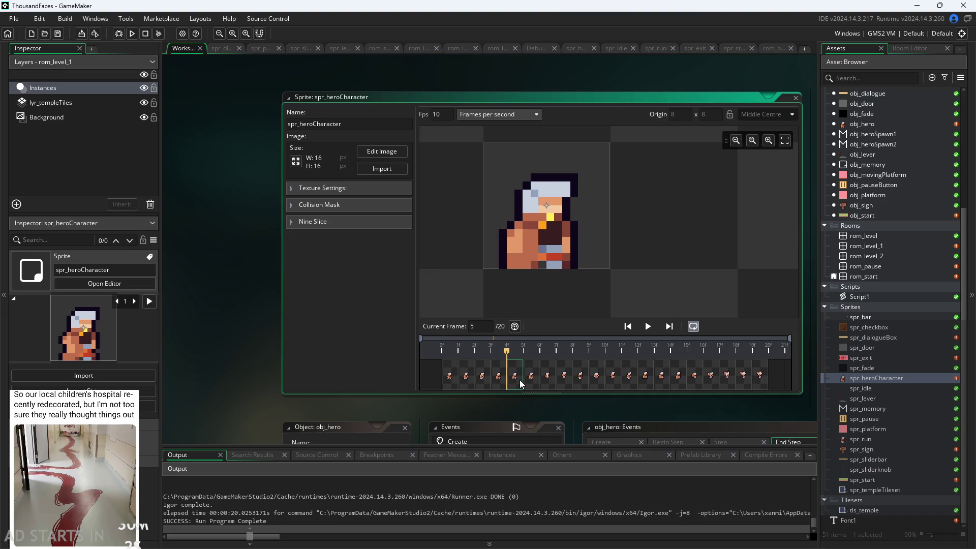
{"action": "left_click", "coordinate": [534, 383]}
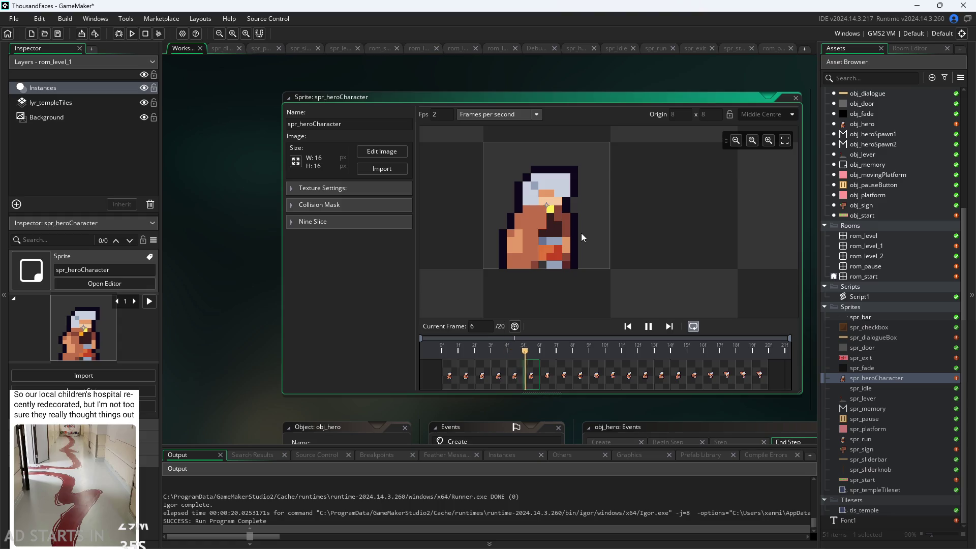
{"action": "type", "text": "2"}
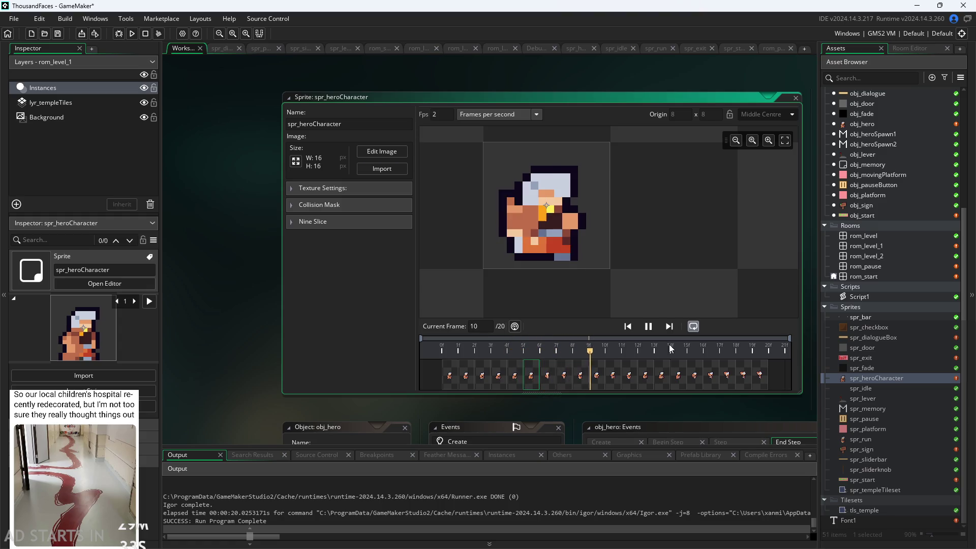
{"action": "left_click", "coordinate": [648, 326]}
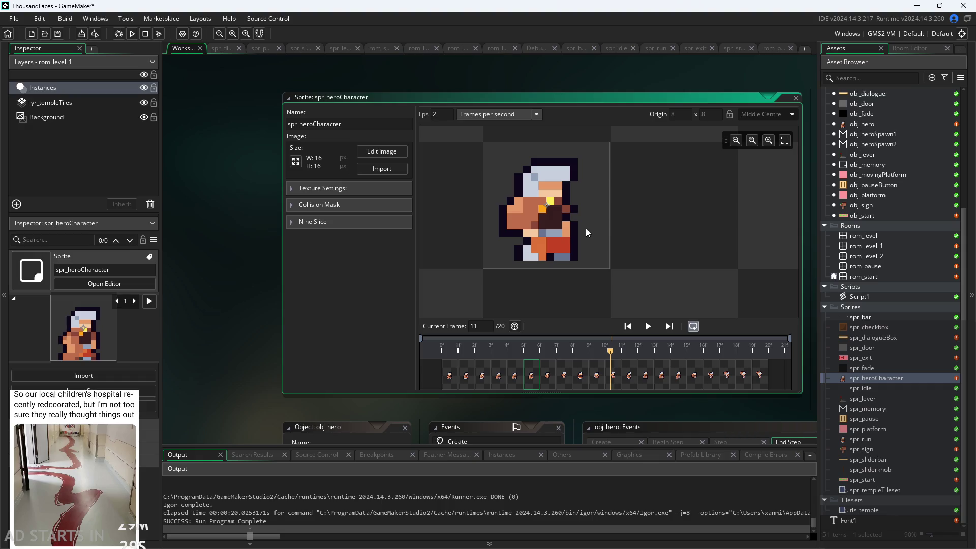
{"action": "left_click", "coordinate": [386, 151]}
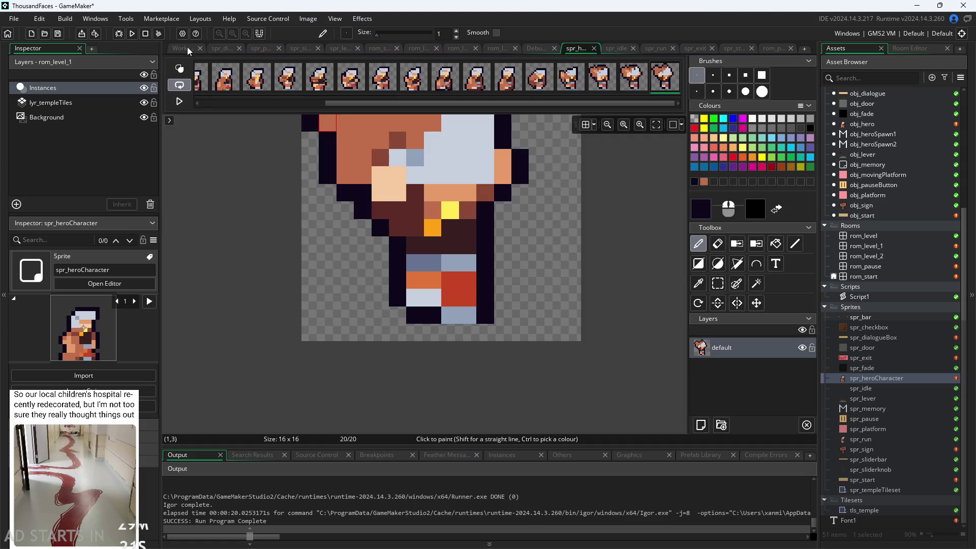
Resize spr_heroCharacter's canvas to 14 pixels wide with a middle-left anchor
{"action": "left_click", "coordinate": [185, 46]}
{"action": "left_click", "coordinate": [299, 159]}
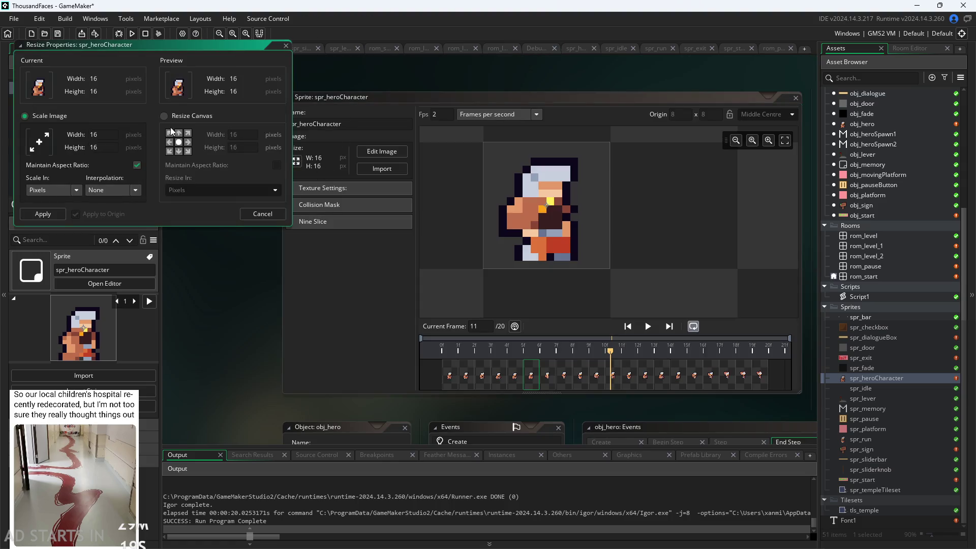
{"action": "left_click", "coordinate": [165, 116]}
{"action": "left_click", "coordinate": [172, 143]}
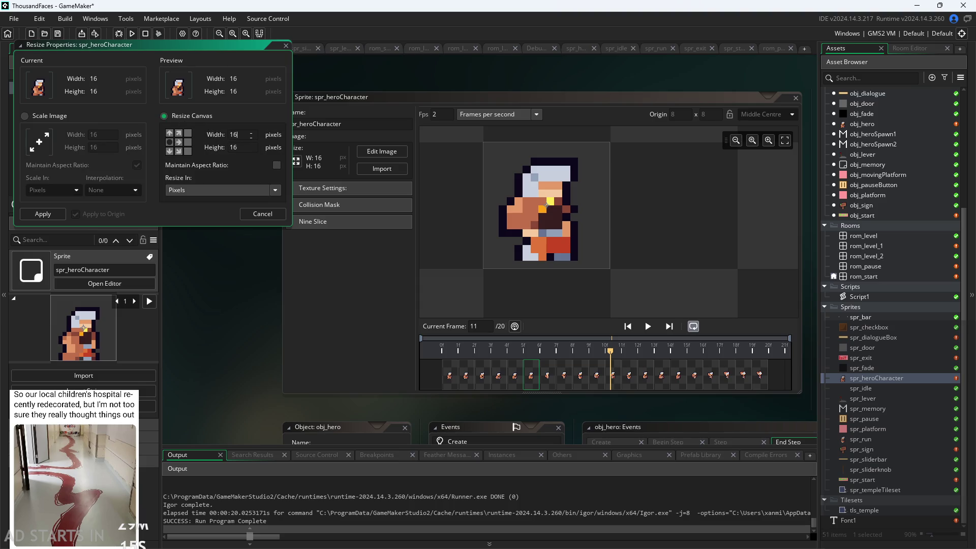
{"action": "left_click", "coordinate": [216, 137]}
{"action": "type", "text": "14"}
{"action": "key", "text": "Return"}
{"action": "left_click", "coordinate": [50, 214]}
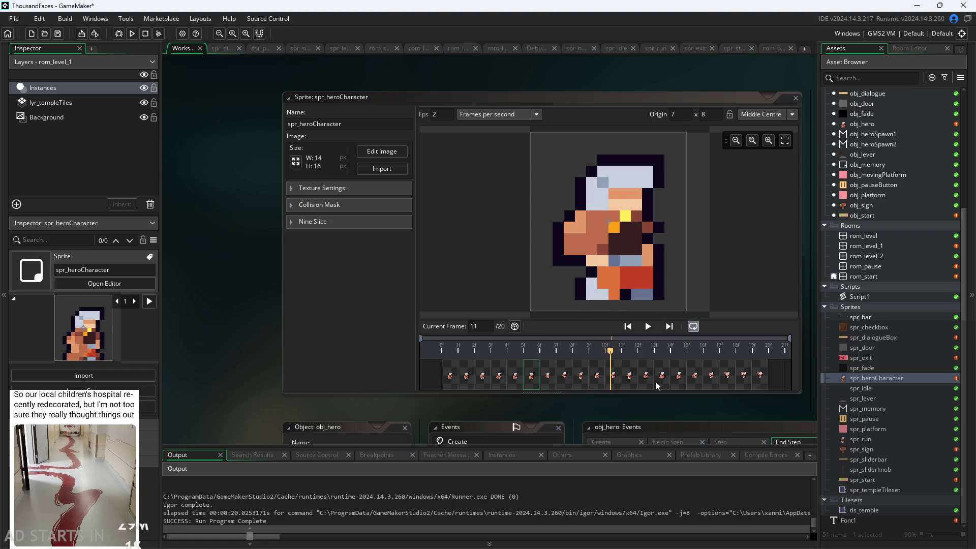
Step backward through the 14-pixel hero frames, from the last frame to frame 3, checking for clipping
{"action": "left_click", "coordinate": [695, 377]}
{"action": "left_click", "coordinate": [743, 376]}
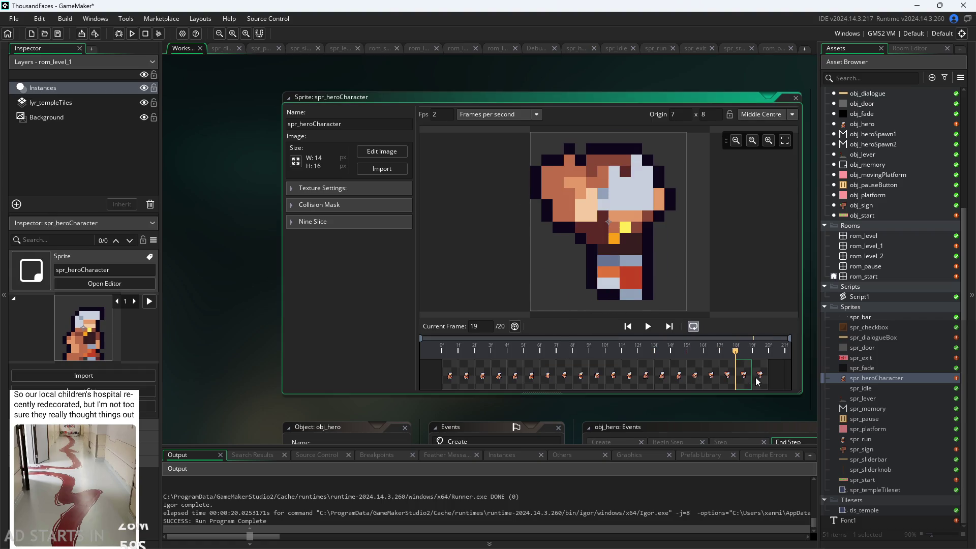
{"action": "left_click", "coordinate": [765, 376]}
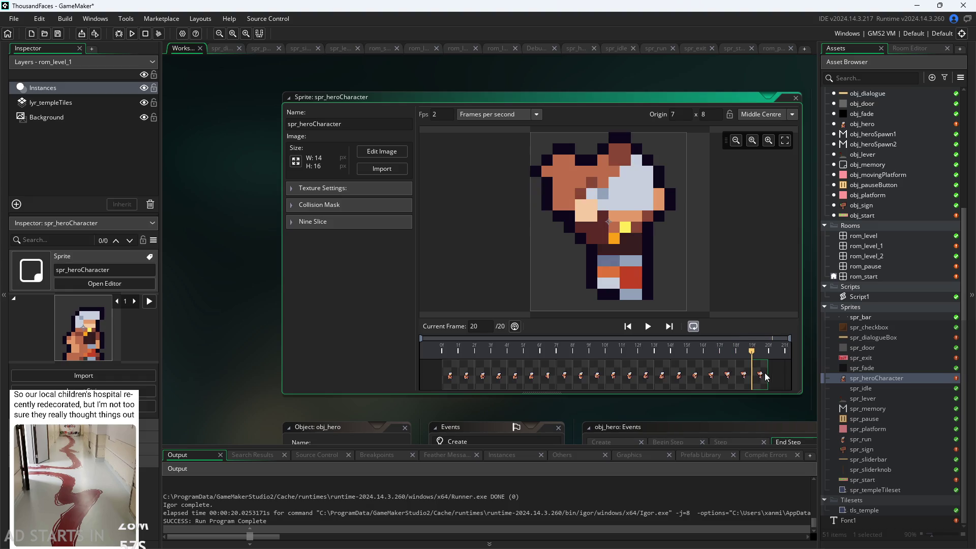
{"action": "left_click", "coordinate": [727, 376]}
{"action": "left_click", "coordinate": [710, 376]}
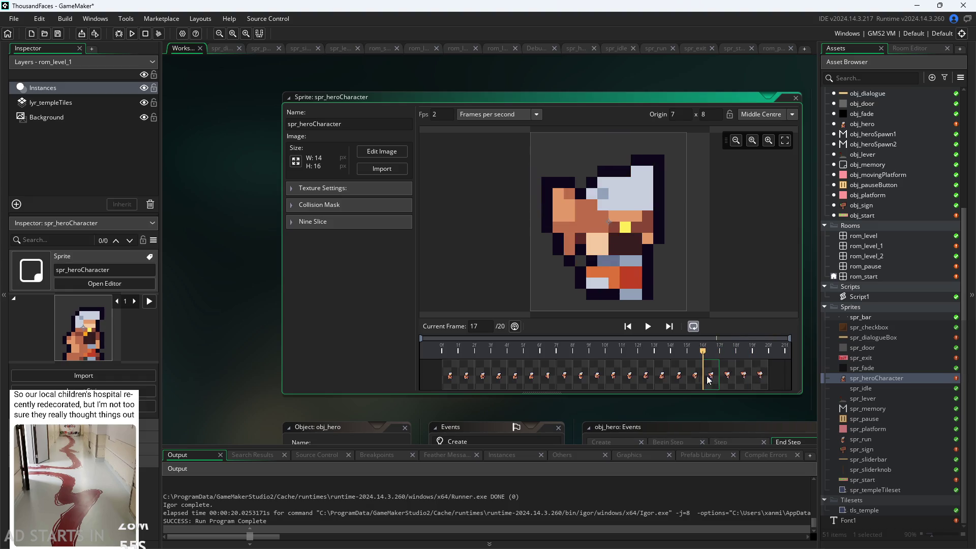
{"action": "left_click", "coordinate": [694, 376]}
{"action": "left_click", "coordinate": [681, 381]}
{"action": "left_click", "coordinate": [648, 382]}
{"action": "left_click", "coordinate": [614, 381]}
{"action": "left_click", "coordinate": [580, 380]}
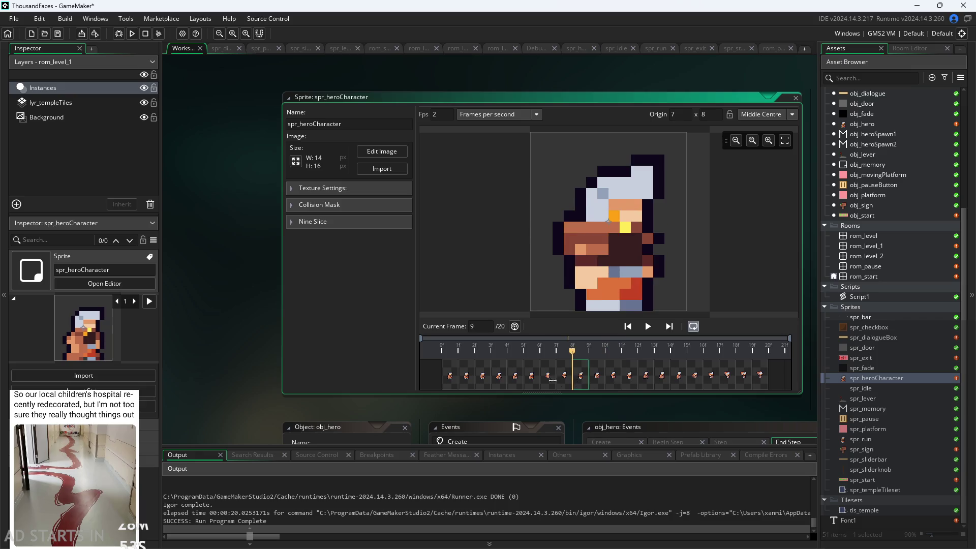
{"action": "left_click", "coordinate": [523, 384]}
{"action": "left_click", "coordinate": [499, 379]}
{"action": "left_click", "coordinate": [475, 370]}
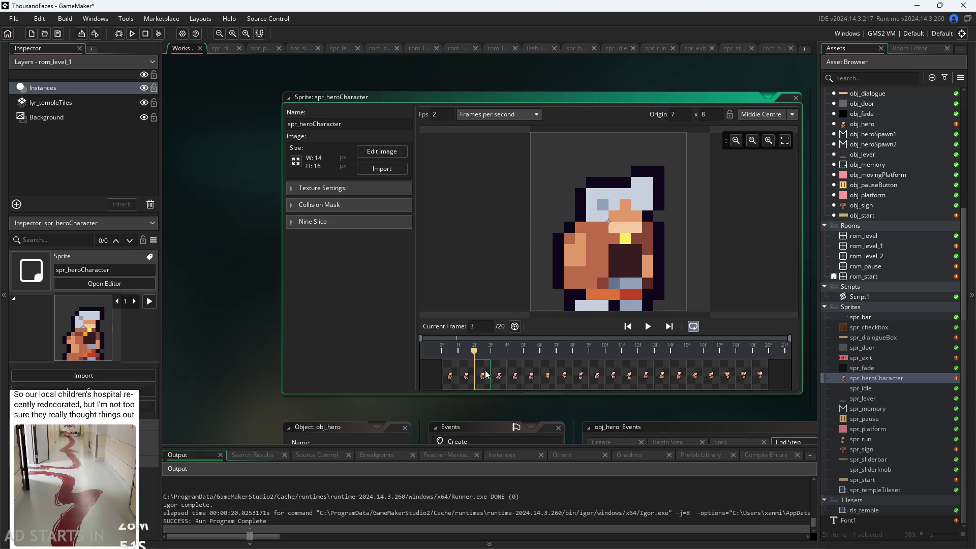
Step forward again through frames 10, 17 and 19 to recheck for clipped pixels
{"action": "left_click", "coordinate": [499, 374]}
{"action": "left_click", "coordinate": [531, 370]}
{"action": "left_click", "coordinate": [547, 368]}
{"action": "left_click", "coordinate": [565, 367]}
{"action": "left_click", "coordinate": [596, 366]}
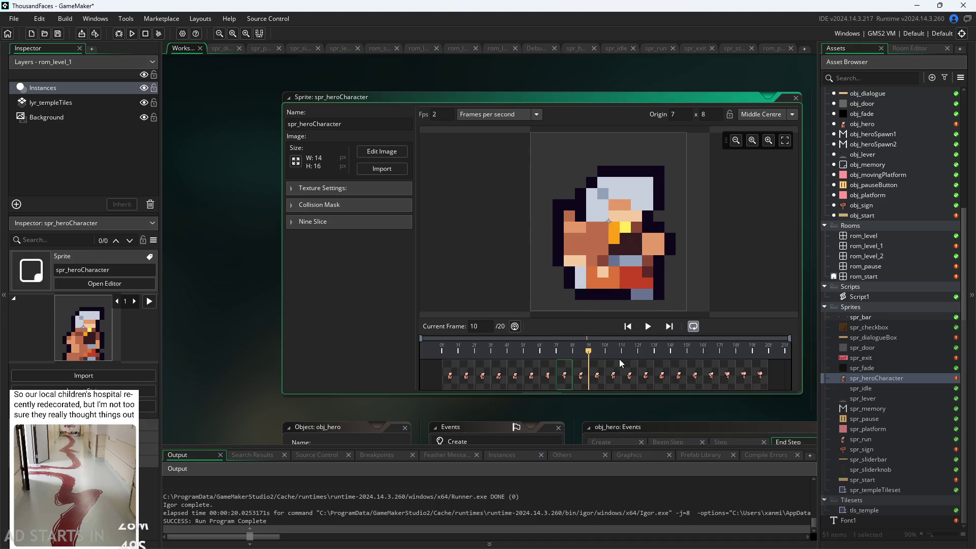
{"action": "left_click", "coordinate": [630, 363]}
{"action": "left_click", "coordinate": [662, 365]}
{"action": "left_click", "coordinate": [707, 366]}
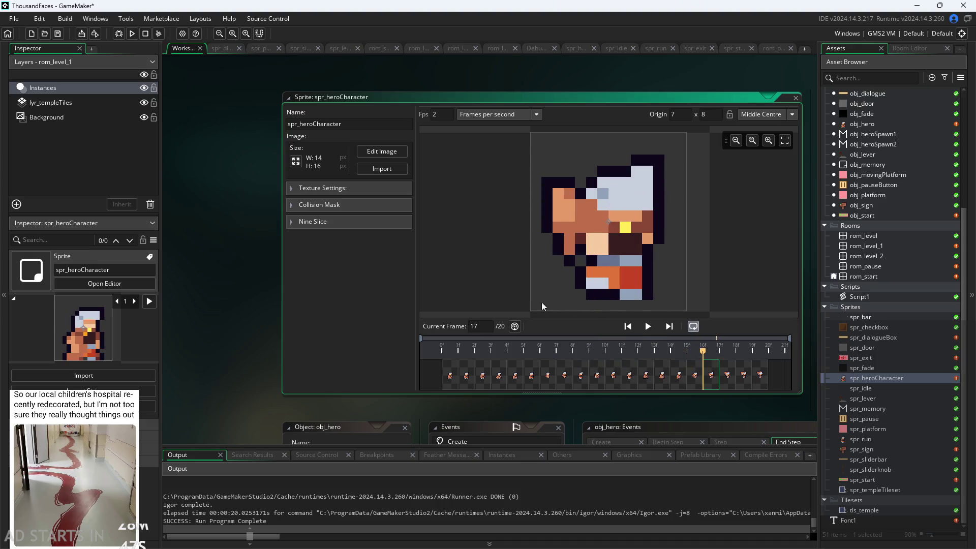
{"action": "left_click", "coordinate": [597, 375]}
{"action": "left_click", "coordinate": [662, 379]}
{"action": "left_click", "coordinate": [679, 377]}
{"action": "left_click", "coordinate": [710, 379]}
{"action": "left_click", "coordinate": [727, 379]}
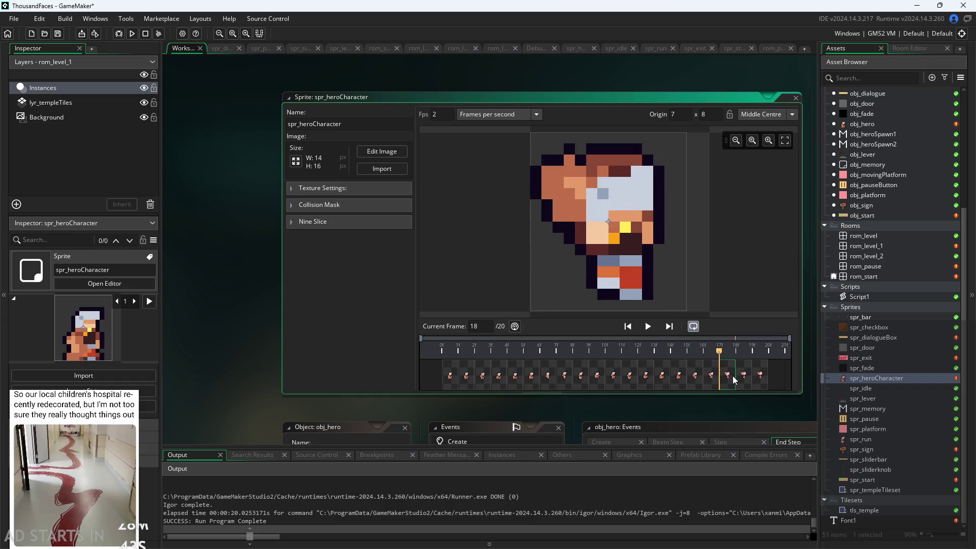
{"action": "left_click", "coordinate": [744, 379]}
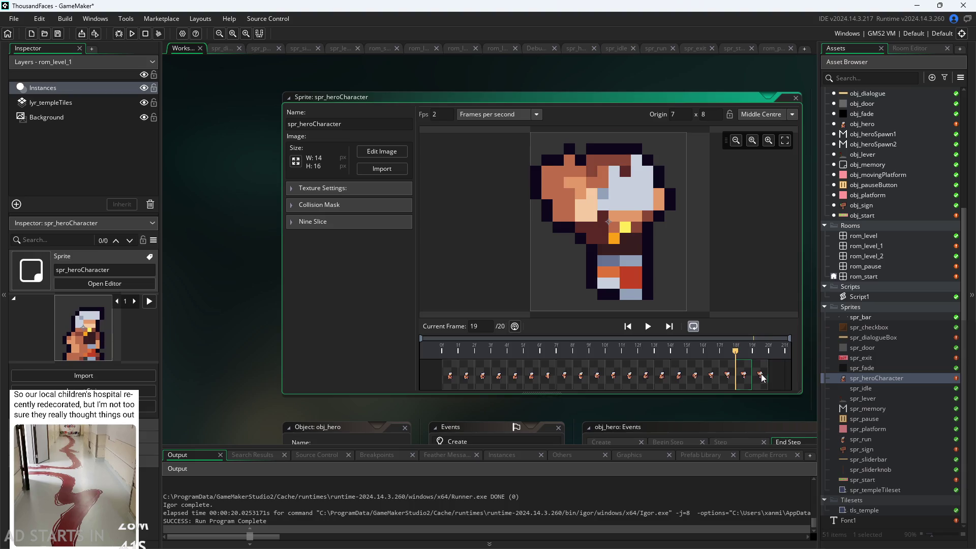
Set up a middle-left anchored canvas resize of the hero sprite to 13 pixels wide
{"action": "left_click", "coordinate": [390, 151]}
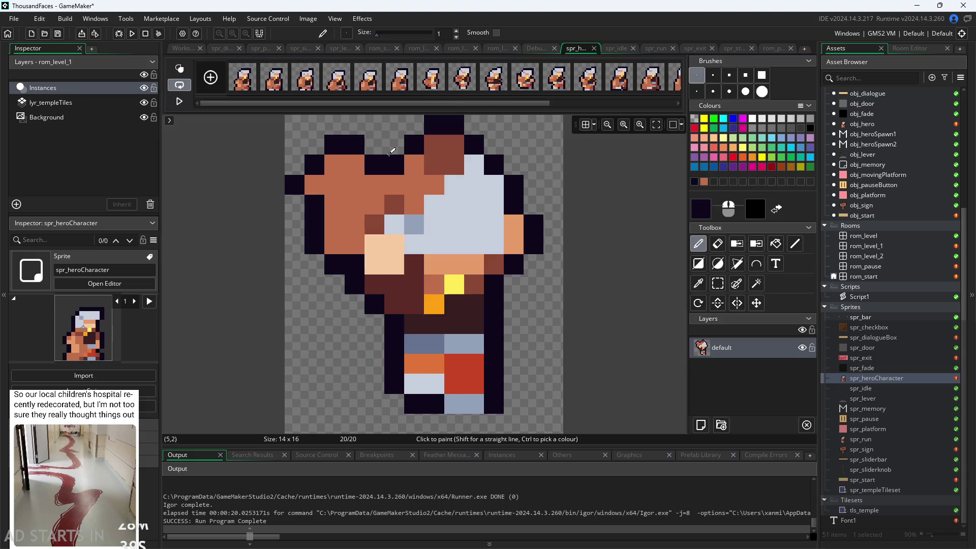
{"action": "left_click", "coordinate": [180, 48]}
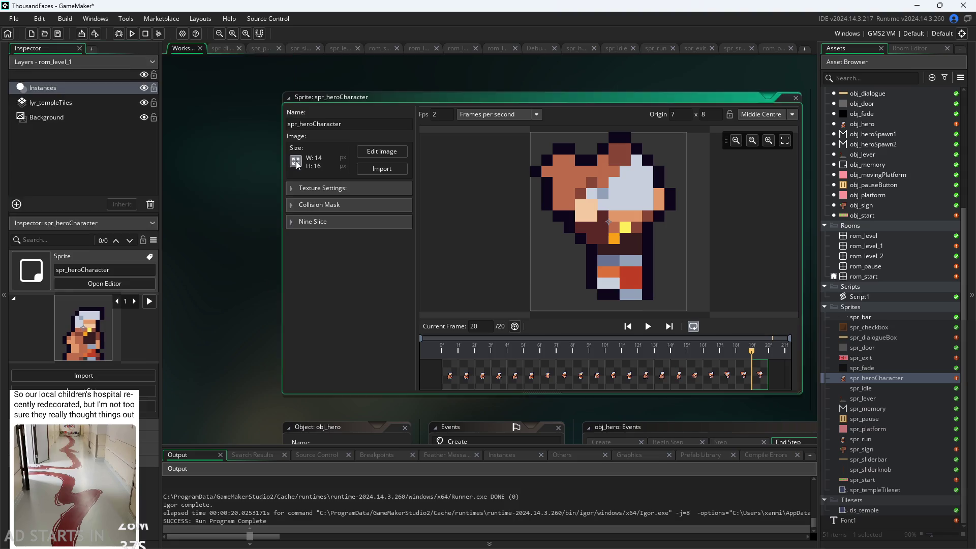
{"action": "left_click", "coordinate": [295, 161]}
{"action": "left_click", "coordinate": [163, 117]}
{"action": "left_click", "coordinate": [171, 142]}
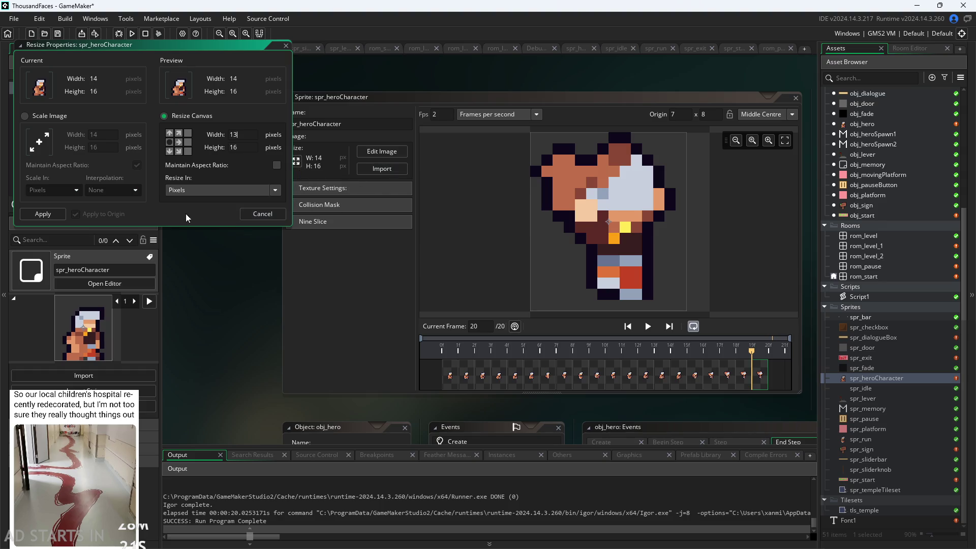
Apply the 13×16 canvas resize, return to the first frame, and play the hero animation
{"action": "left_click", "coordinate": [45, 215]}
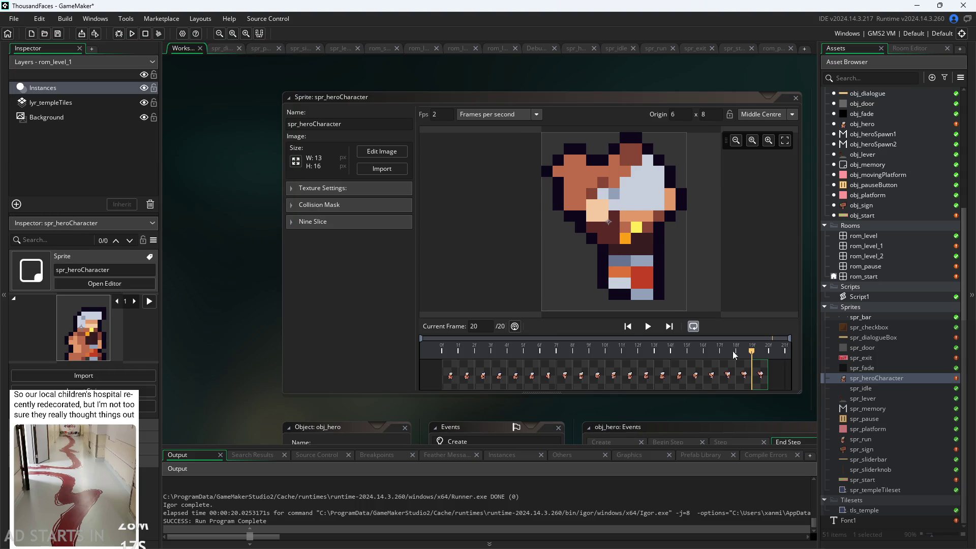
{"action": "left_click", "coordinate": [726, 375]}
{"action": "left_click", "coordinate": [462, 377]}
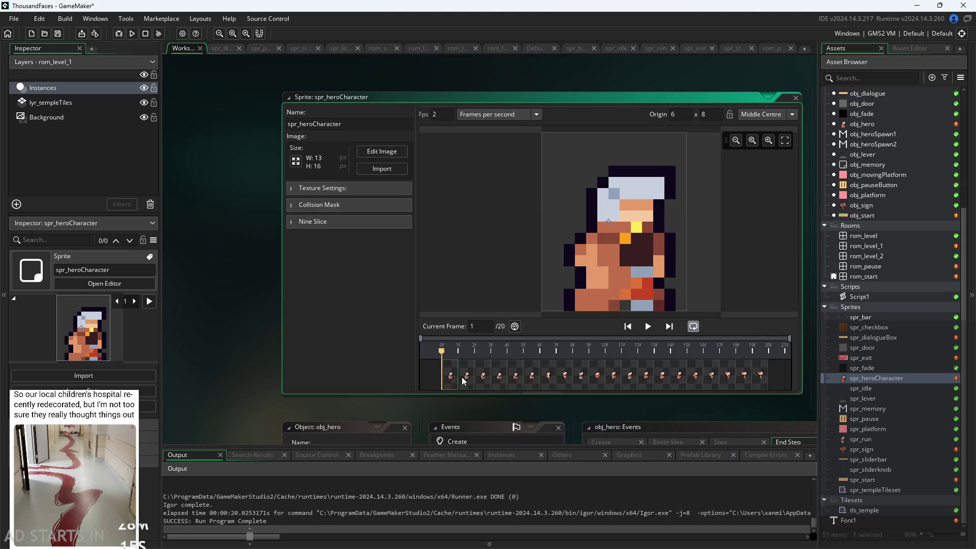
{"action": "left_click", "coordinate": [649, 325]}
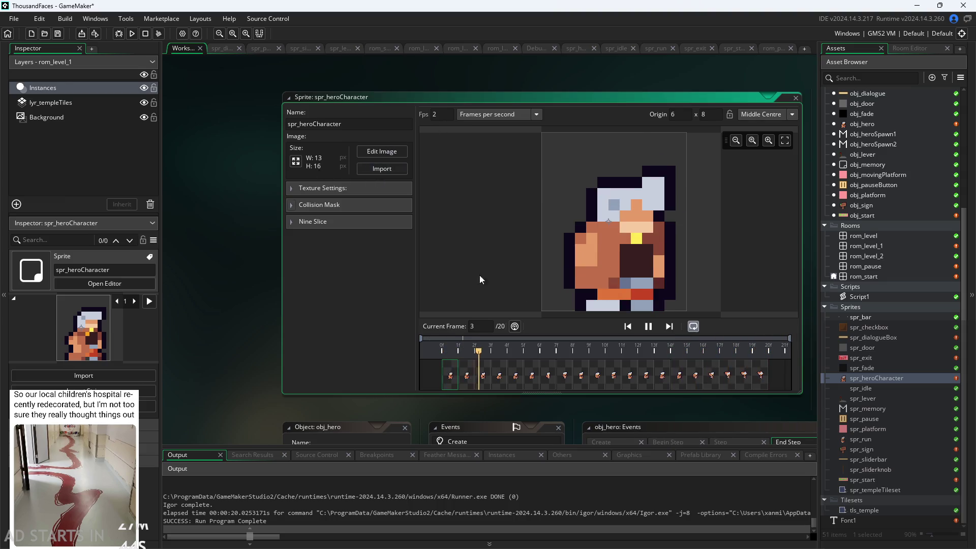
Pause the hero sprite preview, set its playback speed to 0 fps, and run the game
{"action": "key", "text": "space"}
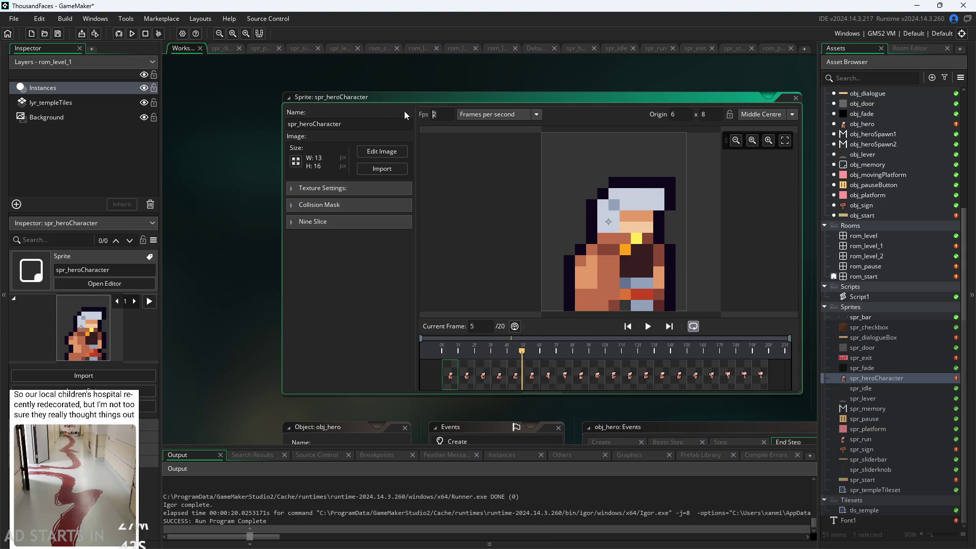
{"action": "type", "text": "0"}
{"action": "left_click", "coordinate": [192, 54]}
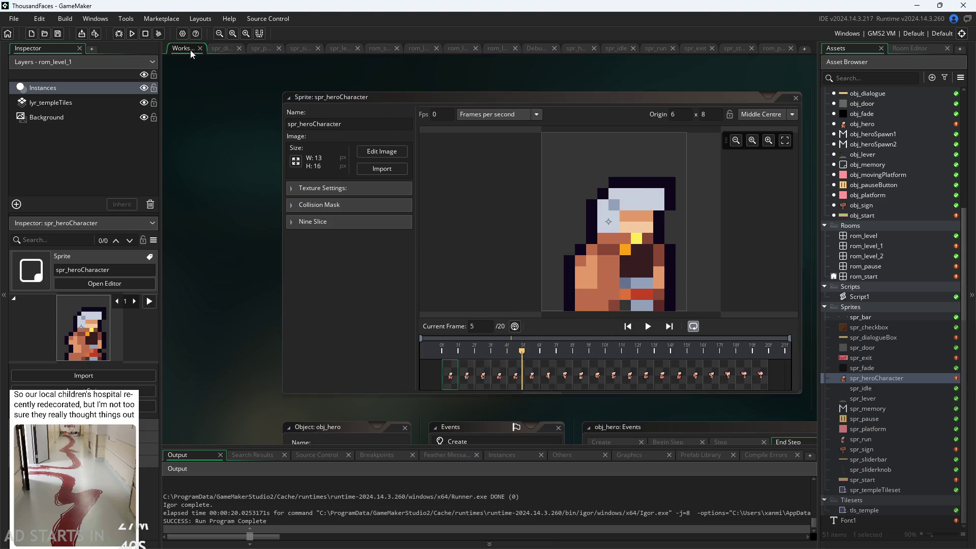
{"action": "left_click", "coordinate": [132, 33]}
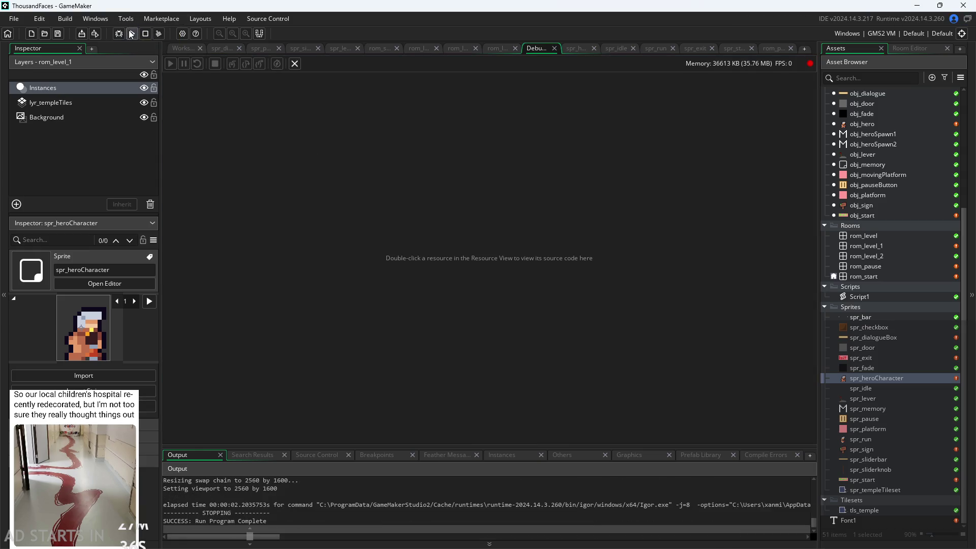
Play the game, walking the hero past the signpost and jumping by the pillar, then quit
{"action": "left_click", "coordinate": [132, 34]}
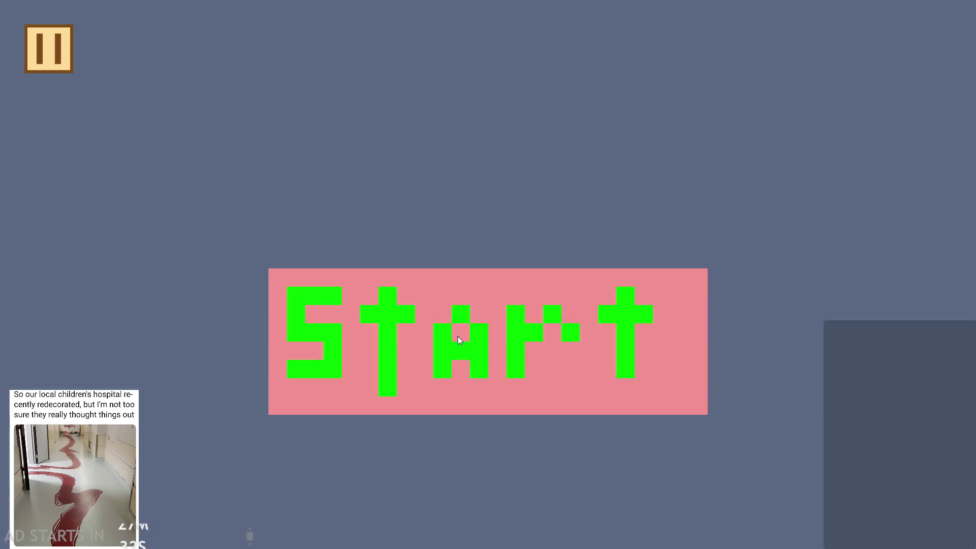
{"action": "left_click", "coordinate": [457, 337]}
{"action": "key", "text": "Right"}
{"action": "key", "text": "space"}
{"action": "key", "text": "Right"}
{"action": "key", "text": "space"}
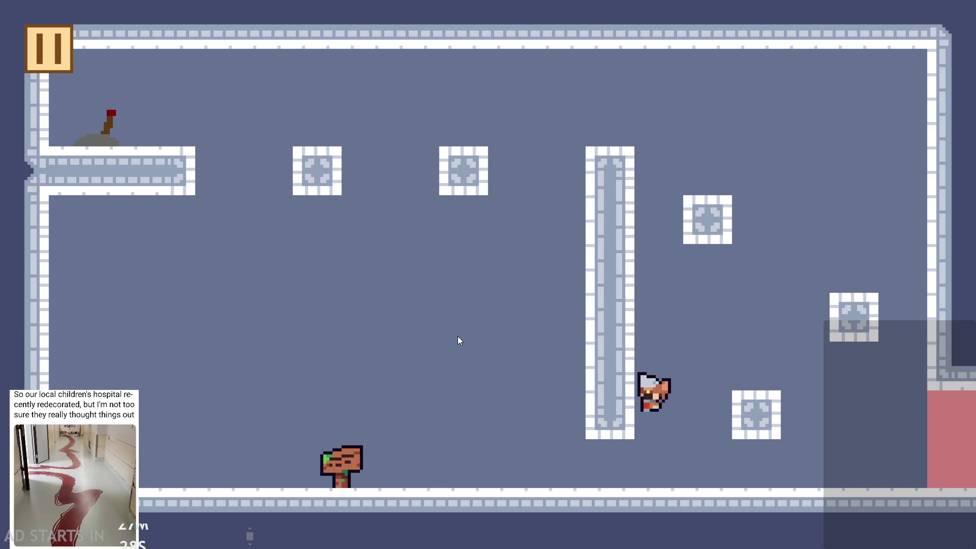
{"action": "key", "text": "space"}
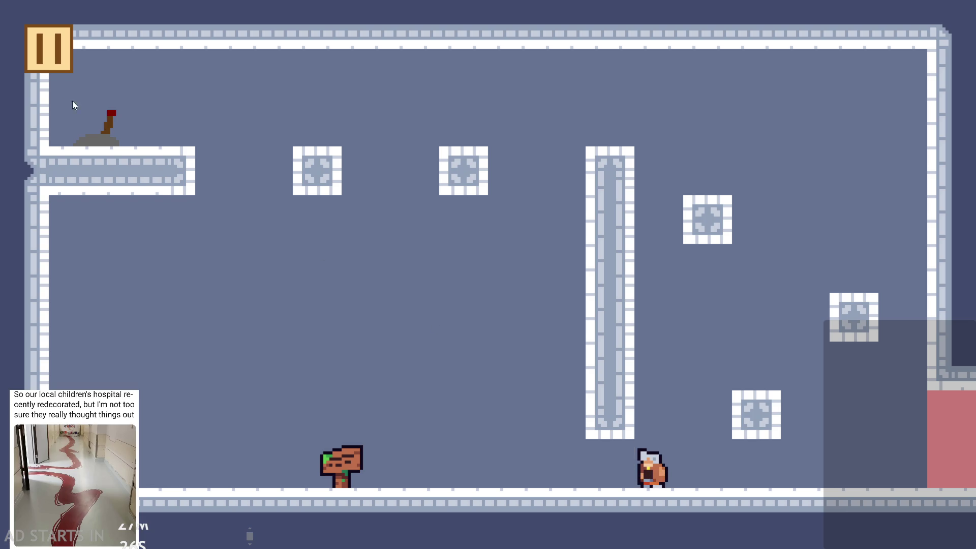
{"action": "key", "text": "Escape"}
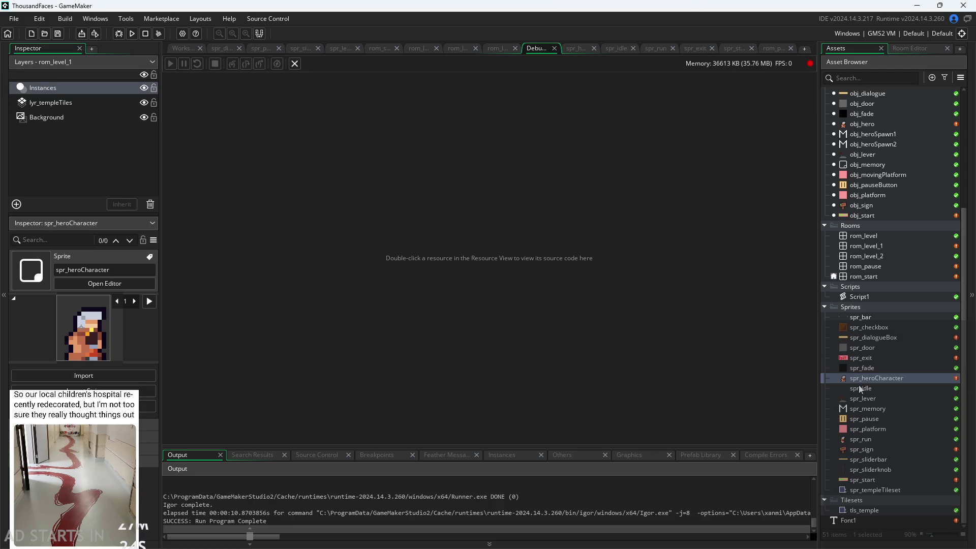
{"action": "left_click", "coordinate": [555, 48]}
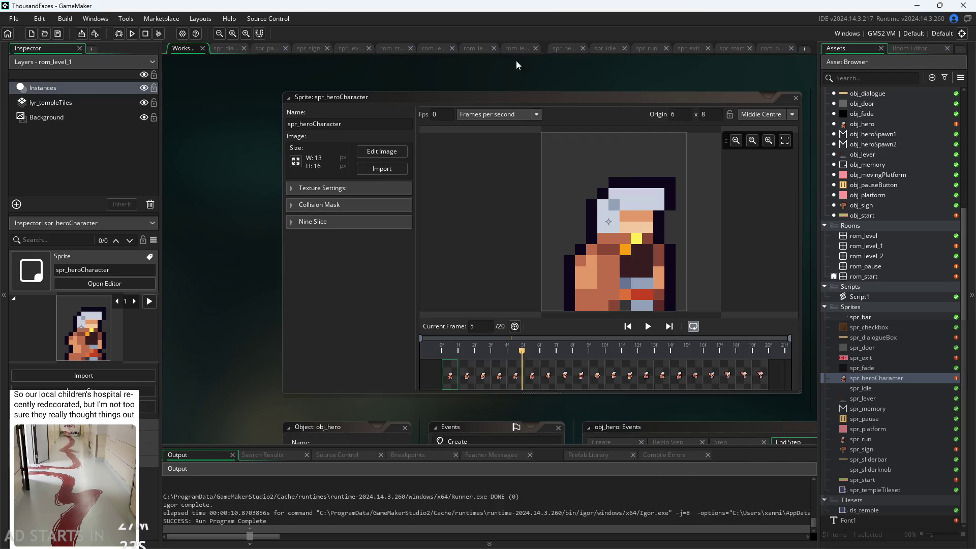
Expand the hero sprite's collision mask settings and set the Type to Precise Per Frame
{"action": "left_click", "coordinate": [298, 162]}
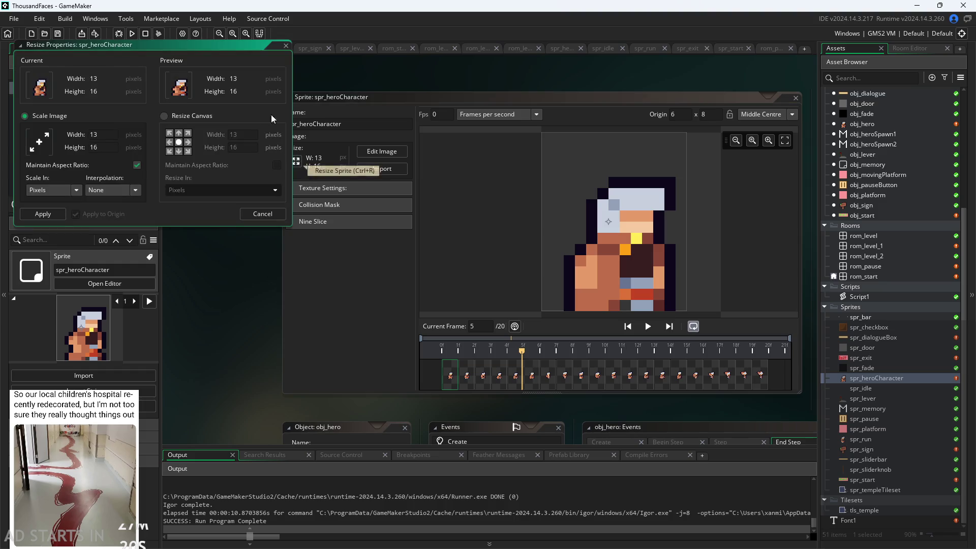
{"action": "left_click", "coordinate": [285, 45]}
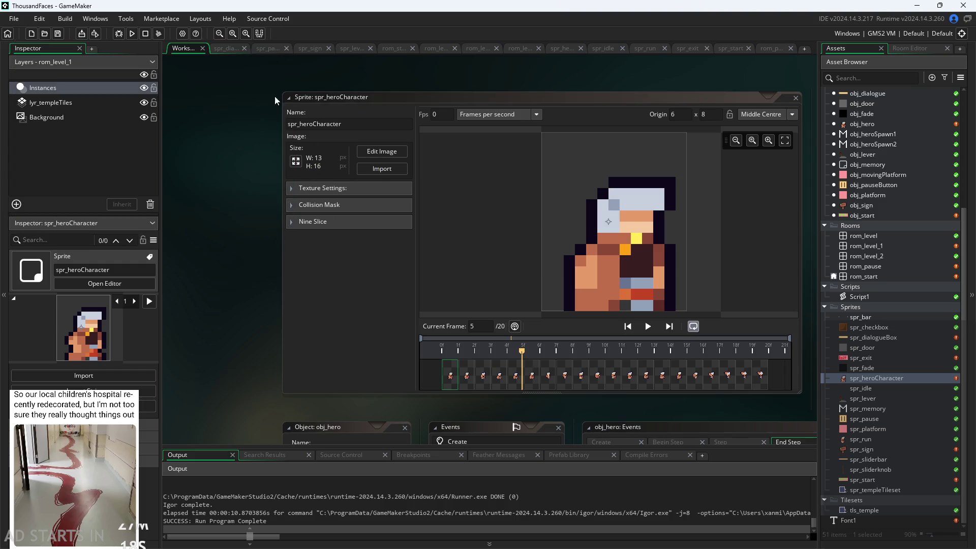
{"action": "left_click", "coordinate": [294, 206]}
{"action": "left_click", "coordinate": [370, 235]}
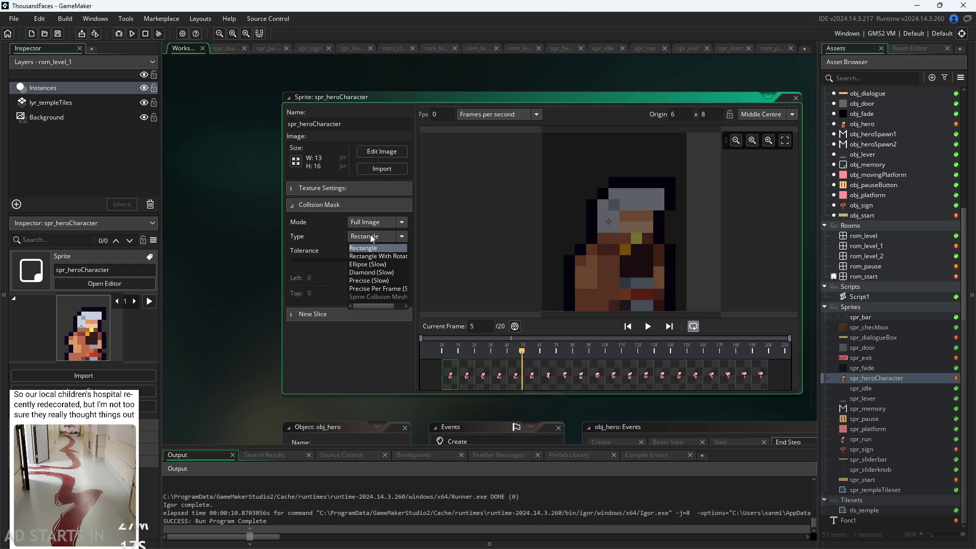
{"action": "left_click", "coordinate": [386, 288]}
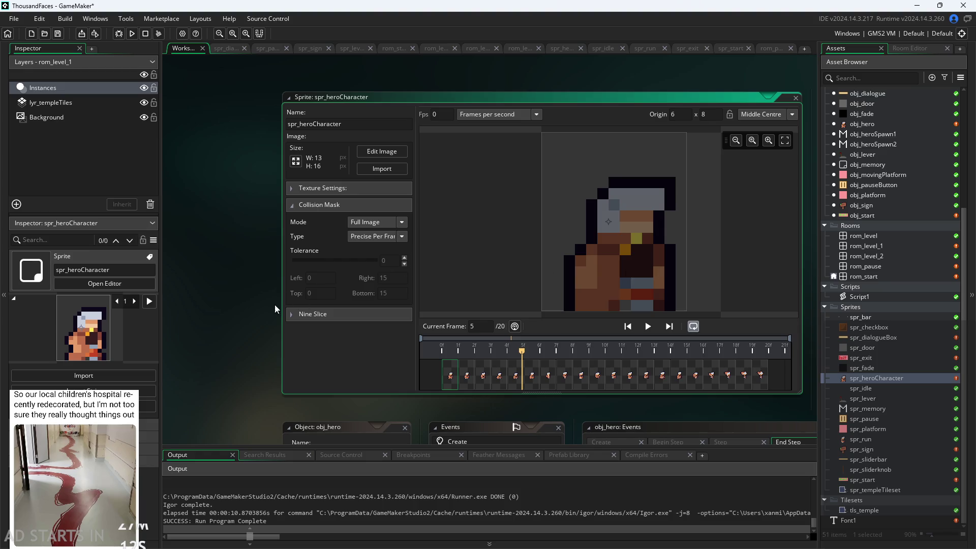
Try Precise (Slow), switch back to Precise Per Frame, and run the game again
{"action": "left_click", "coordinate": [390, 237]}
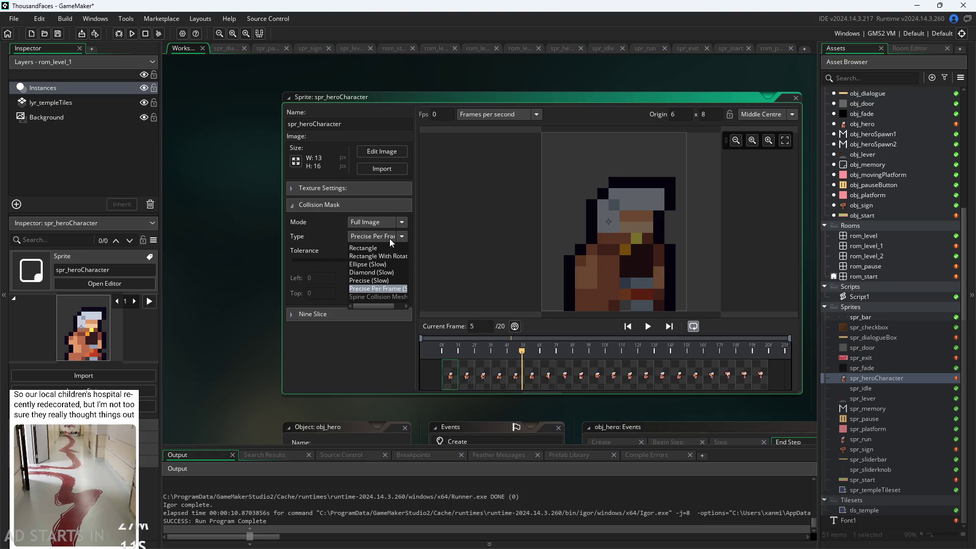
{"action": "left_click", "coordinate": [391, 283]}
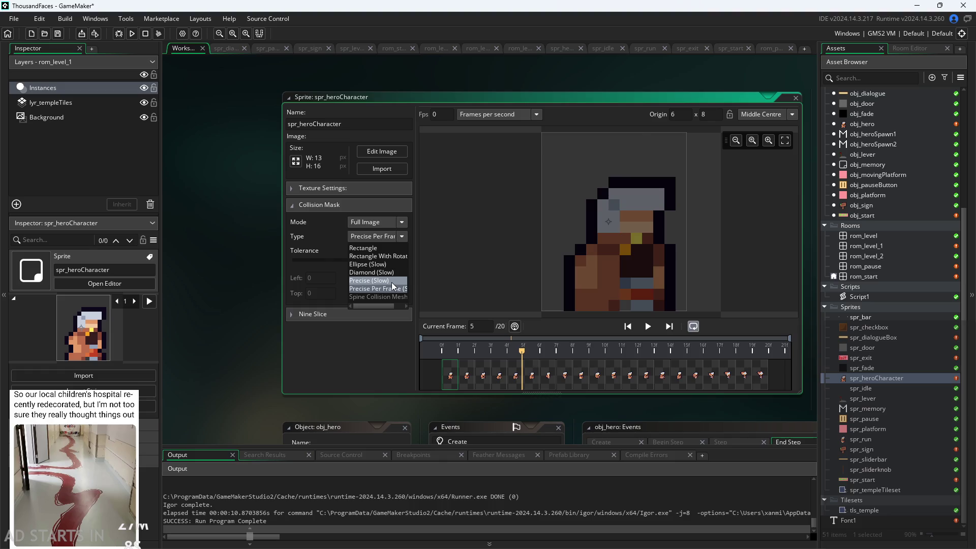
{"action": "left_click", "coordinate": [397, 237]}
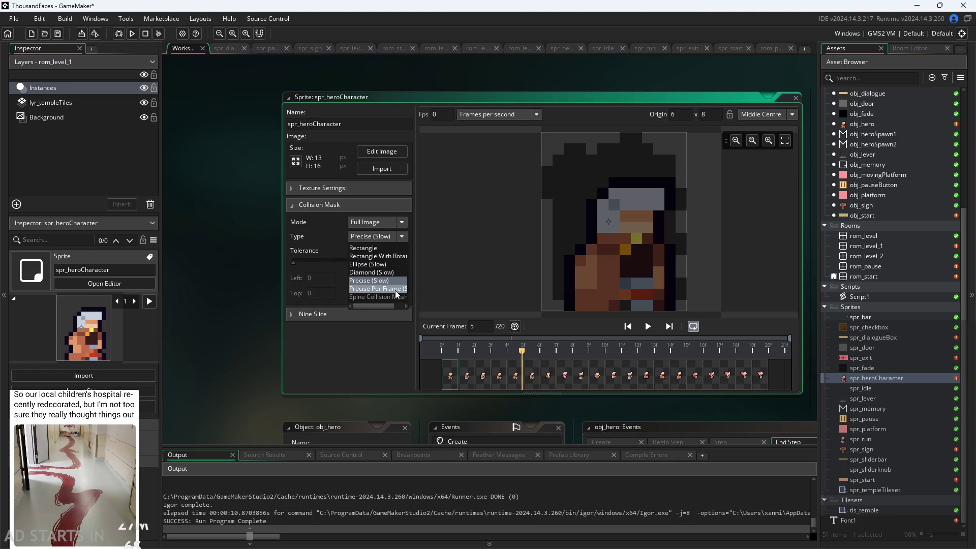
{"action": "left_click", "coordinate": [394, 291]}
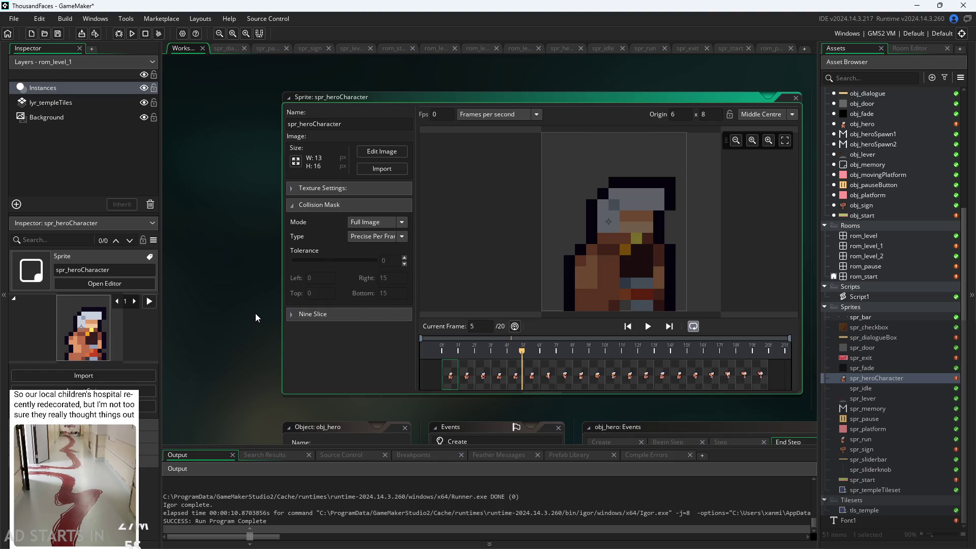
{"action": "left_click", "coordinate": [131, 34]}
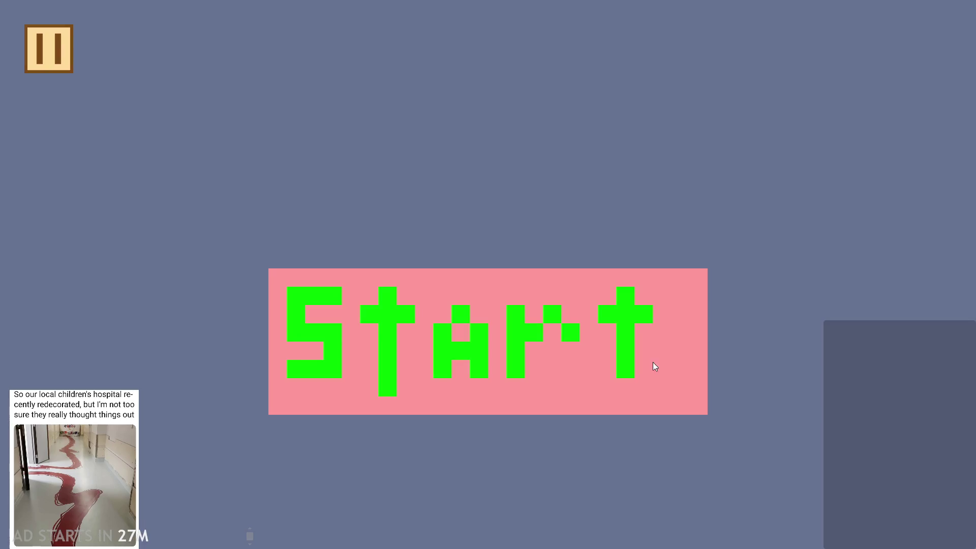
{"action": "left_click", "coordinate": [458, 280]}
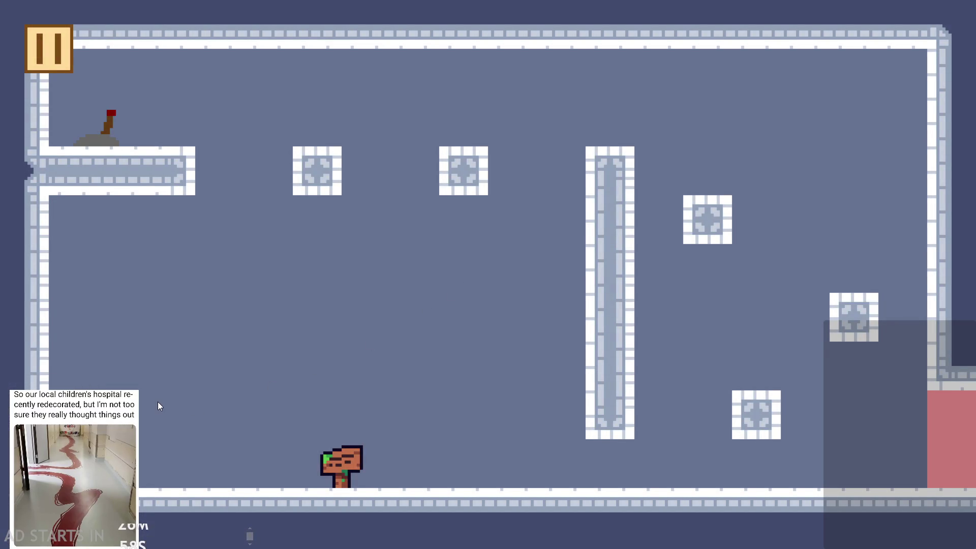
{"action": "key", "text": "a"}
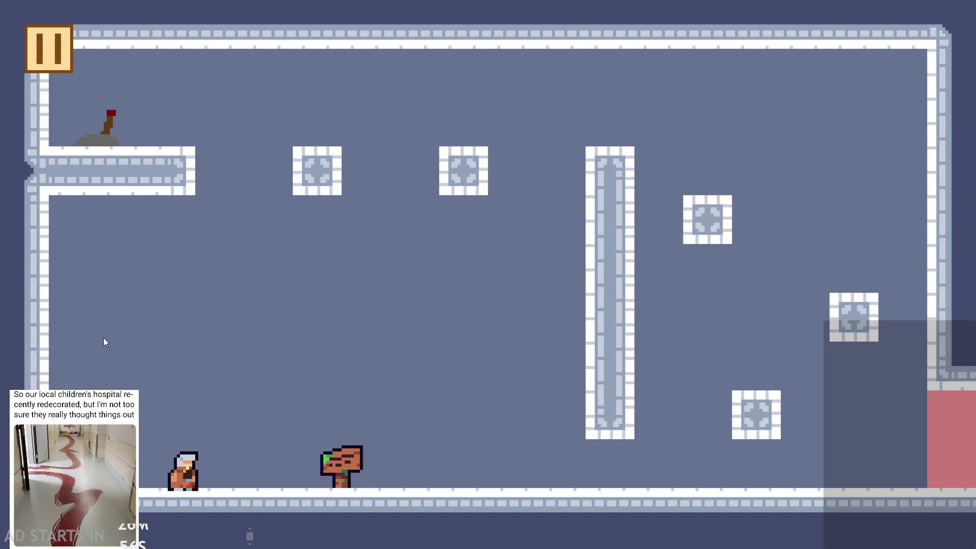
{"action": "key", "text": "space"}
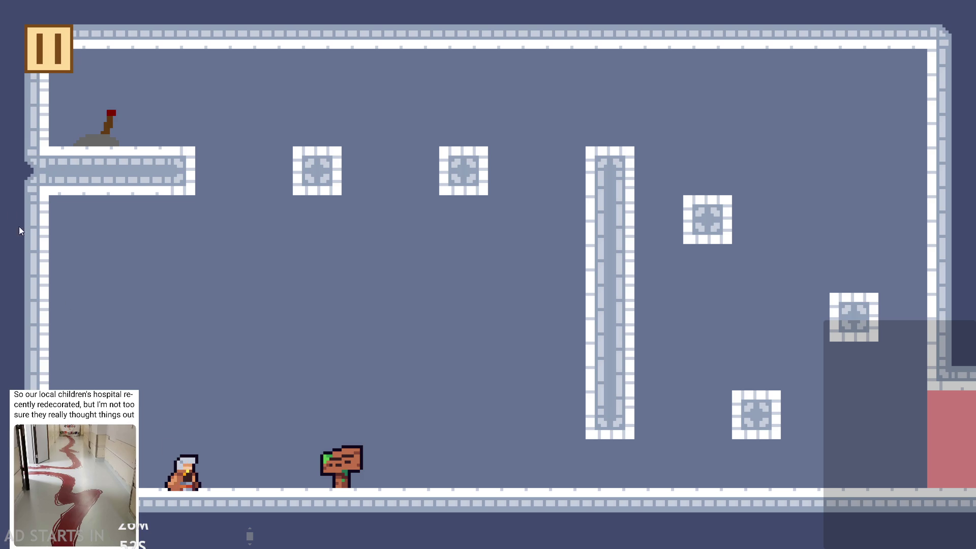
{"action": "left_click", "coordinate": [56, 38]}
{"action": "left_click", "coordinate": [788, 452]}
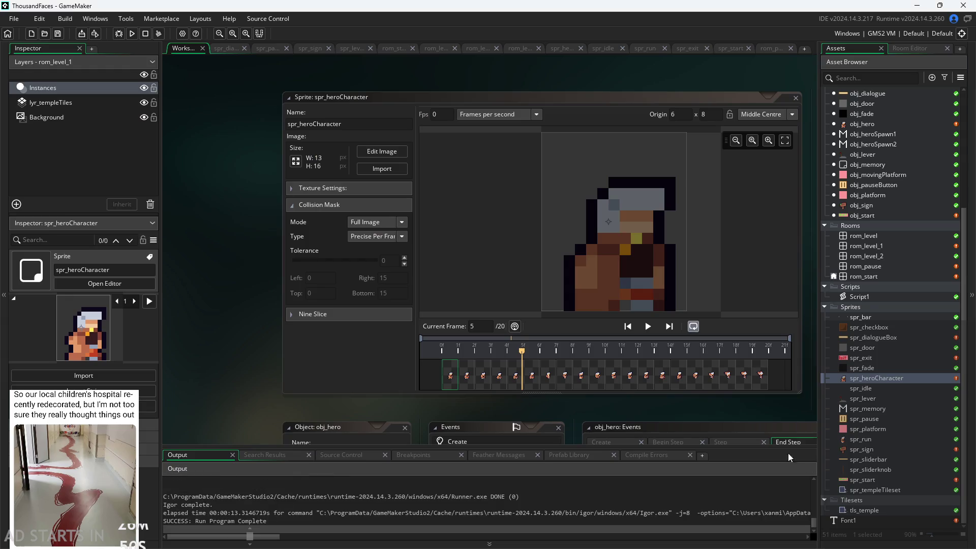
{"action": "left_click", "coordinate": [398, 237]}
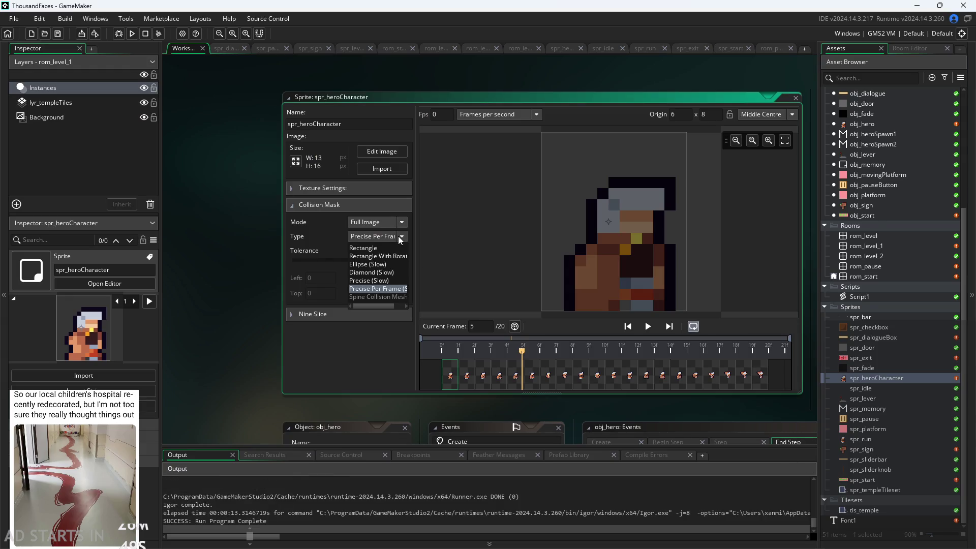
{"action": "left_click", "coordinate": [384, 280]}
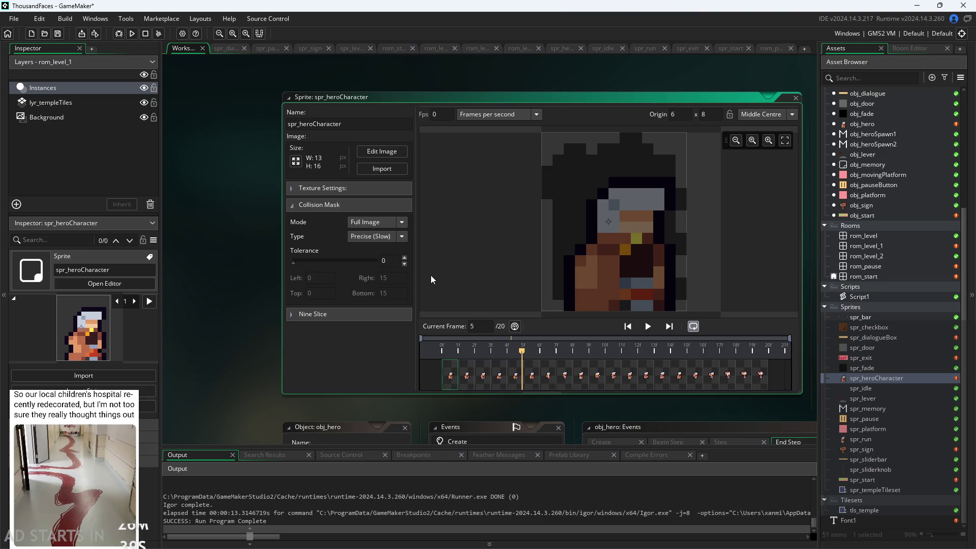
{"action": "left_click", "coordinate": [376, 237]}
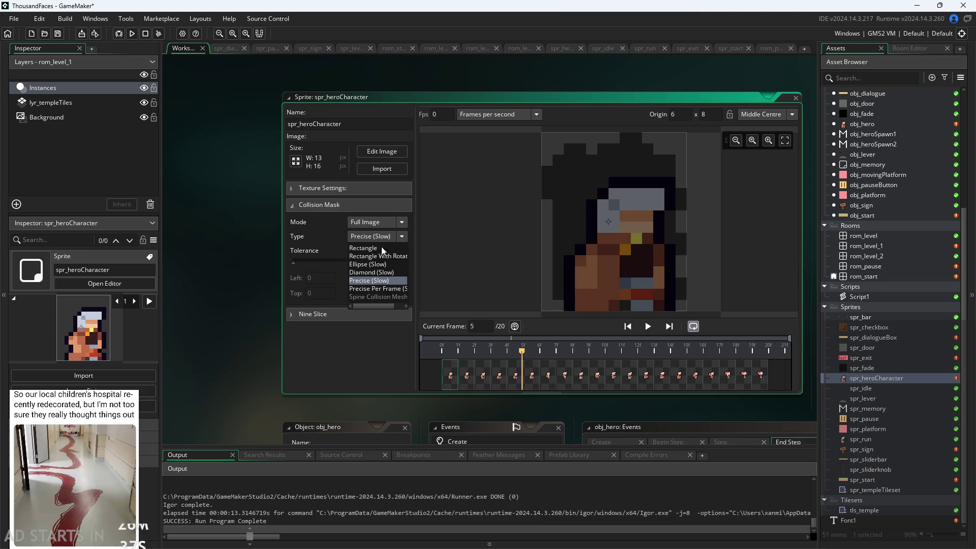
{"action": "left_click", "coordinate": [382, 288]}
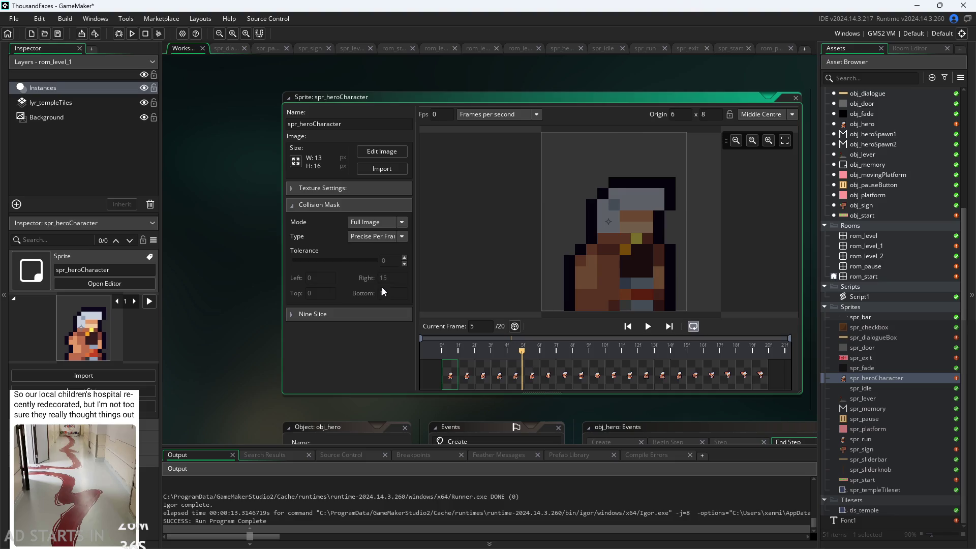
{"action": "left_click", "coordinate": [482, 377]}
{"action": "left_click", "coordinate": [497, 379]}
{"action": "left_click", "coordinate": [515, 377]}
{"action": "left_click", "coordinate": [532, 378]}
{"action": "left_click", "coordinate": [548, 377]}
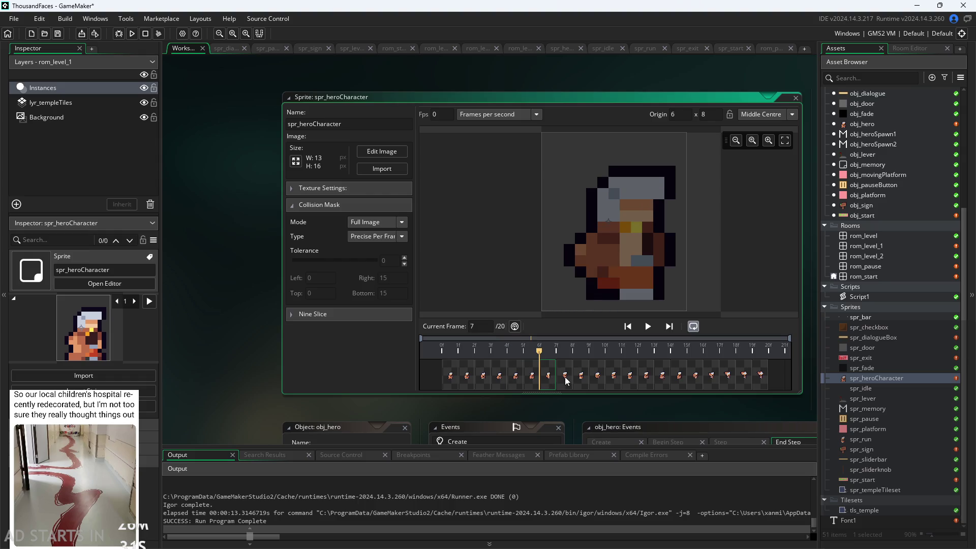
{"action": "left_click", "coordinate": [565, 380]}
{"action": "left_click", "coordinate": [581, 381]}
{"action": "left_click", "coordinate": [597, 381]}
{"action": "left_click", "coordinate": [615, 382]}
{"action": "left_click", "coordinate": [630, 382]}
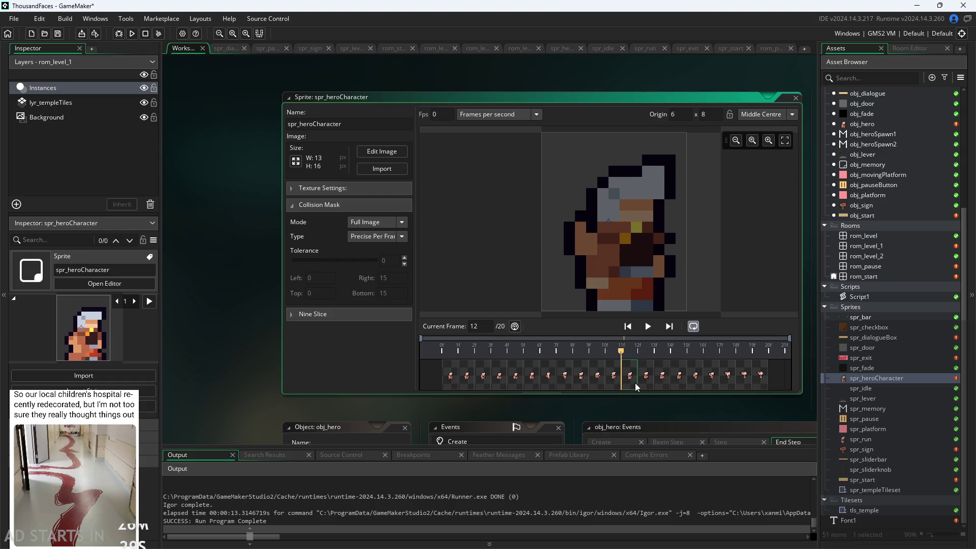
{"action": "left_click", "coordinate": [646, 385]}
{"action": "left_click", "coordinate": [655, 385]}
{"action": "left_click", "coordinate": [614, 385]}
{"action": "left_click", "coordinate": [576, 381]}
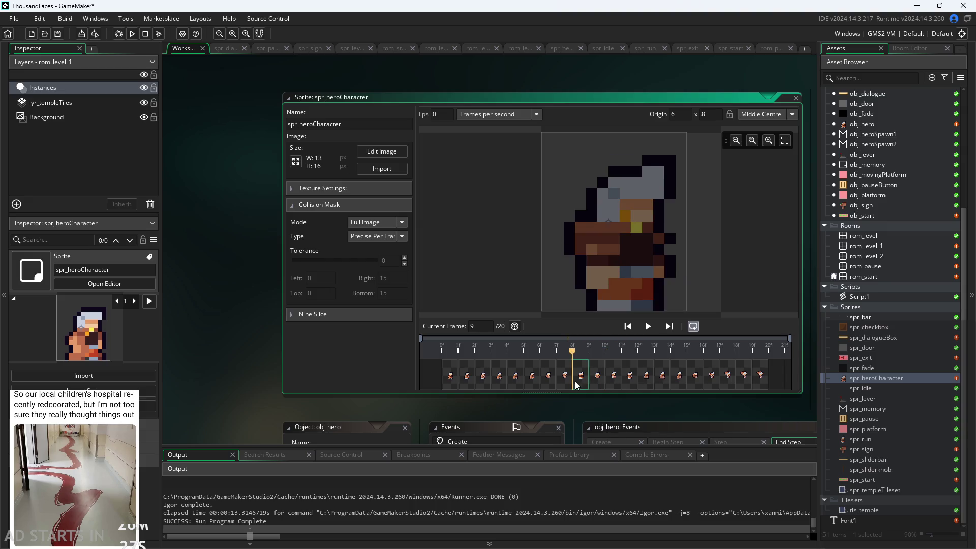
{"action": "left_click", "coordinate": [594, 385]}
{"action": "left_click", "coordinate": [612, 380]}
{"action": "left_click", "coordinate": [595, 382]}
{"action": "left_click", "coordinate": [580, 382]}
{"action": "left_click", "coordinate": [596, 380]}
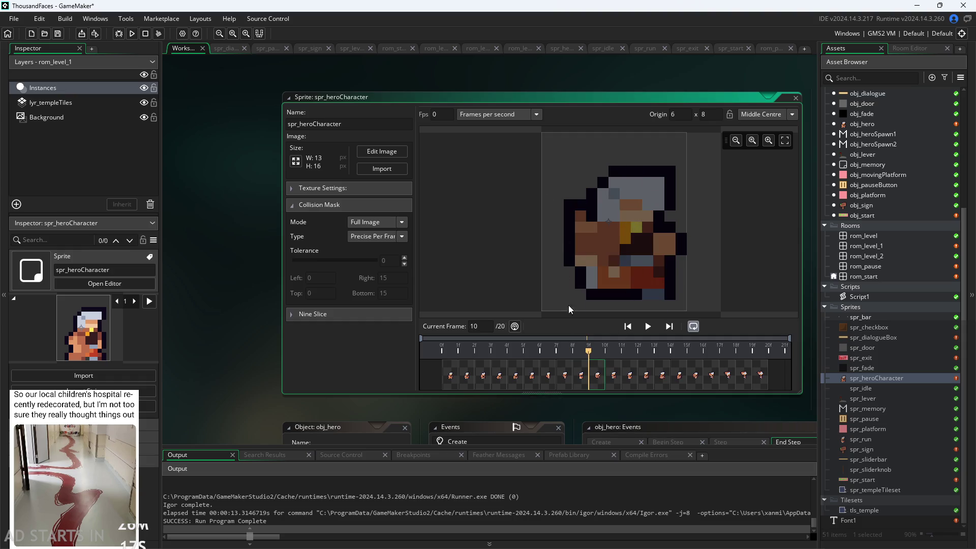
{"action": "left_click", "coordinate": [534, 375]}
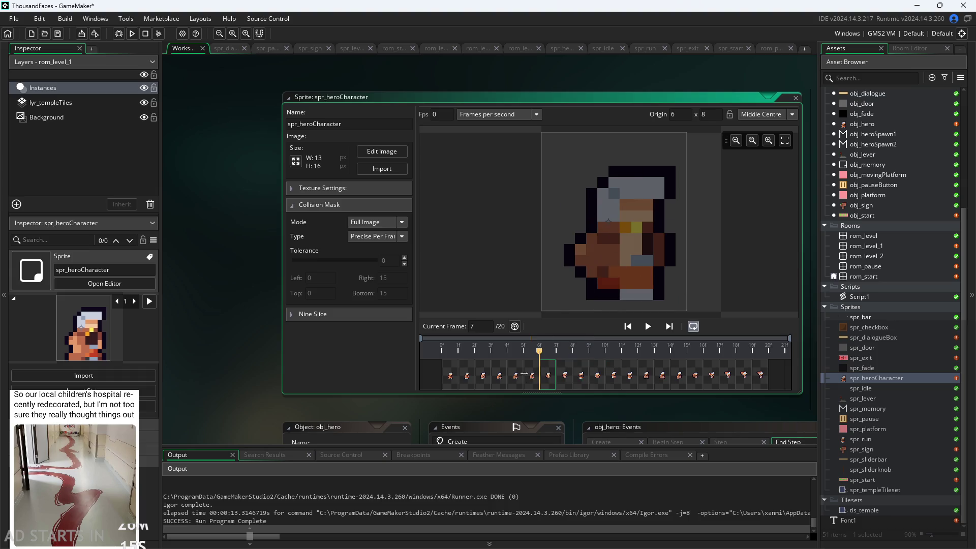
{"action": "key", "text": "Right"}
{"action": "left_click", "coordinate": [374, 239]}
Switch the mask mode to Manual and shrink the mask from the top-left, with the right edge at 11
{"action": "left_click", "coordinate": [376, 224]}
{"action": "left_click", "coordinate": [394, 222]}
{"action": "left_click", "coordinate": [392, 248]}
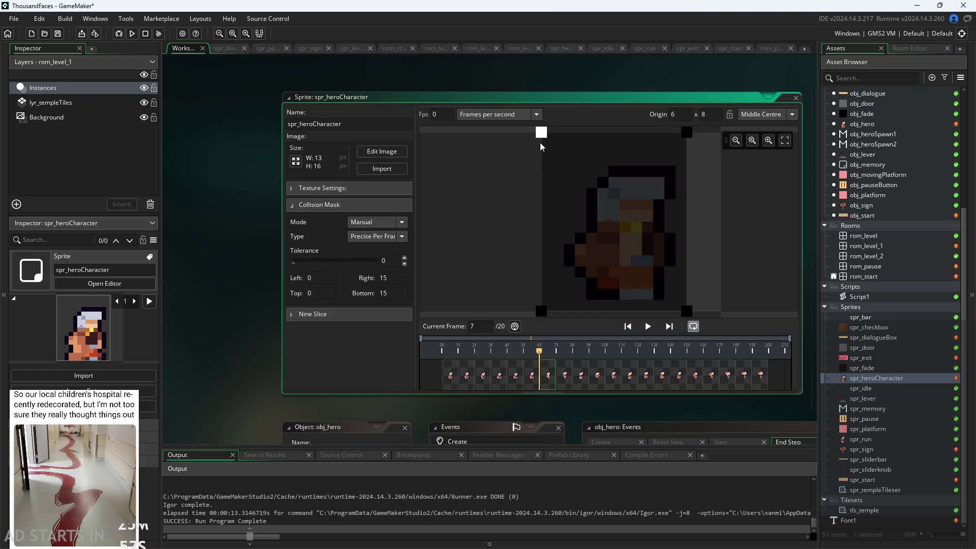
{"action": "left_click", "coordinate": [452, 387]}
{"action": "mouse_move", "coordinate": [542, 133]}
{"action": "left_mouse_down"}
{"action": "mouse_move", "coordinate": [580, 166]}
{"action": "mouse_move", "coordinate": [572, 172]}
{"action": "left_mouse_up"}
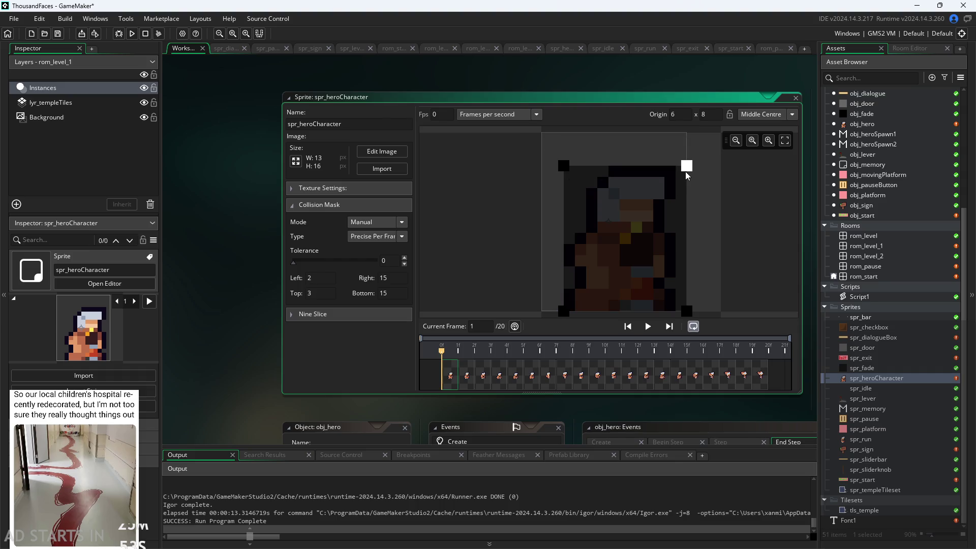
{"action": "left_click_drag", "start_coordinate": [686, 172], "coordinate": [676, 174]}
Check the mask on frames 5 and 12, then set the mask mode back to Automatic
{"action": "left_click", "coordinate": [467, 382]}
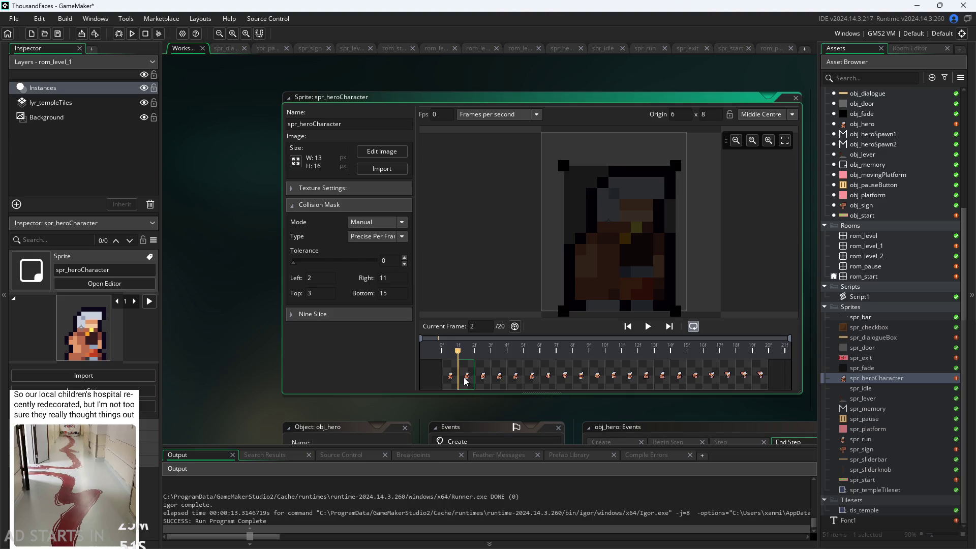
{"action": "left_click", "coordinate": [511, 386]}
{"action": "left_click", "coordinate": [543, 381]}
{"action": "left_click", "coordinate": [630, 381]}
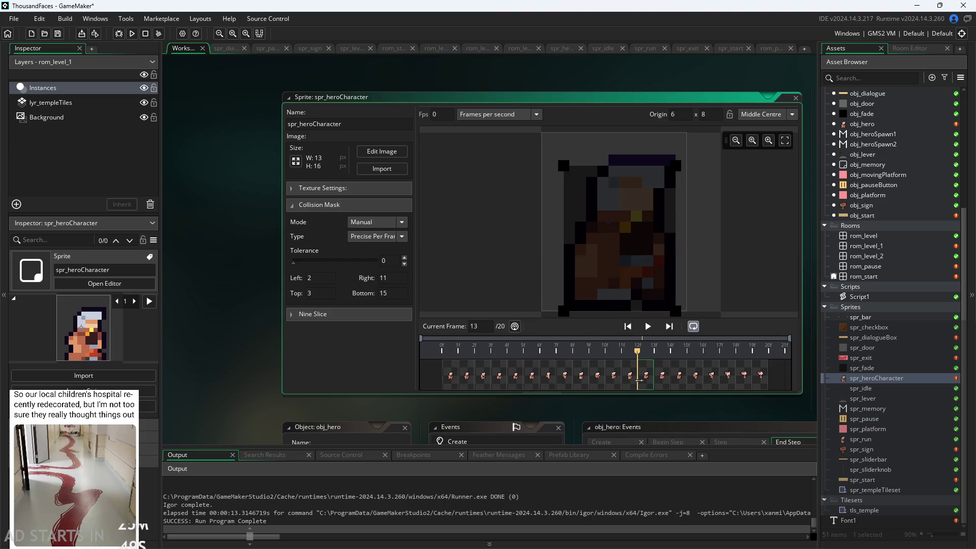
{"action": "left_click", "coordinate": [556, 377]}
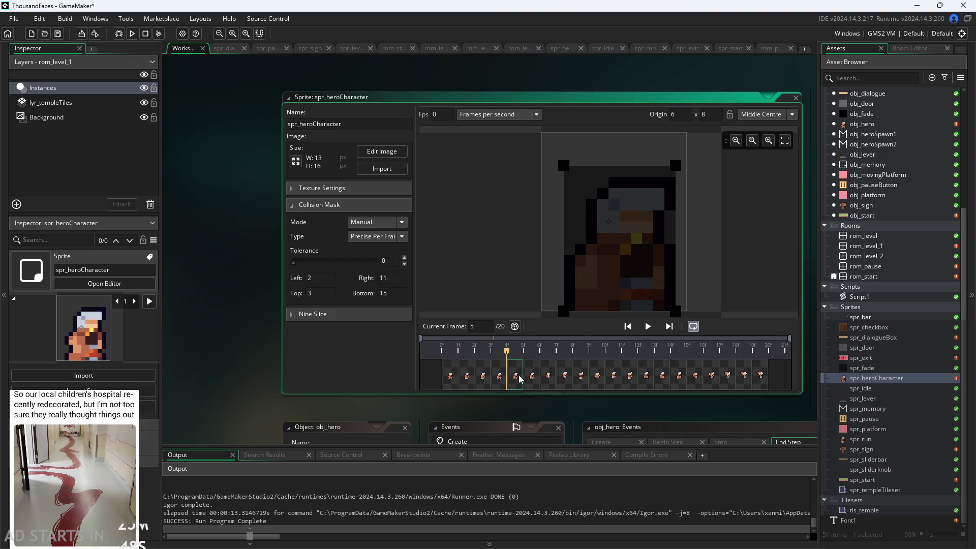
{"action": "left_click", "coordinate": [451, 381]}
{"action": "left_click", "coordinate": [378, 222]}
{"action": "left_click", "coordinate": [380, 235]}
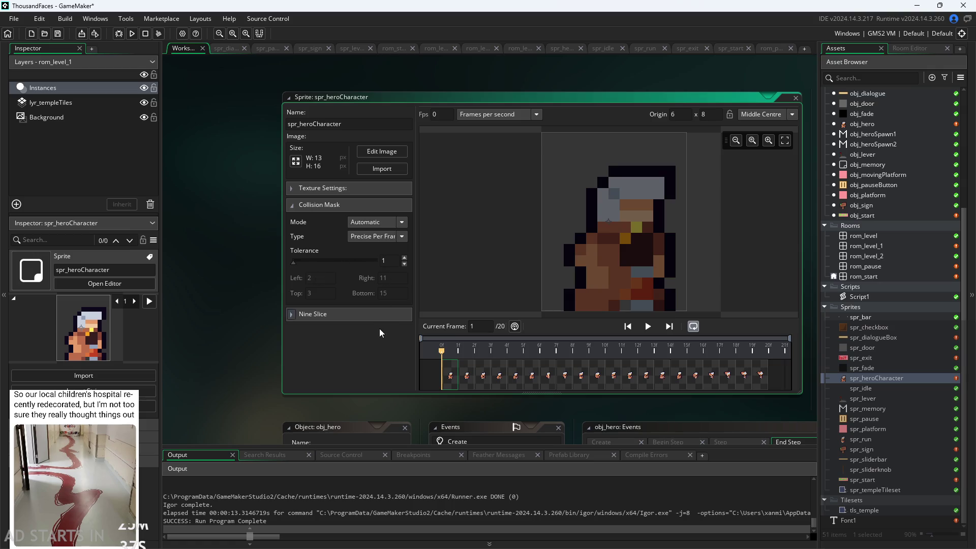
{"action": "mouse_move", "coordinate": [451, 376]}
{"action": "left_mouse_down"}
{"action": "mouse_move", "coordinate": [594, 376]}
{"action": "mouse_move", "coordinate": [450, 379]}
{"action": "left_mouse_up"}
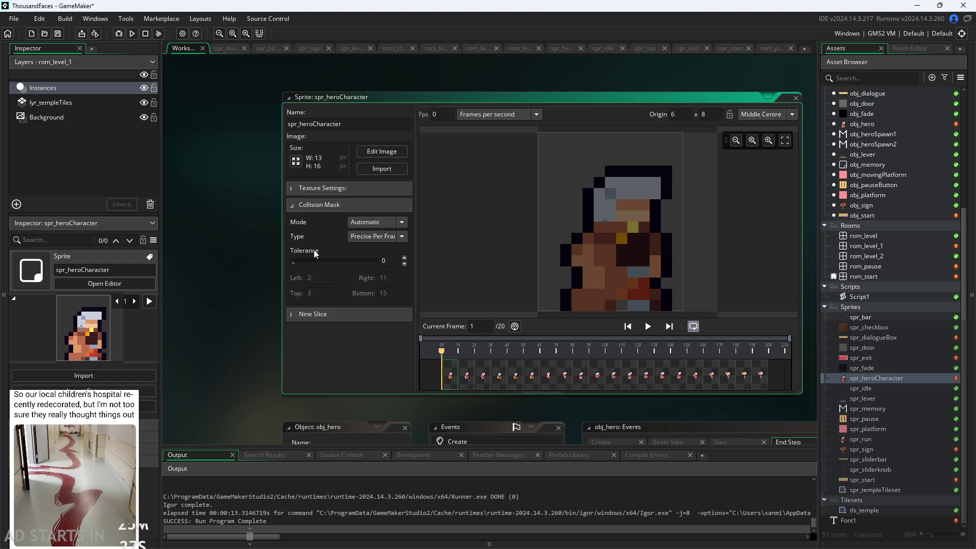
Try Precise (Slow), return to Precise Per Frame, then open the frames for pixel editing
{"action": "left_click", "coordinate": [383, 235]}
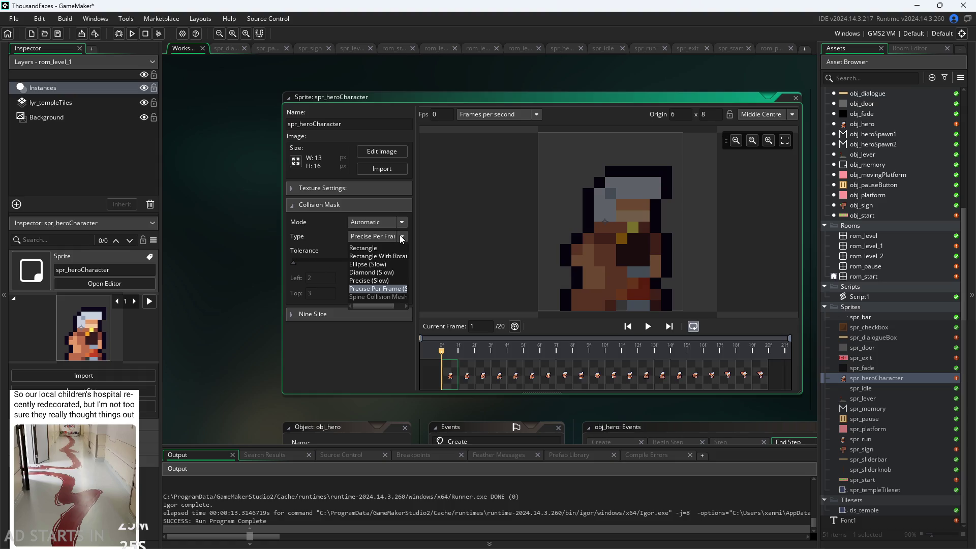
{"action": "left_click", "coordinate": [395, 280]}
{"action": "left_click", "coordinate": [400, 235]}
{"action": "left_click", "coordinate": [392, 289]}
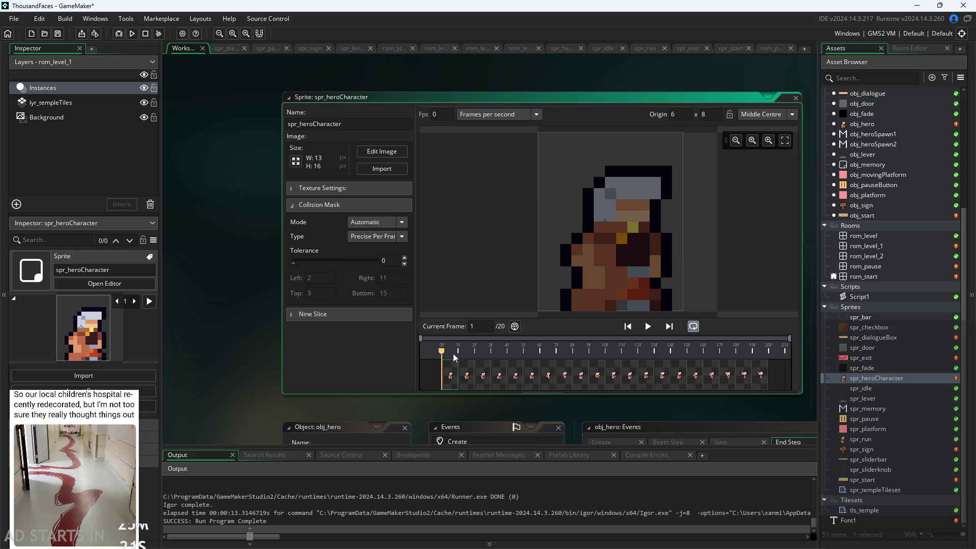
{"action": "left_click", "coordinate": [467, 375]}
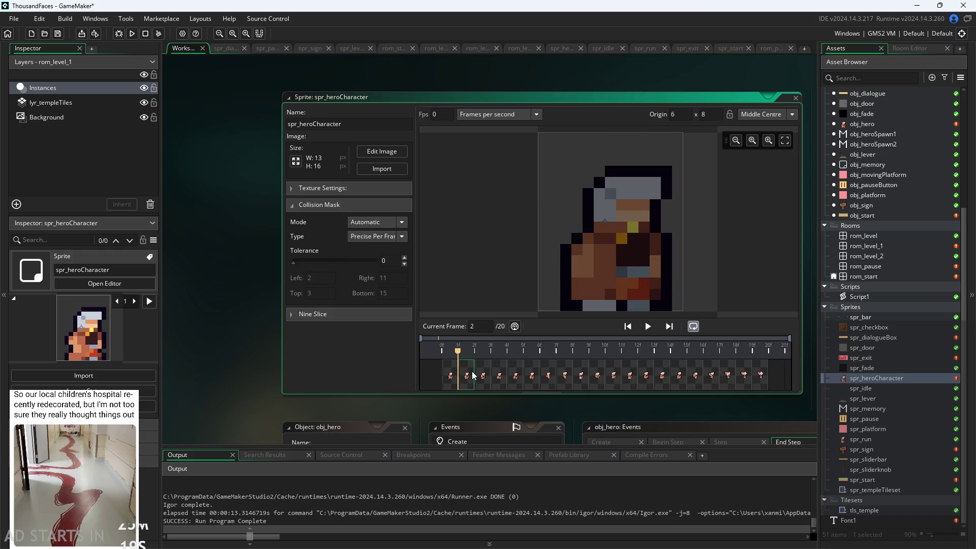
{"action": "left_click_drag", "start_coordinate": [459, 352], "coordinate": [539, 351]}
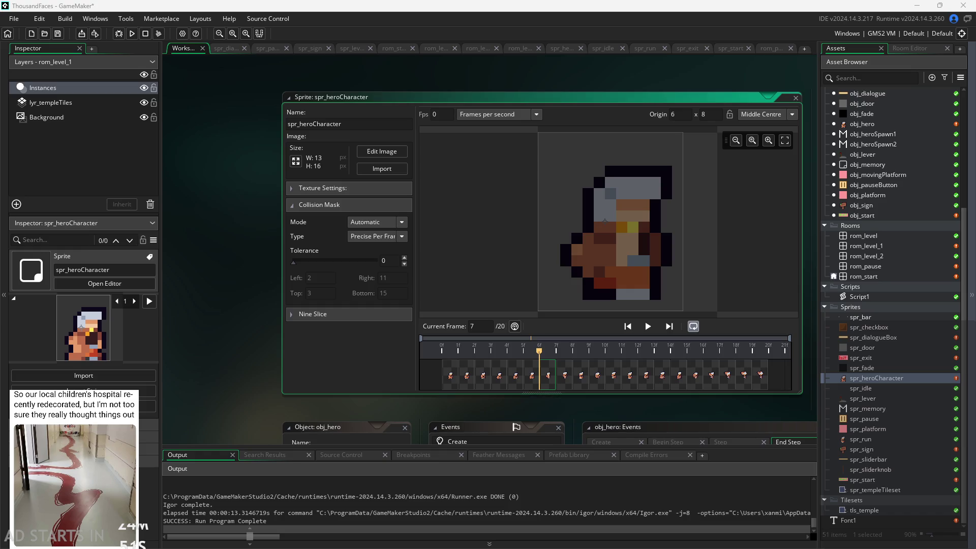
{"action": "left_click", "coordinate": [389, 151]}
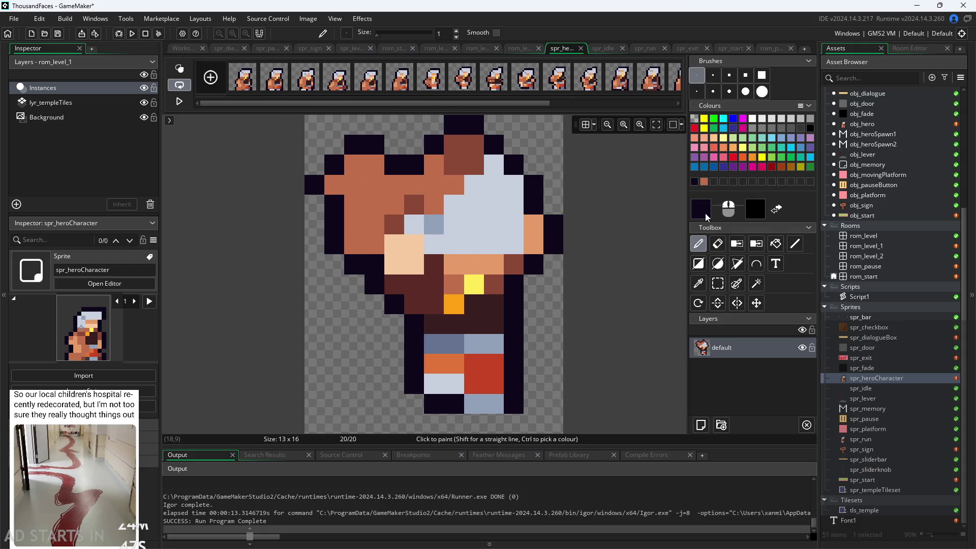
Make the drawing colour fully transparent with Alpha 0
{"action": "left_click", "coordinate": [705, 212]}
{"action": "left_click", "coordinate": [426, 216]}
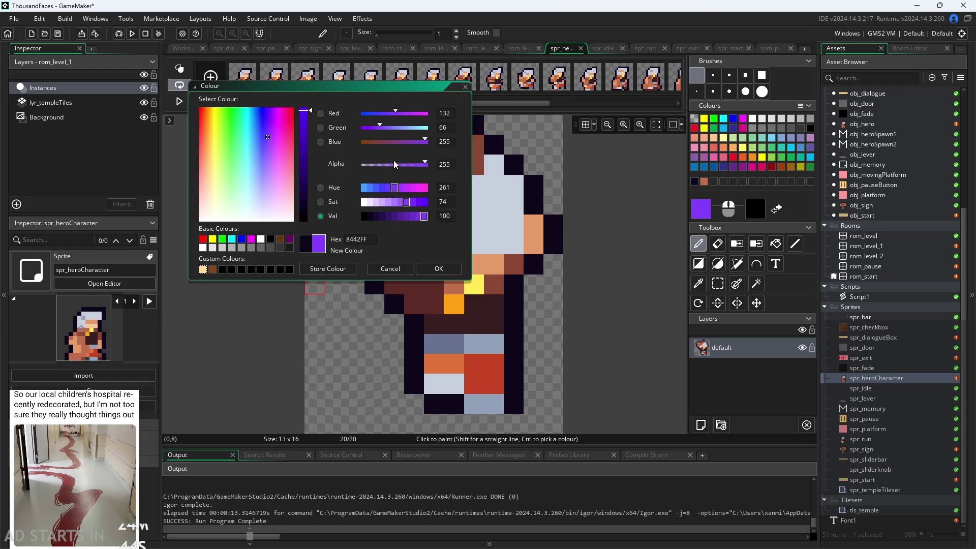
{"action": "left_click_drag", "start_coordinate": [426, 164], "coordinate": [278, 179]}
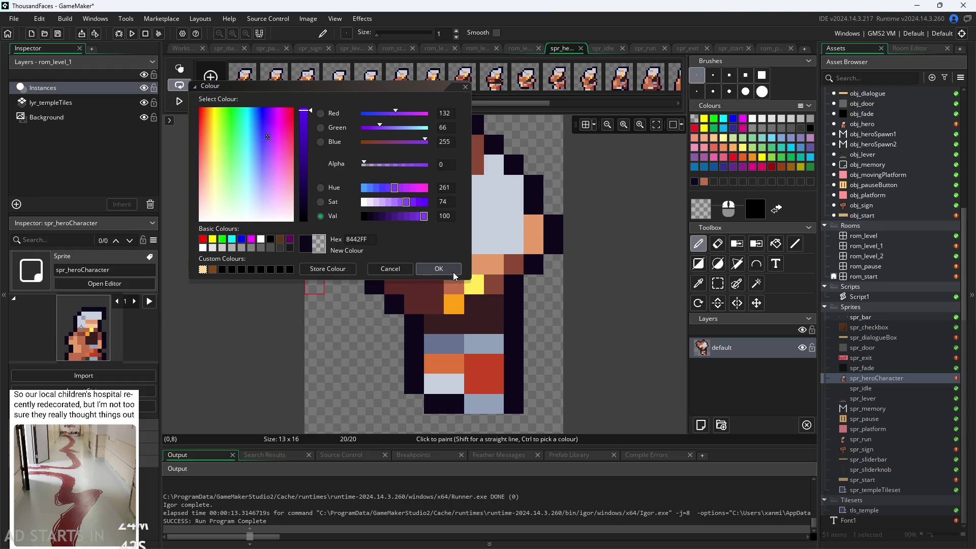
{"action": "left_click", "coordinate": [439, 269]}
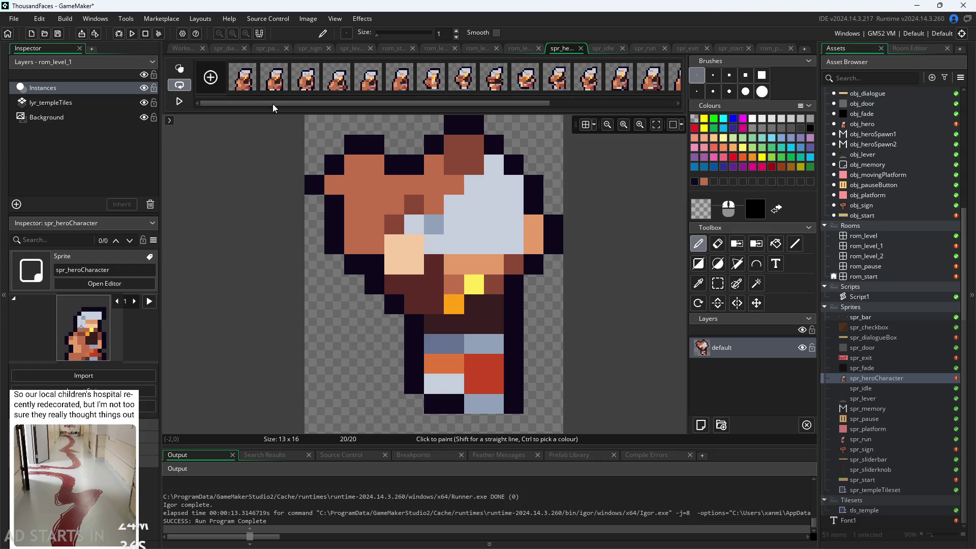
Review hero frames 5 through 9, comparing frames 6 and 7 closely
{"action": "left_click", "coordinate": [368, 78]}
{"action": "left_click", "coordinate": [401, 84]}
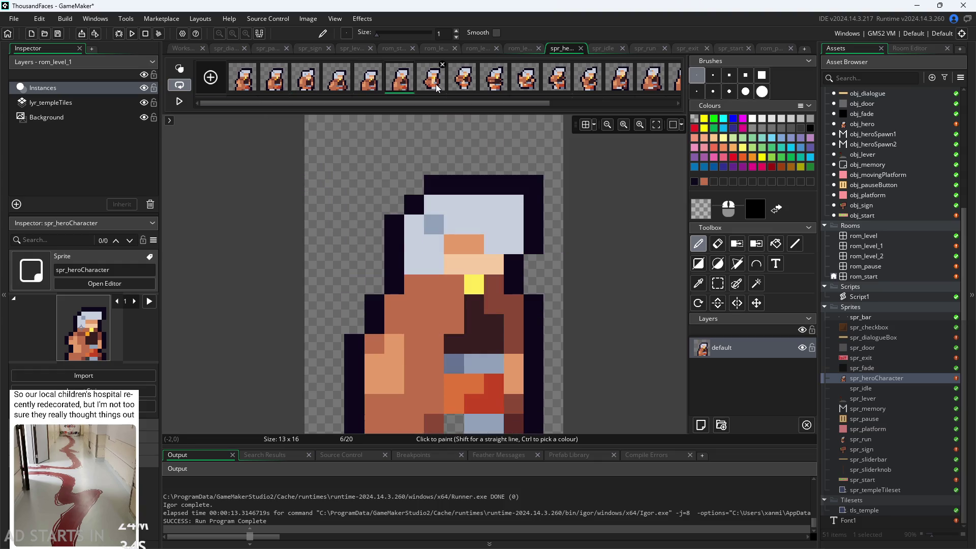
{"action": "left_click", "coordinate": [463, 88]}
{"action": "left_click", "coordinate": [483, 87]}
{"action": "left_click", "coordinate": [465, 87]}
{"action": "left_click", "coordinate": [410, 87]}
{"action": "left_click", "coordinate": [435, 87]}
{"action": "left_click", "coordinate": [404, 83]}
{"action": "left_click", "coordinate": [435, 84]}
{"action": "left_click", "coordinate": [412, 87]}
{"action": "left_click", "coordinate": [431, 84]}
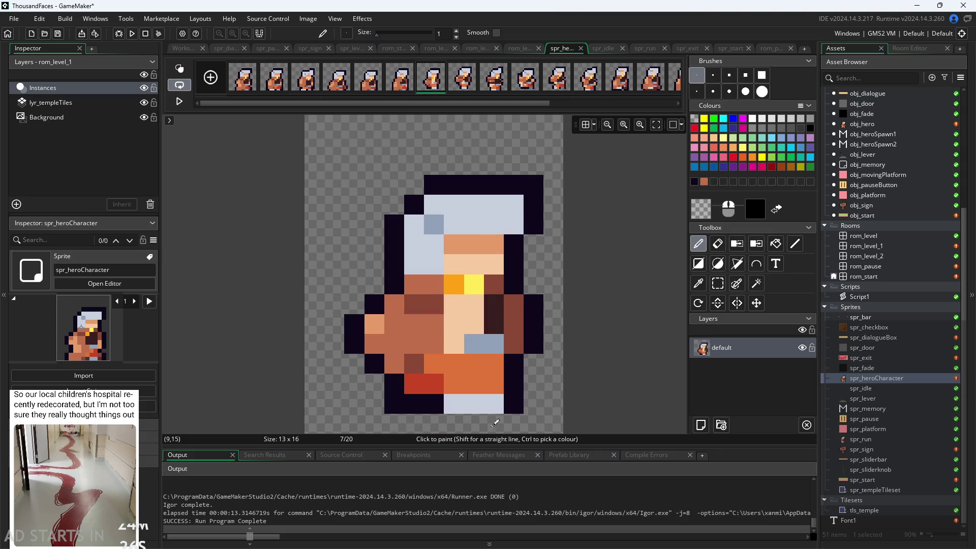
{"action": "left_click", "coordinate": [464, 87]}
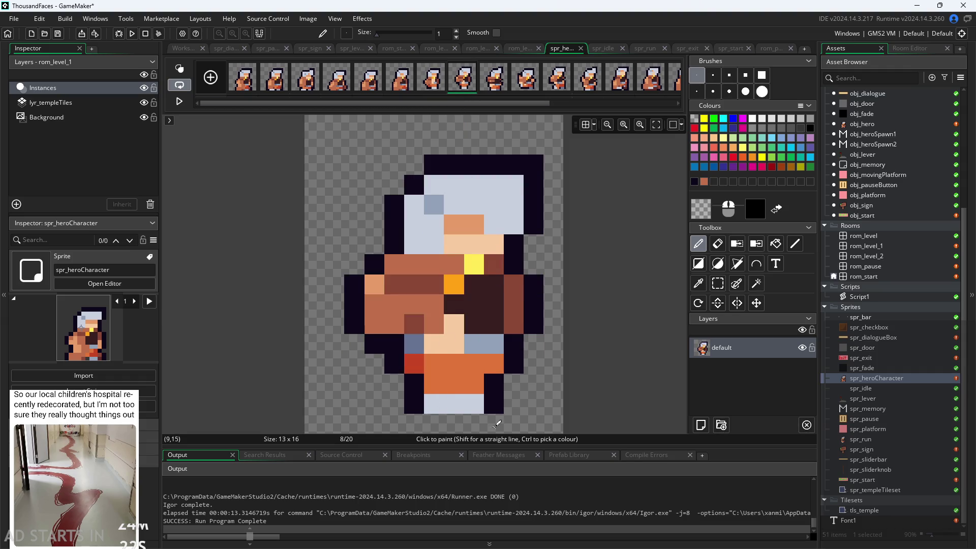
{"action": "left_click", "coordinate": [494, 81]}
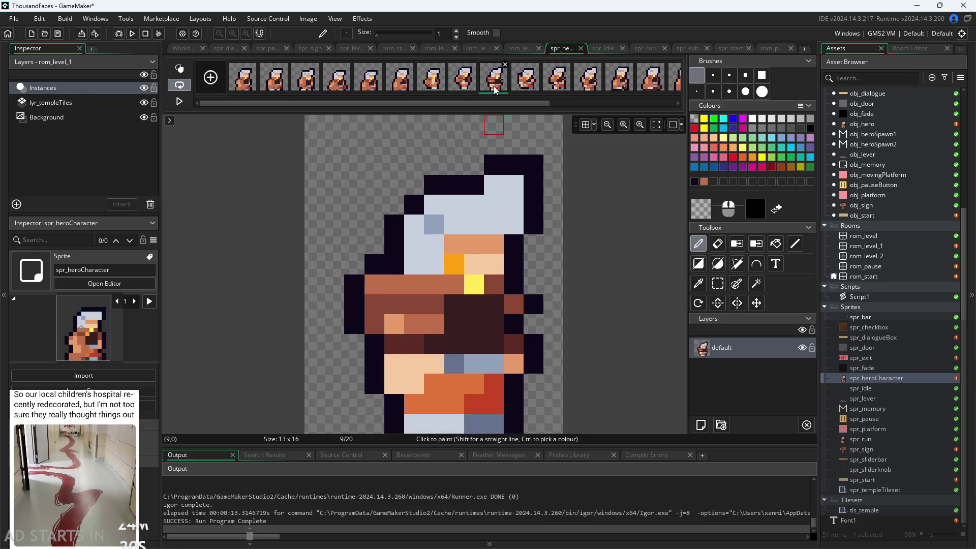
Step through frames 10 to 20, then return to the sprite editor
{"action": "left_click", "coordinate": [527, 84]}
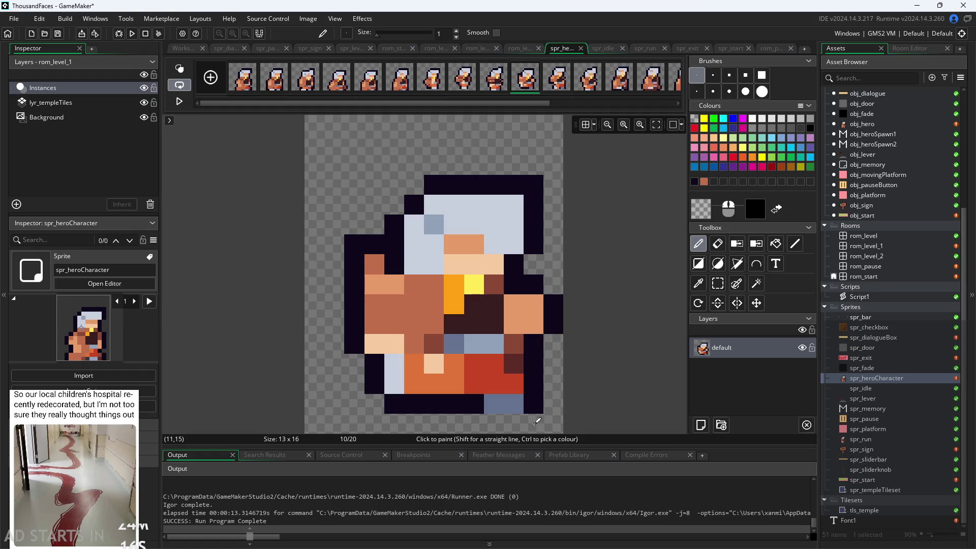
{"action": "left_click", "coordinate": [560, 83]}
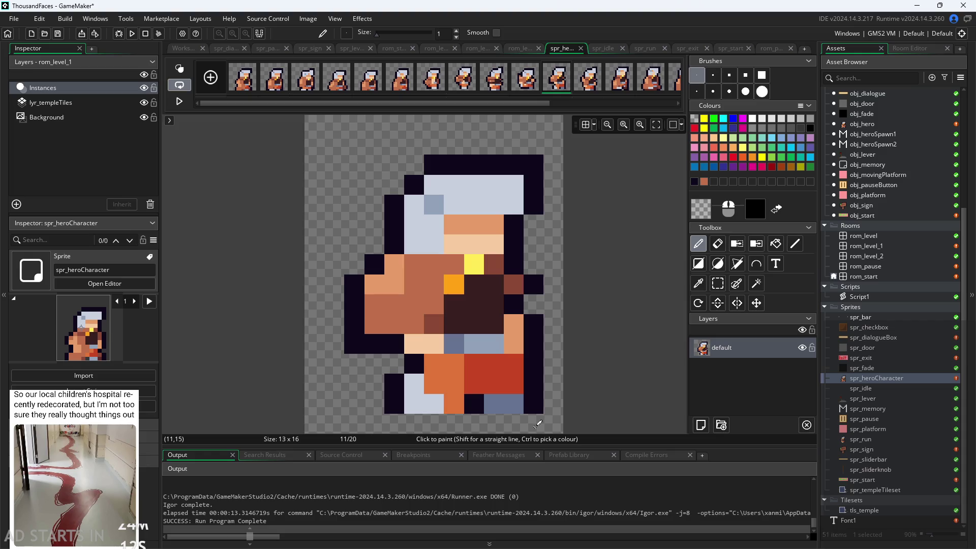
{"action": "left_click", "coordinate": [589, 82]}
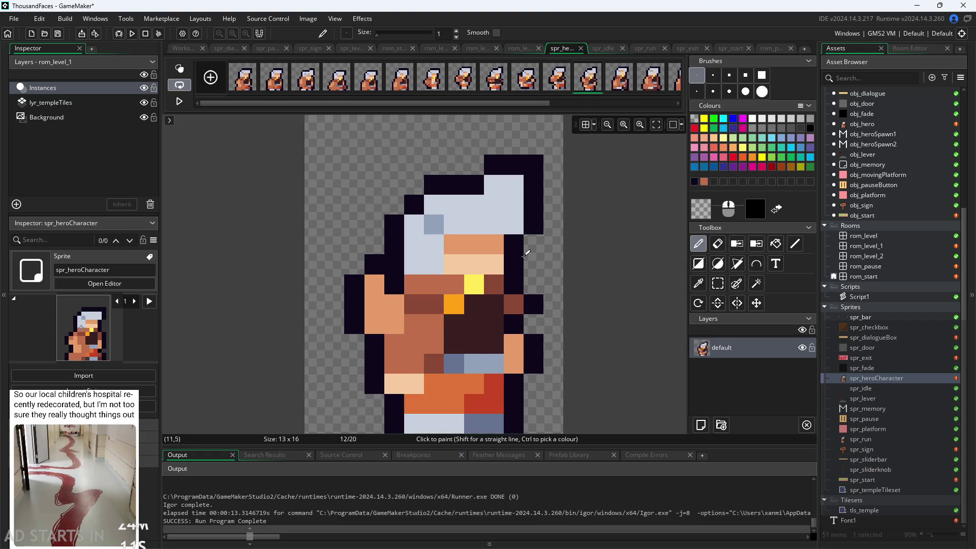
{"action": "left_click", "coordinate": [622, 86]}
{"action": "left_click", "coordinate": [653, 84]}
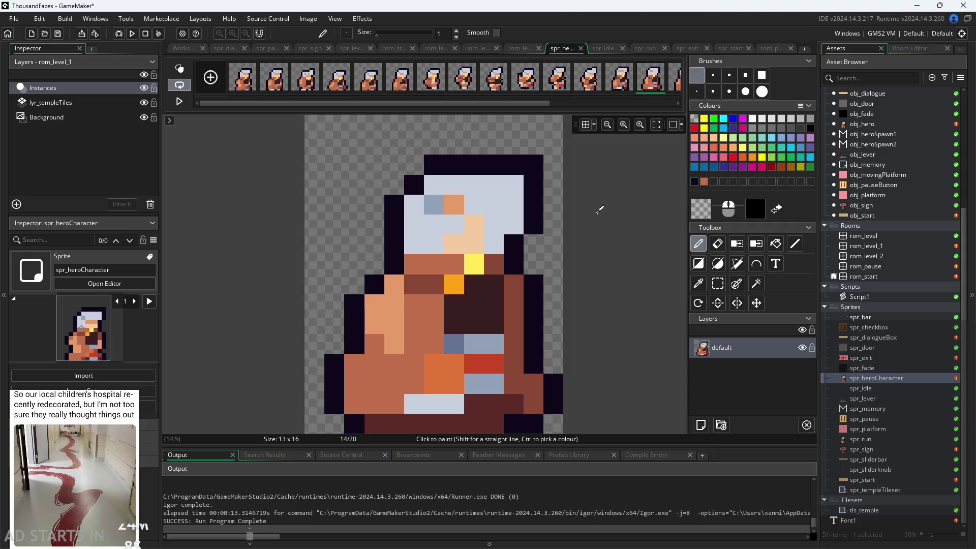
{"action": "left_click", "coordinate": [675, 89]}
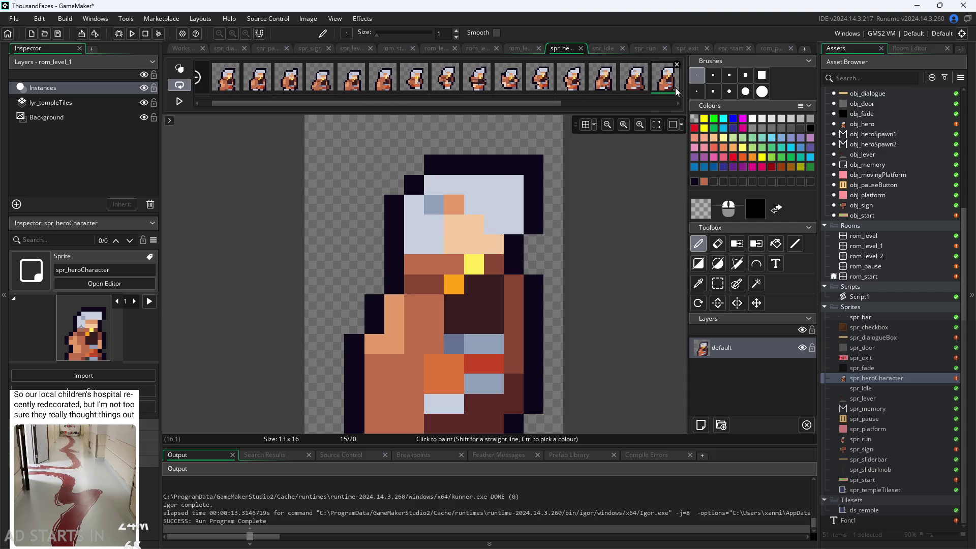
{"action": "left_click_drag", "start_coordinate": [549, 103], "coordinate": [663, 102]}
{"action": "left_click", "coordinate": [540, 79]}
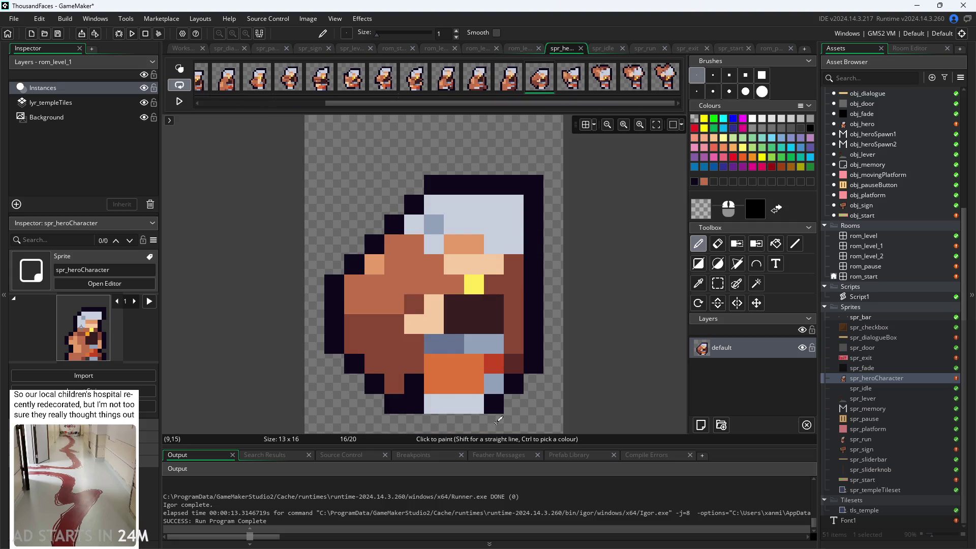
{"action": "key", "text": "Right"}
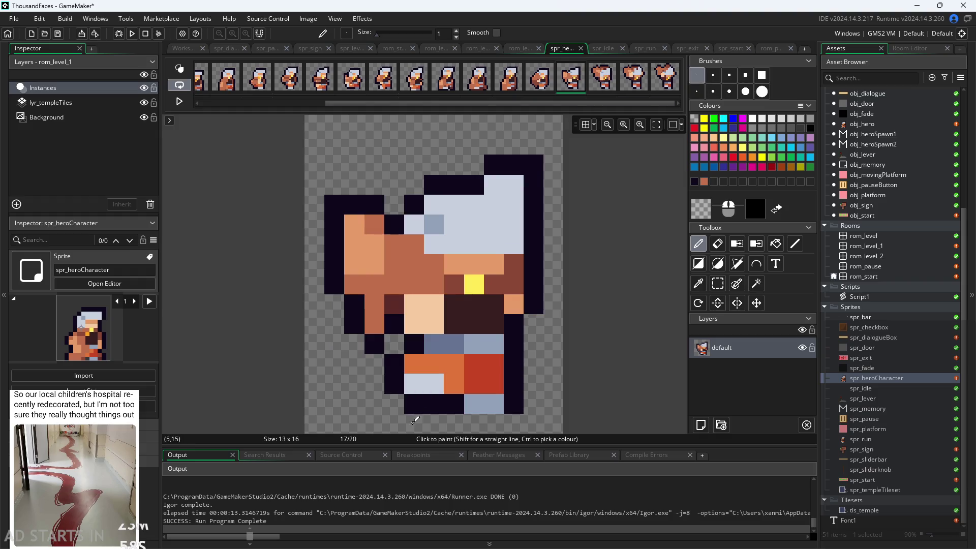
{"action": "left_click", "coordinate": [612, 89]}
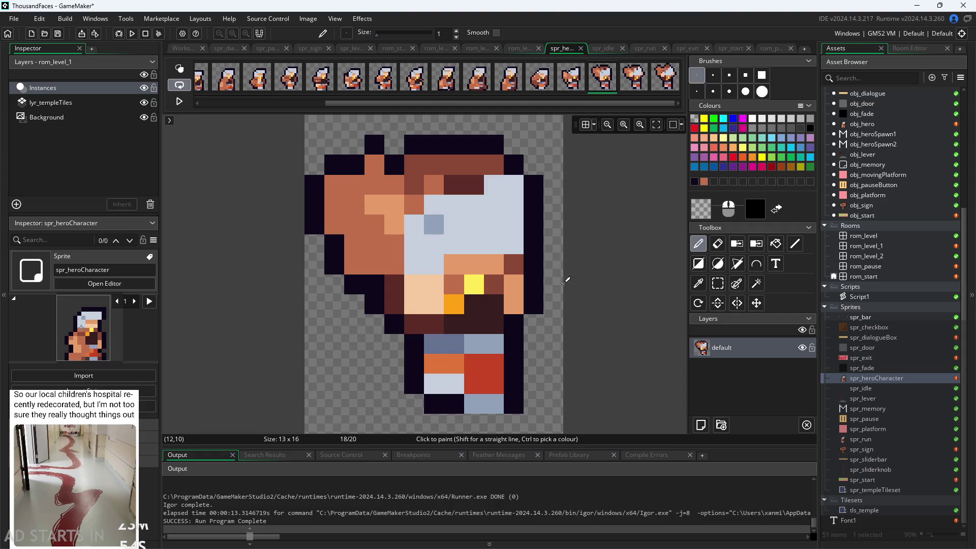
{"action": "left_click", "coordinate": [633, 77]}
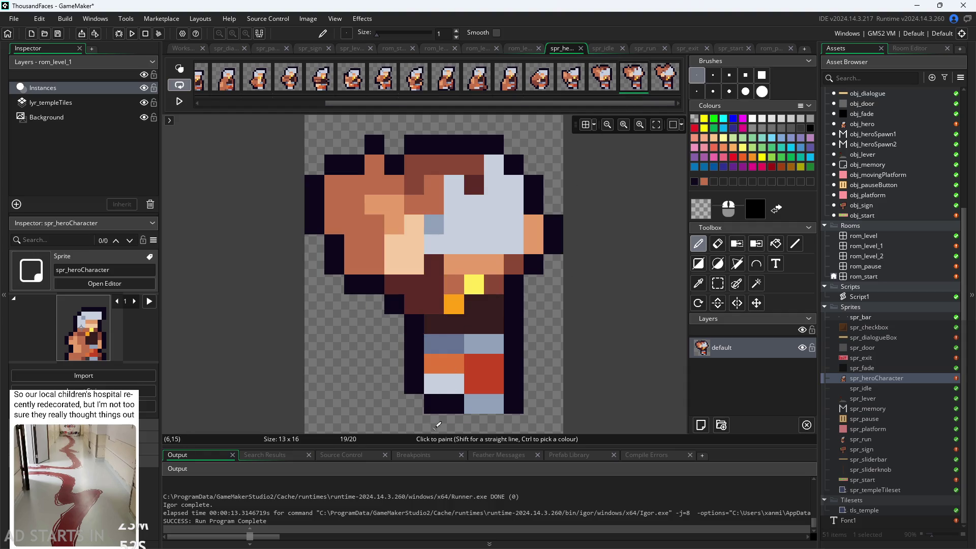
{"action": "left_click", "coordinate": [663, 83]}
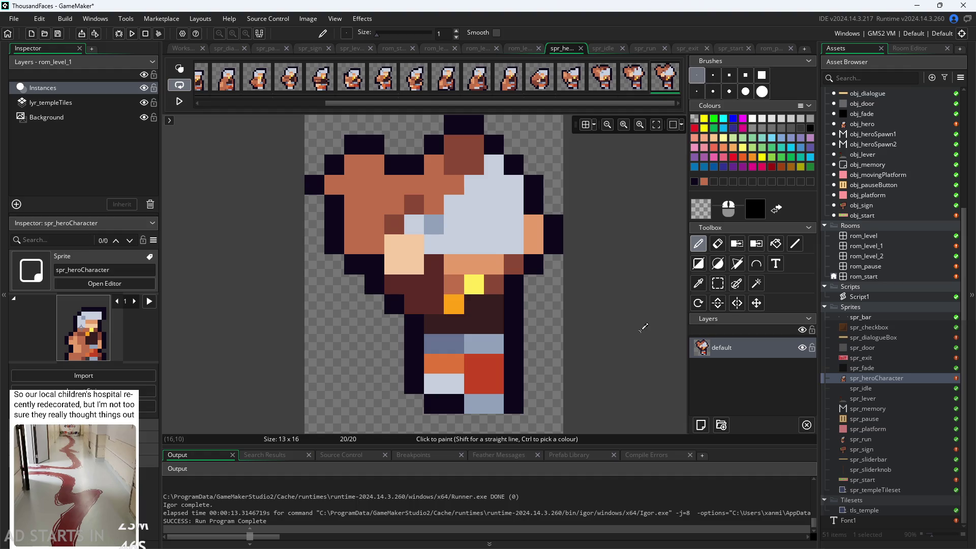
{"action": "left_click", "coordinate": [184, 48]}
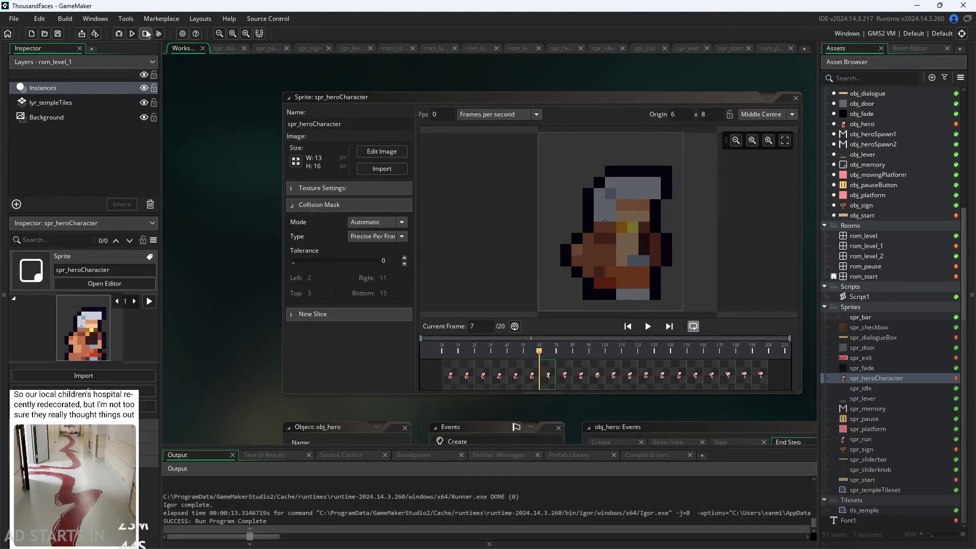
Keep the mask Automatic with Precise Per Frame type and step through frames 6 to 18
{"action": "left_click", "coordinate": [449, 377]}
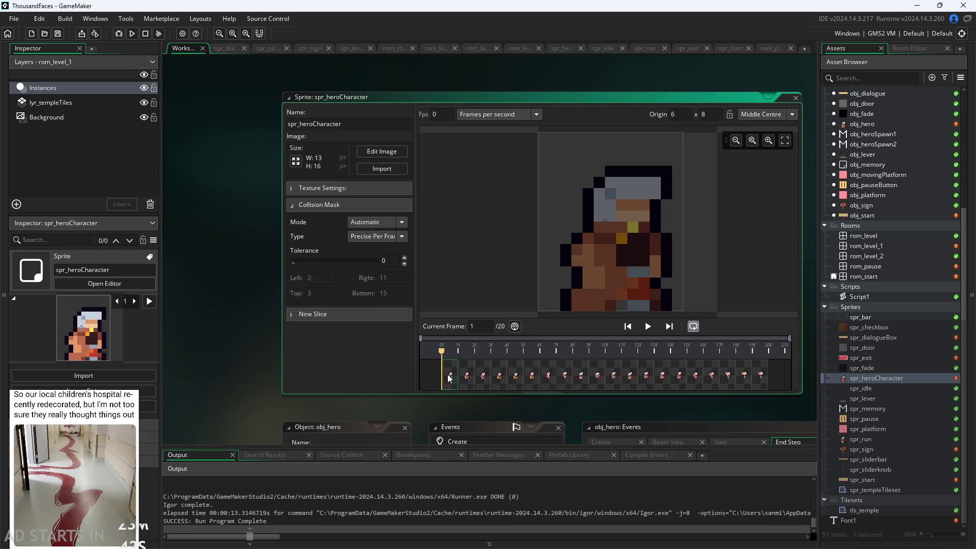
{"action": "left_click", "coordinate": [467, 377]}
{"action": "left_click", "coordinate": [387, 222]}
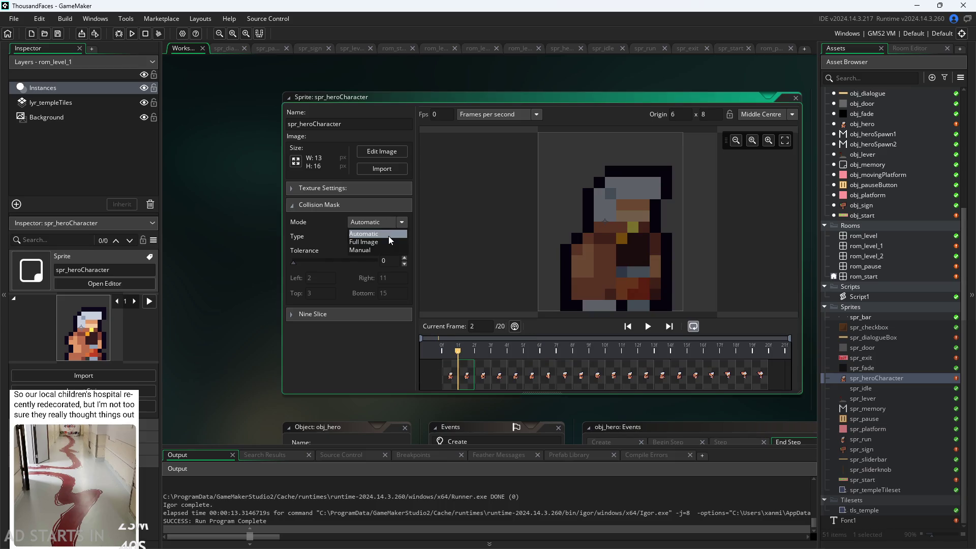
{"action": "left_click", "coordinate": [388, 235]}
{"action": "left_click", "coordinate": [386, 237]}
{"action": "left_click", "coordinate": [393, 292]}
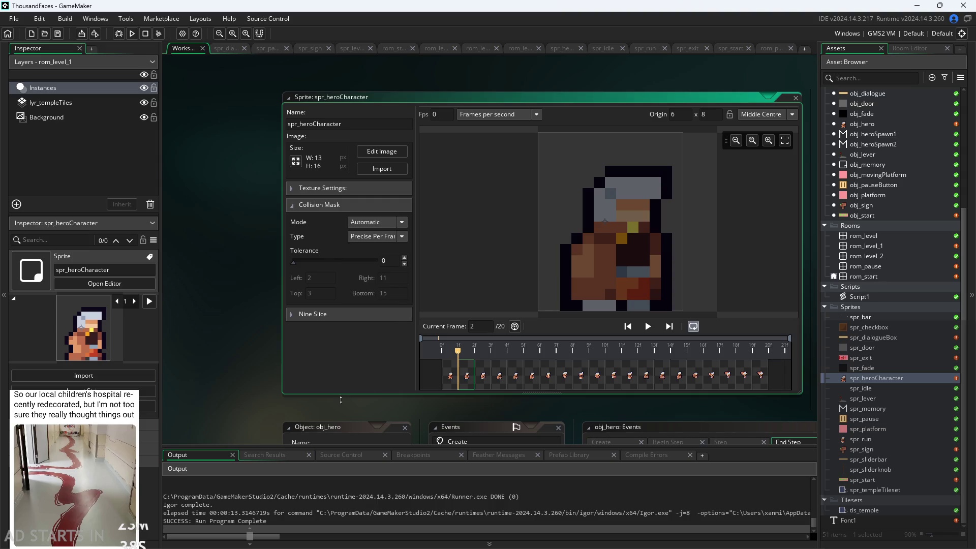
{"action": "left_click", "coordinate": [488, 361]}
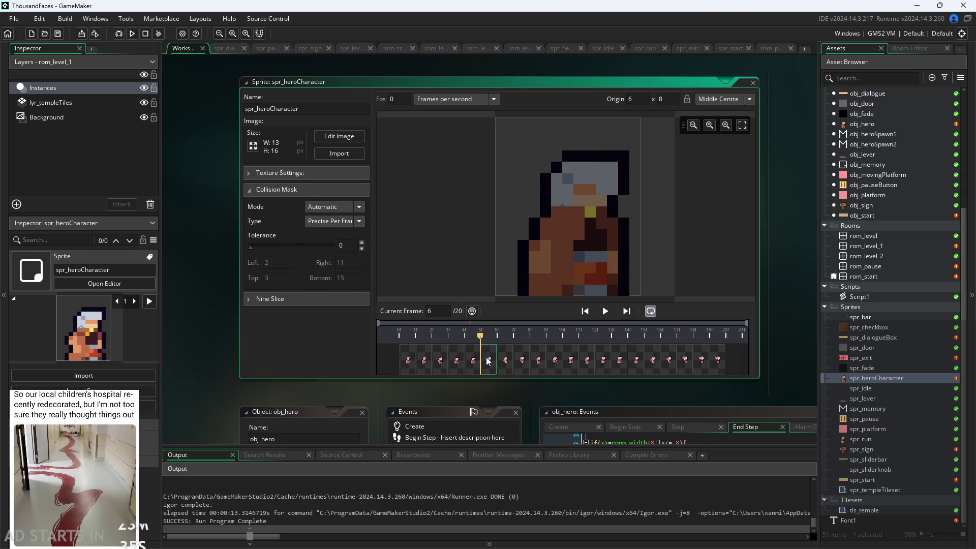
{"action": "key", "text": "Right"}
{"action": "key", "text": "Right"}
{"action": "key", "text": "Right"}
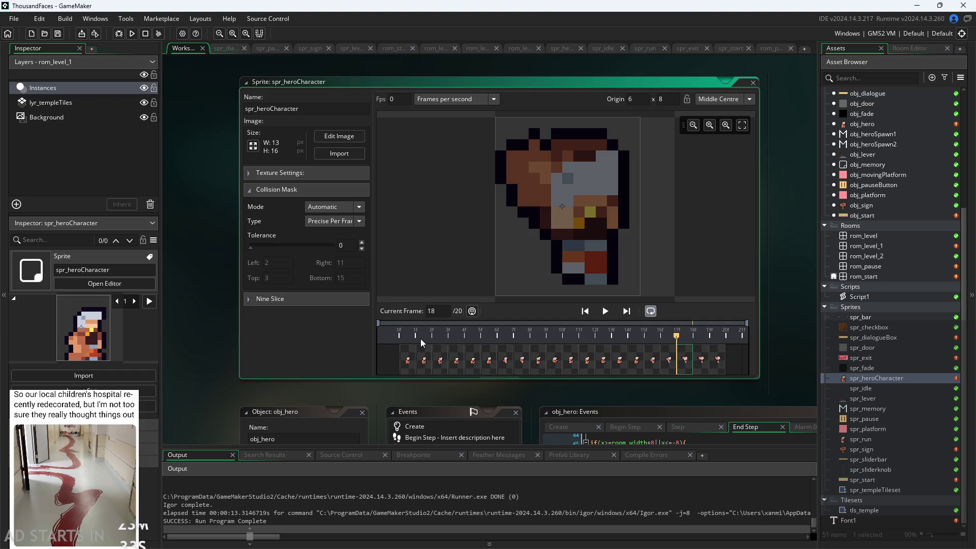
{"action": "key", "text": "Left"}
{"action": "key", "text": "Left"}
{"action": "key", "text": "Left"}
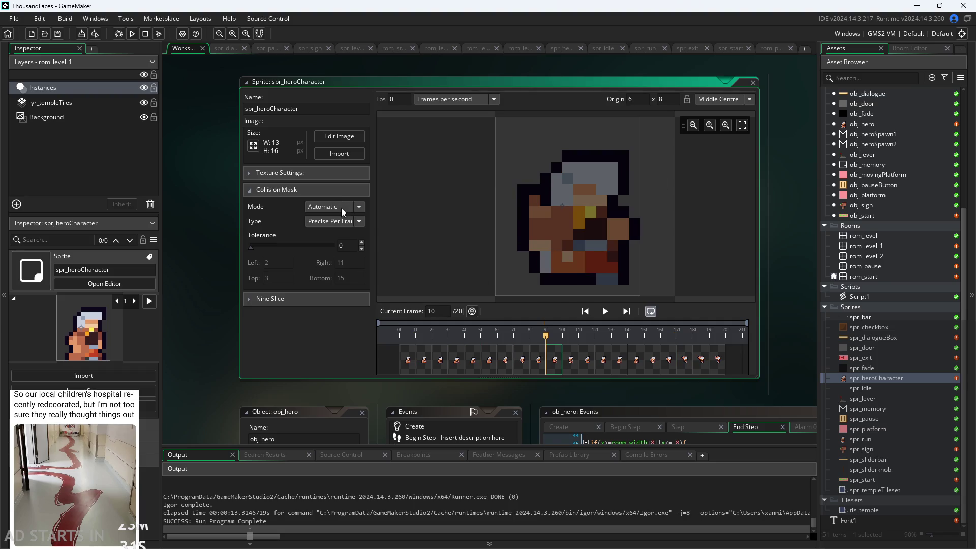
Try Rectangle, Ellipse and Precise (Slow) mask types, ending on Precise Per Frame
{"action": "left_click", "coordinate": [340, 221]}
{"action": "left_click", "coordinate": [343, 236]}
{"action": "left_click", "coordinate": [352, 222]}
{"action": "left_click", "coordinate": [353, 236]}
{"action": "left_click", "coordinate": [352, 222]}
{"action": "left_click", "coordinate": [351, 267]}
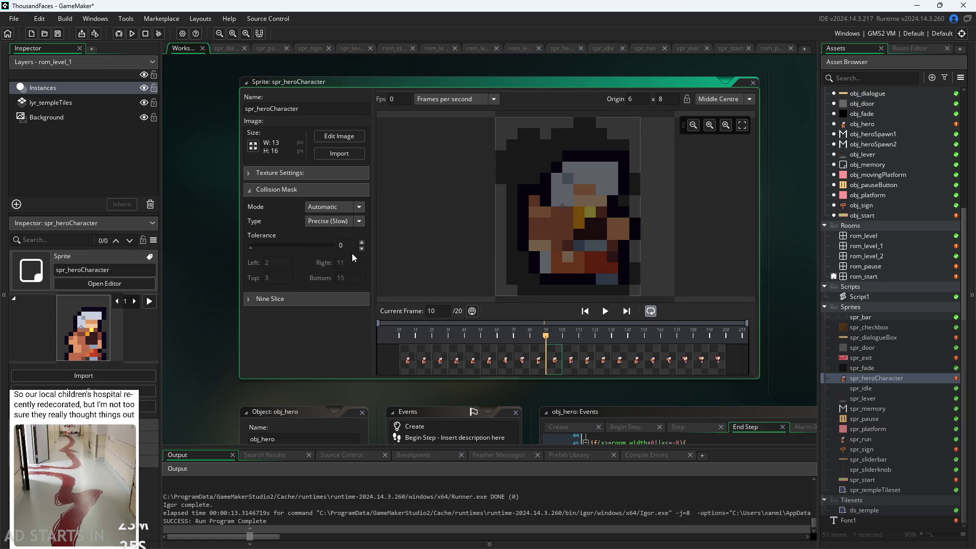
{"action": "left_click", "coordinate": [350, 220]}
{"action": "left_click", "coordinate": [350, 270]}
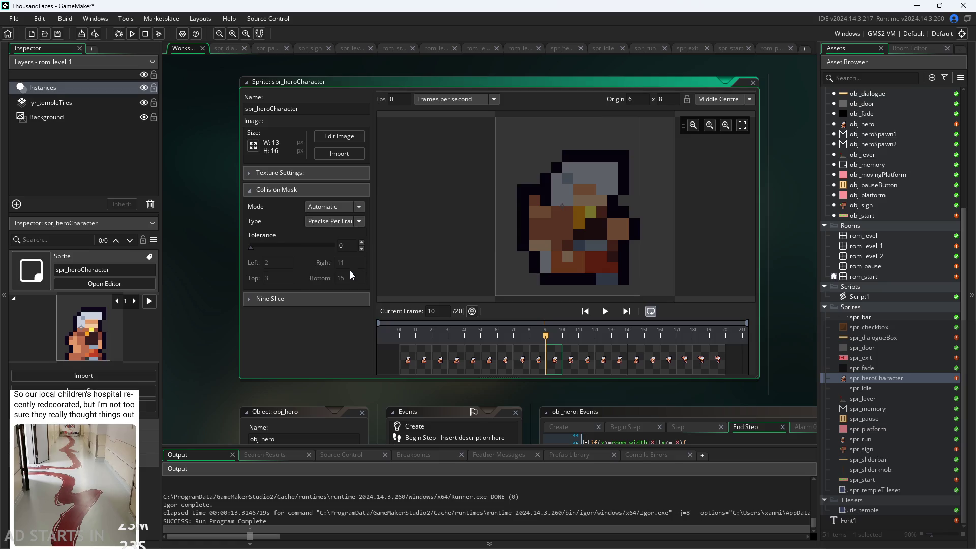
Try a Diamond mask on frame 13, then return to Precise Per Frame
{"action": "key", "text": "Right"}
{"action": "key", "text": "Right"}
{"action": "key", "text": "Right"}
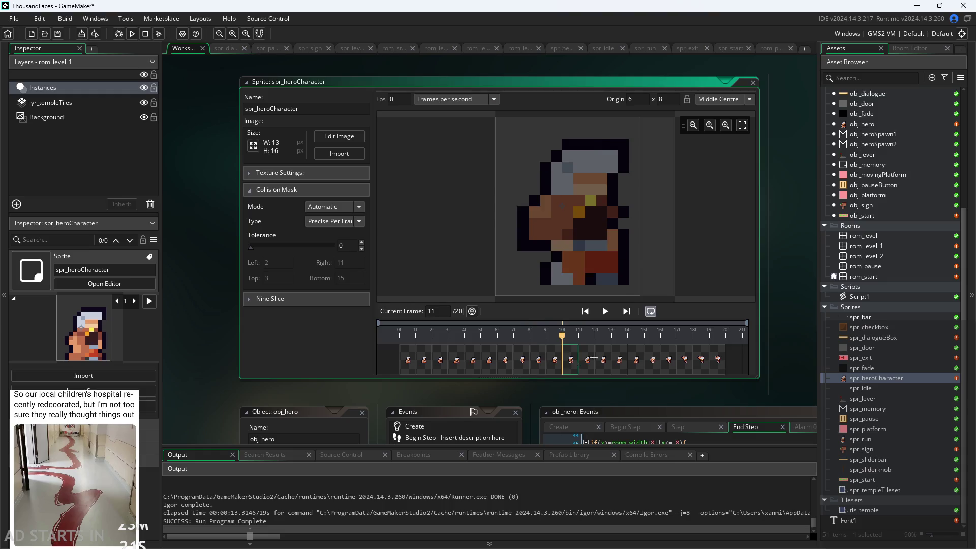
{"action": "key", "text": "Right"}
{"action": "key", "text": "Right"}
{"action": "key", "text": "Left"}
{"action": "key", "text": "Left"}
{"action": "key", "text": "Left"}
{"action": "left_click", "coordinate": [341, 221]}
{"action": "left_click", "coordinate": [343, 258]}
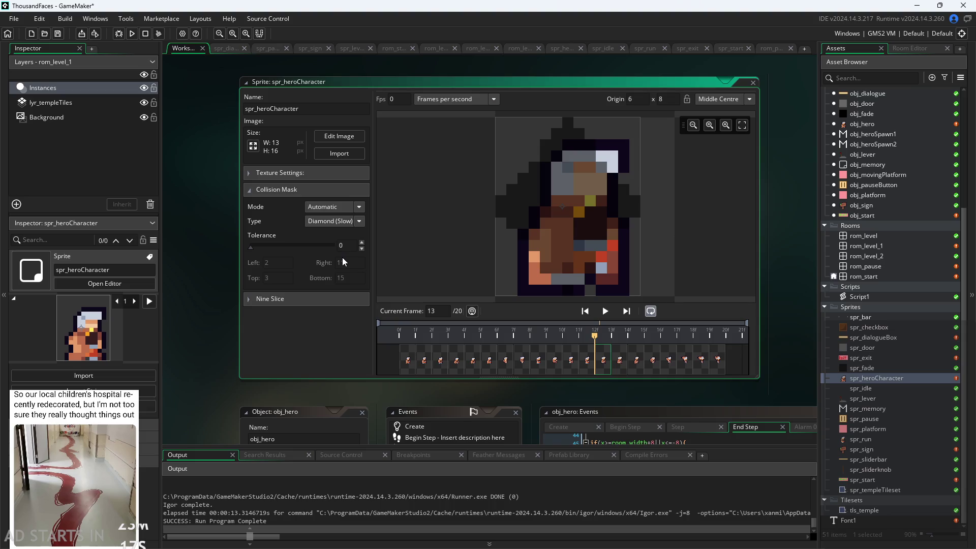
{"action": "left_click", "coordinate": [340, 221]}
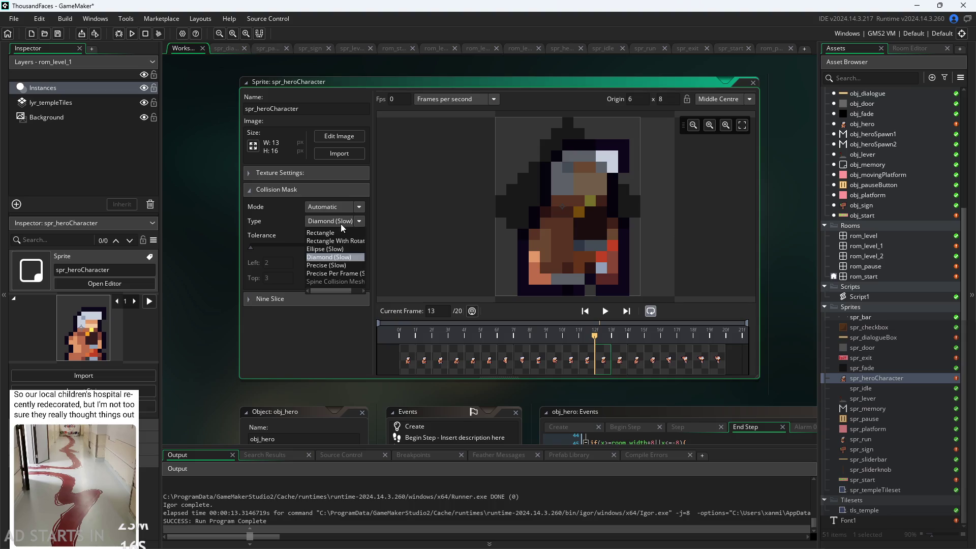
{"action": "left_click", "coordinate": [347, 276]}
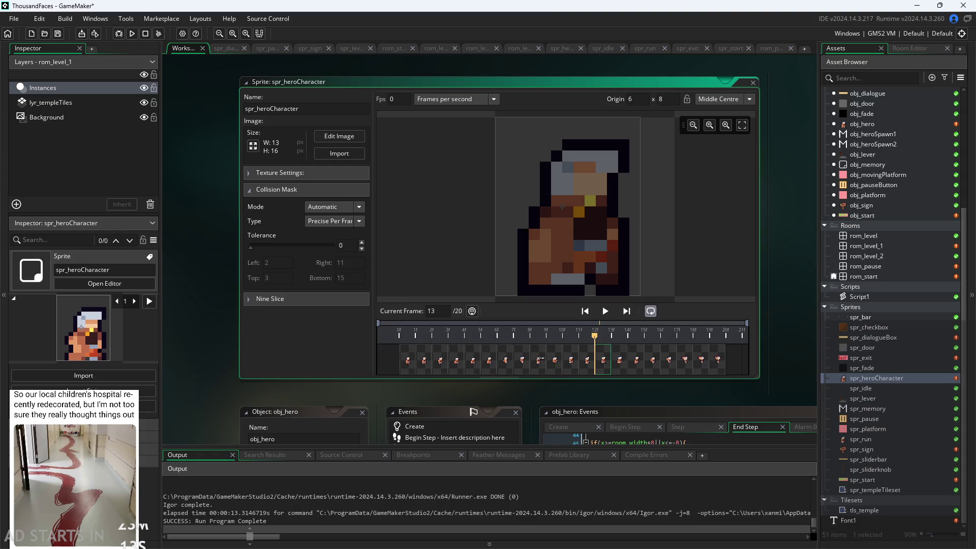
{"action": "key", "text": "Right"}
{"action": "key", "text": "Right"}
{"action": "key", "text": "Right"}
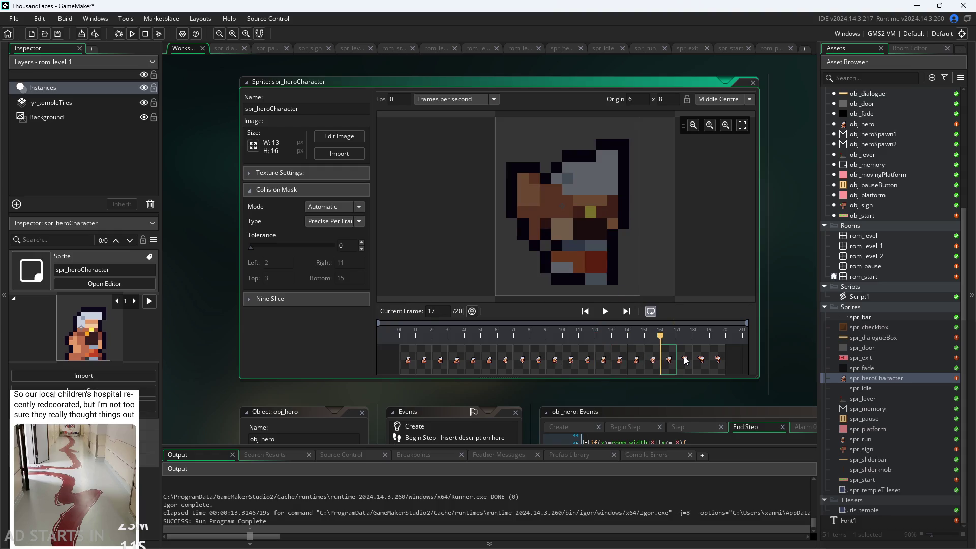
{"action": "left_click", "coordinate": [135, 34]}
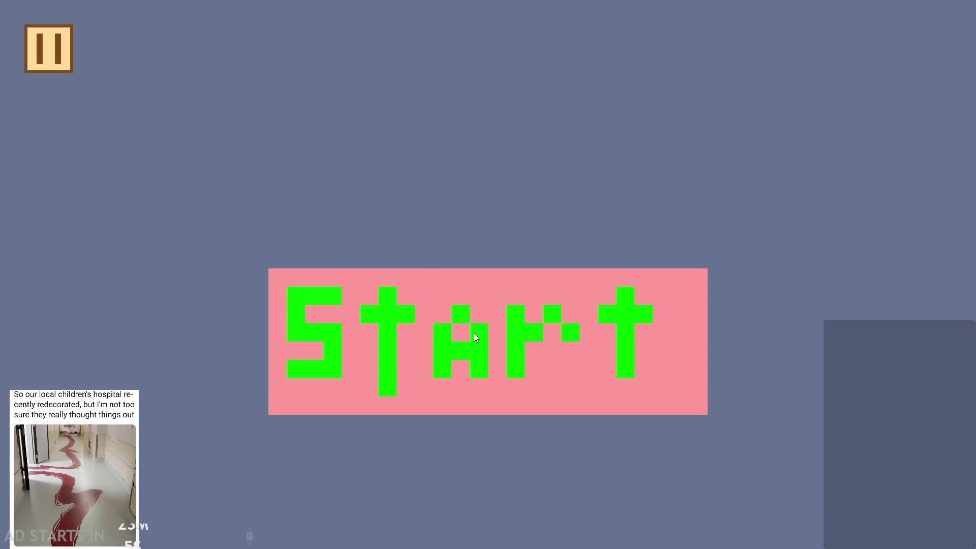
{"action": "left_click", "coordinate": [474, 332]}
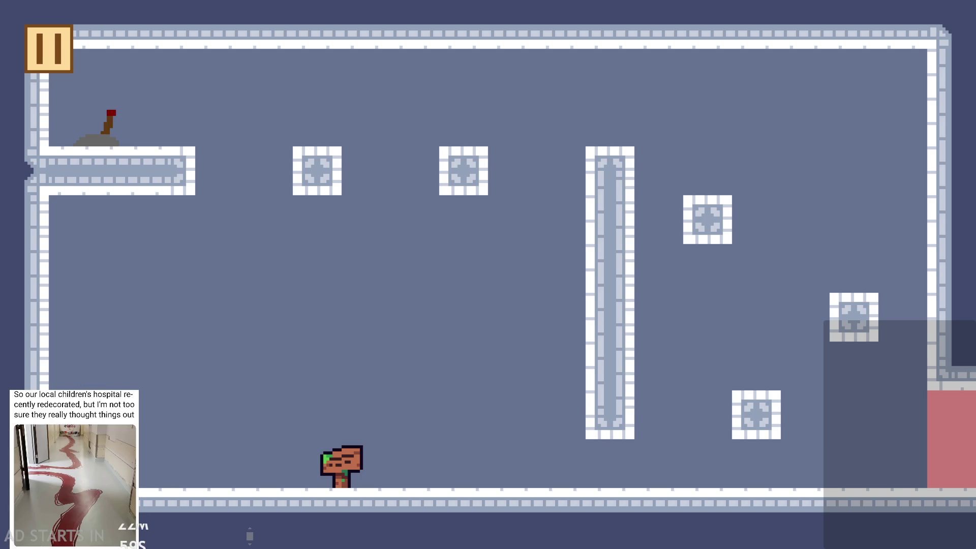
{"action": "key", "text": "Right"}
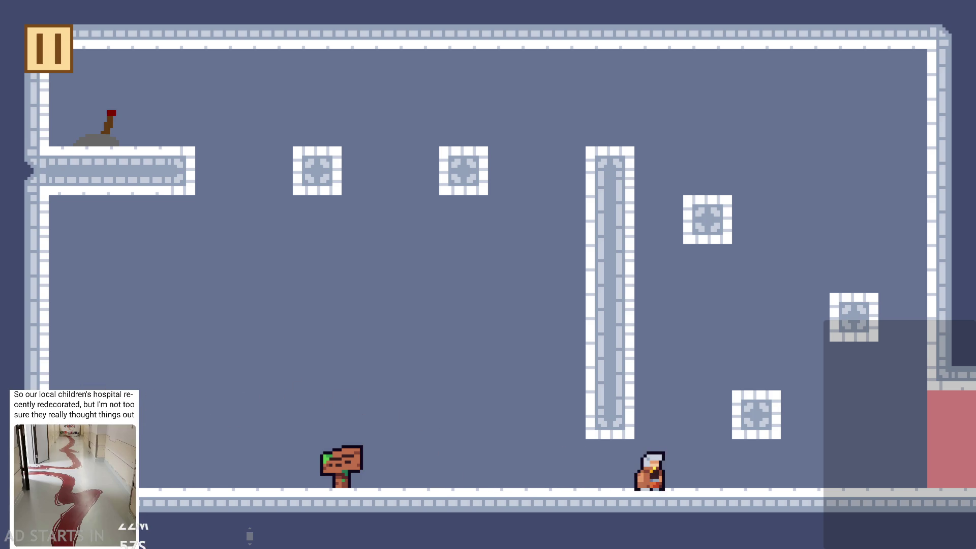
{"action": "key", "text": "space"}
{"action": "key", "text": "Left"}
{"action": "key", "text": "space"}
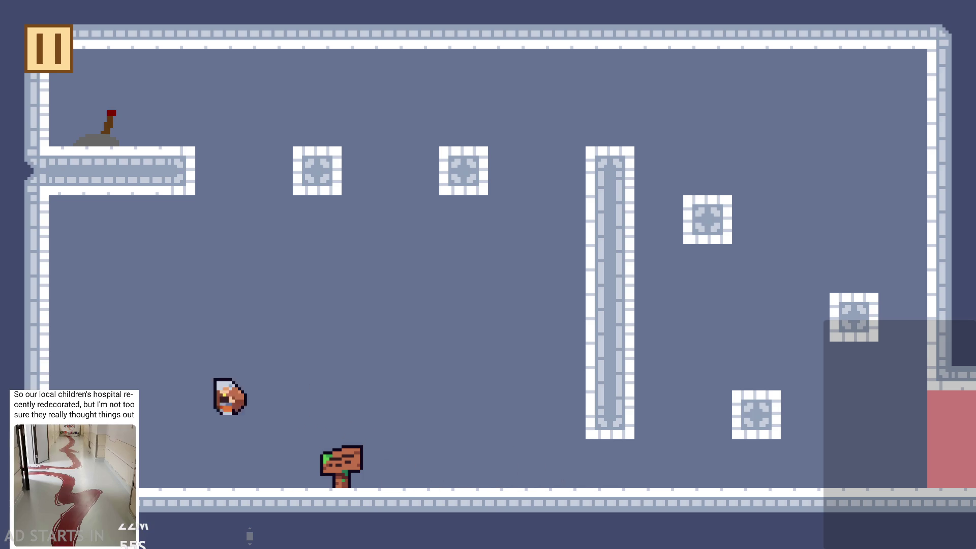
{"action": "key", "text": "Right"}
{"action": "left_click", "coordinate": [49, 49]}
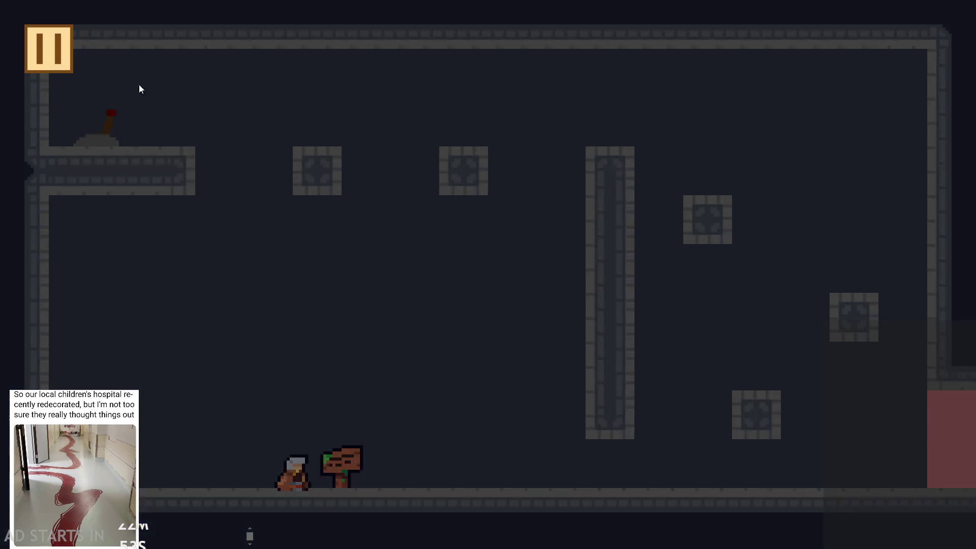
{"action": "left_click", "coordinate": [796, 459]}
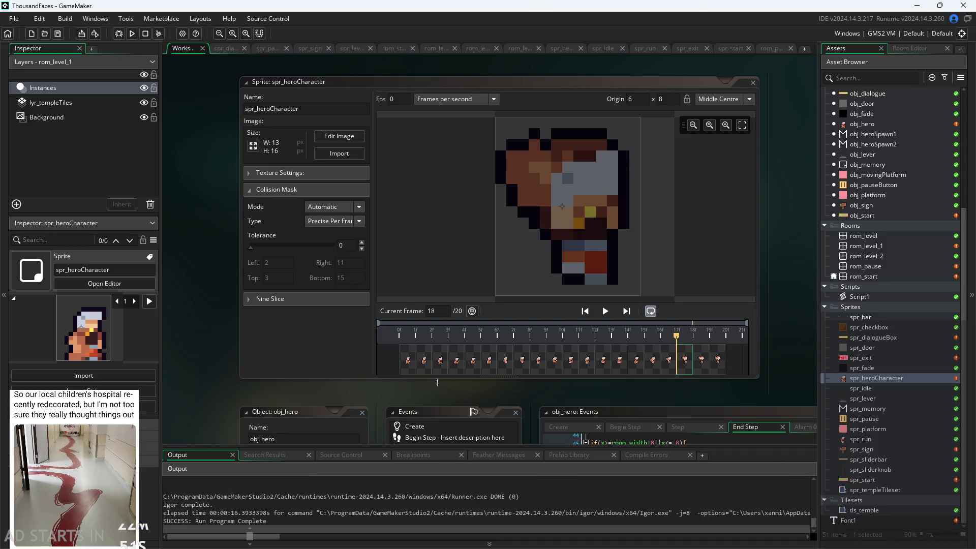
Scrub frames 1 to 8, return to frame 1, and open the Collision Mask Mode dropdown
{"action": "left_click", "coordinate": [412, 362]}
{"action": "mouse_move", "coordinate": [425, 366]}
{"action": "left_mouse_down"}
{"action": "mouse_move", "coordinate": [557, 364]}
{"action": "mouse_move", "coordinate": [463, 366]}
{"action": "mouse_move", "coordinate": [496, 366]}
{"action": "left_mouse_up"}
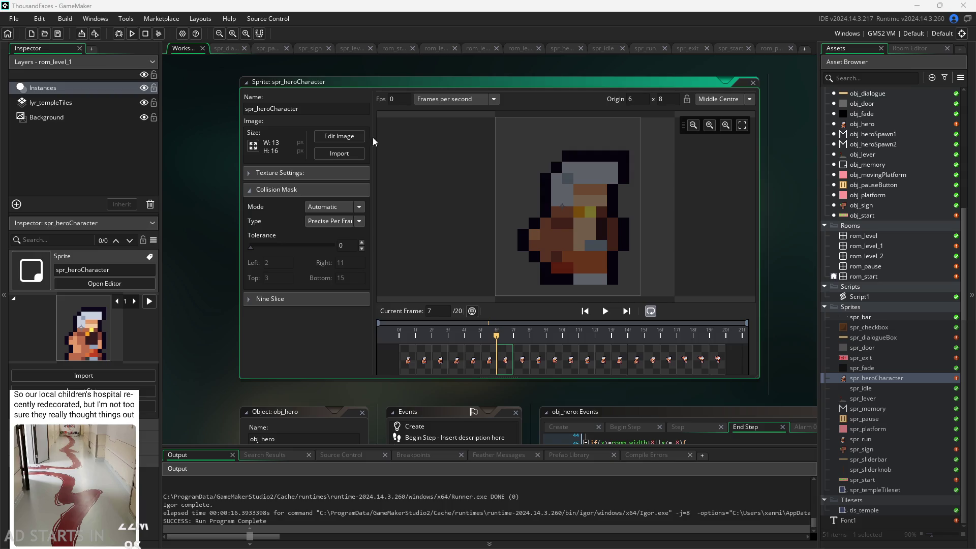
{"action": "left_click", "coordinate": [408, 358]}
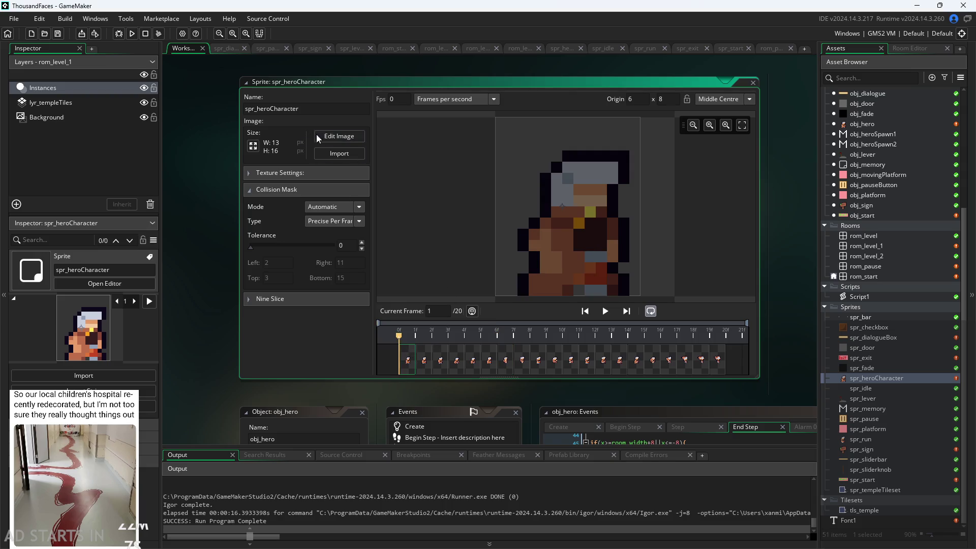
{"action": "left_click", "coordinate": [343, 209]}
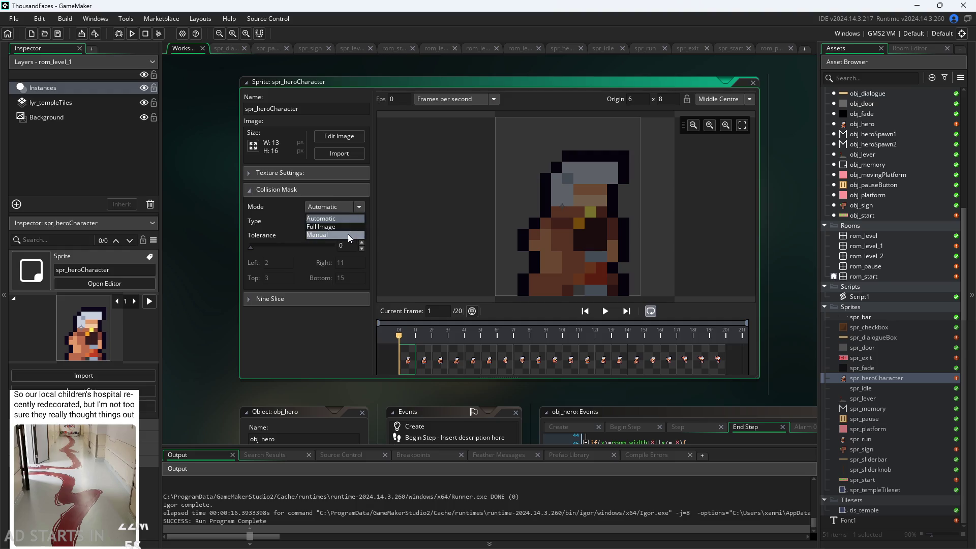
Set a Manual Precise Per Frame mask, shrink it from top-left and right, and check frames 2-4
{"action": "left_click", "coordinate": [349, 235]}
{"action": "left_click", "coordinate": [349, 220]}
{"action": "left_click", "coordinate": [340, 276]}
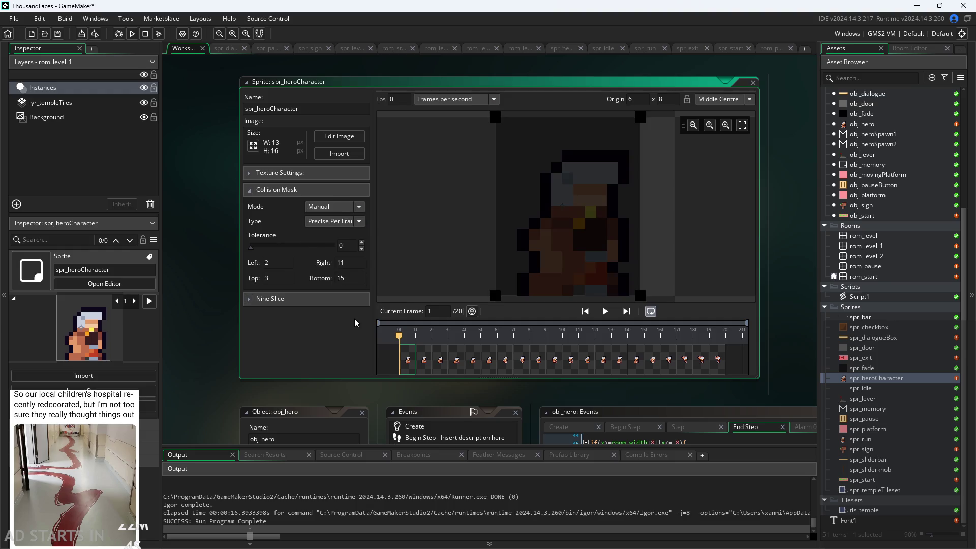
{"action": "left_click_drag", "start_coordinate": [495, 118], "coordinate": [523, 160]}
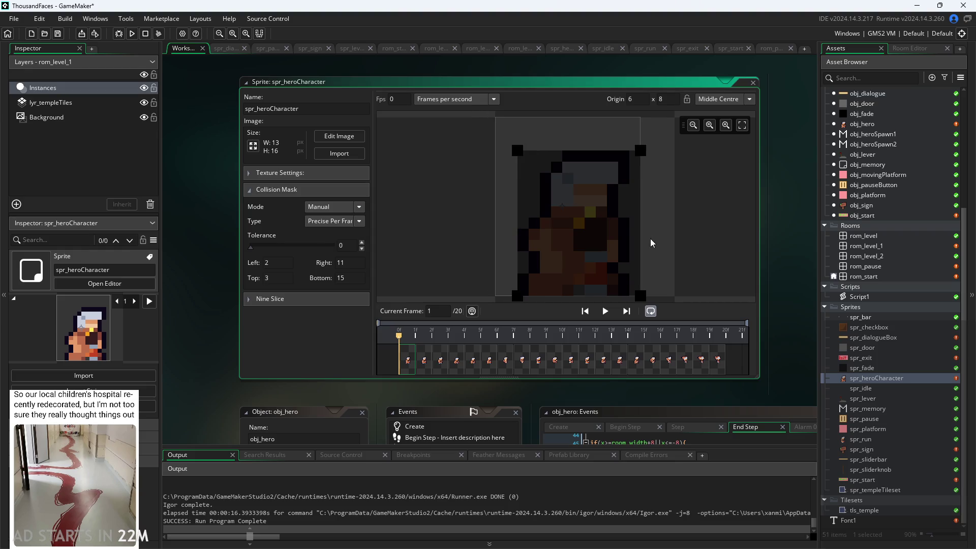
{"action": "left_click_drag", "start_coordinate": [640, 296], "coordinate": [630, 296]}
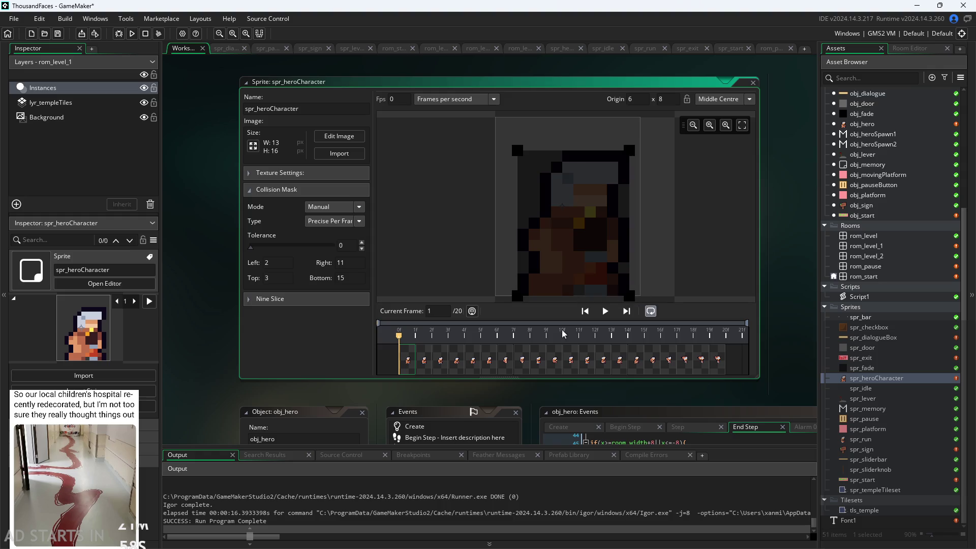
{"action": "left_click", "coordinate": [424, 361]}
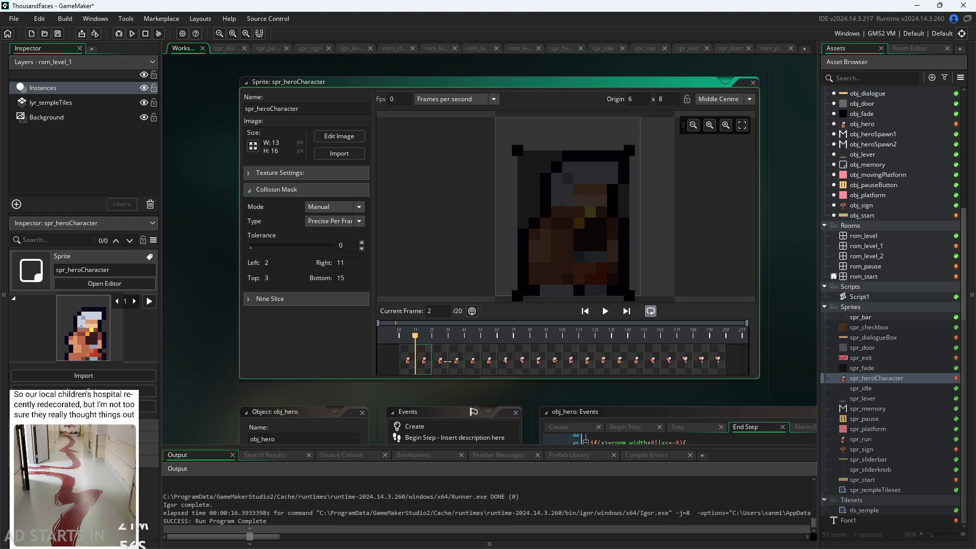
{"action": "left_click", "coordinate": [444, 364]}
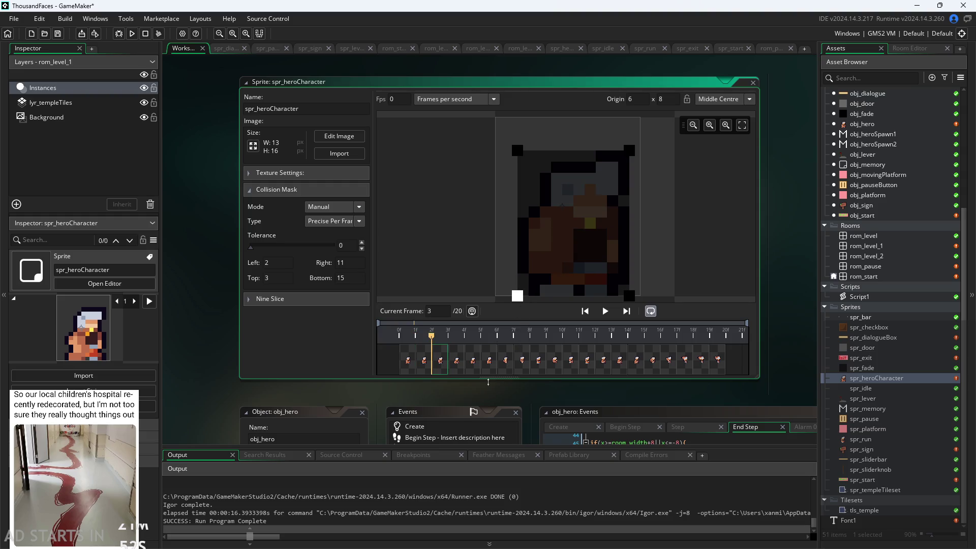
{"action": "left_click", "coordinate": [460, 368]}
Extend the mask to bottom 16, adjust its top, right and left edges, and raise the tolerance
{"action": "left_click_drag", "start_coordinate": [517, 295], "coordinate": [518, 302]}
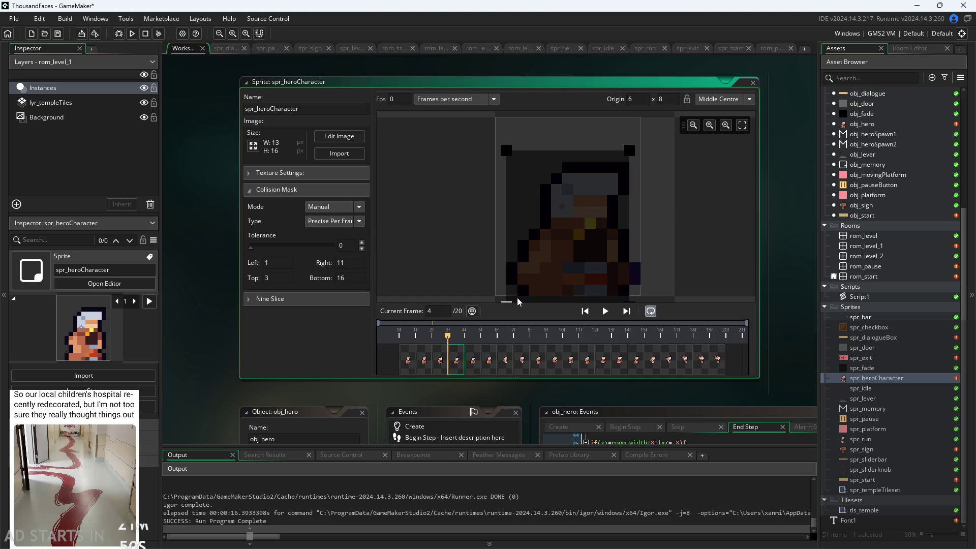
{"action": "mouse_move", "coordinate": [630, 151]}
{"action": "left_mouse_down"}
{"action": "mouse_move", "coordinate": [628, 141]}
{"action": "mouse_move", "coordinate": [634, 162]}
{"action": "mouse_move", "coordinate": [643, 160]}
{"action": "mouse_move", "coordinate": [645, 151]}
{"action": "mouse_move", "coordinate": [631, 149]}
{"action": "left_mouse_up"}
{"action": "left_click", "coordinate": [433, 367]}
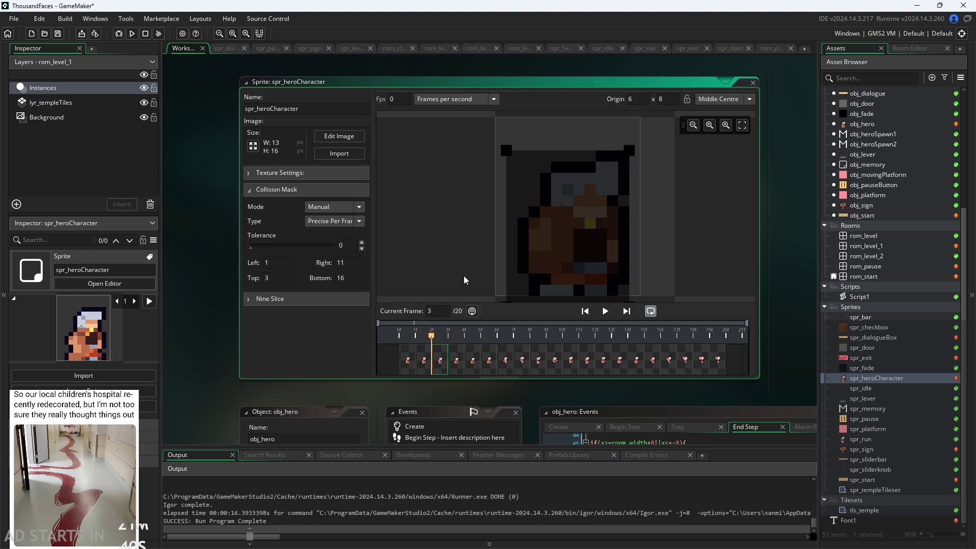
{"action": "left_click_drag", "start_coordinate": [506, 150], "coordinate": [520, 151]}
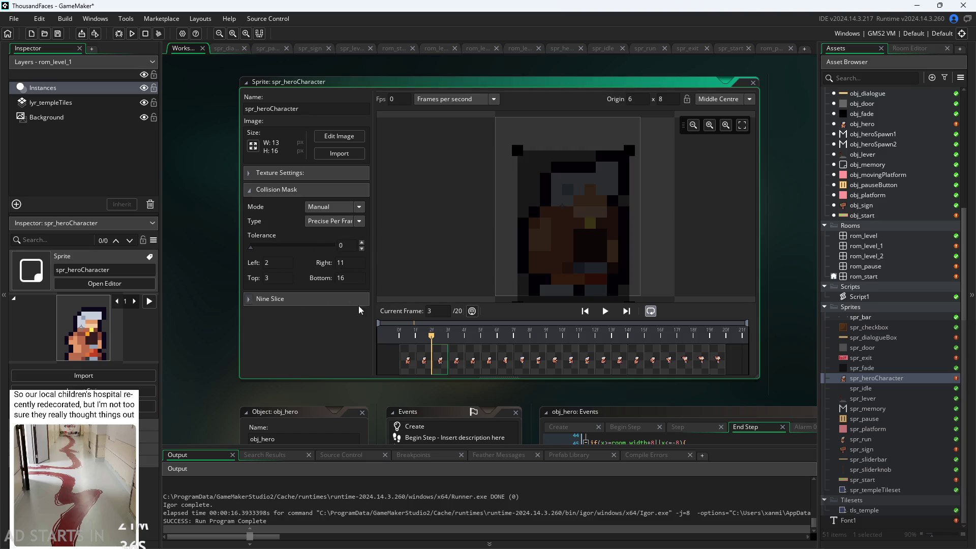
{"action": "left_click", "coordinate": [472, 362]}
{"action": "left_click_drag", "start_coordinate": [474, 366], "coordinate": [690, 369]}
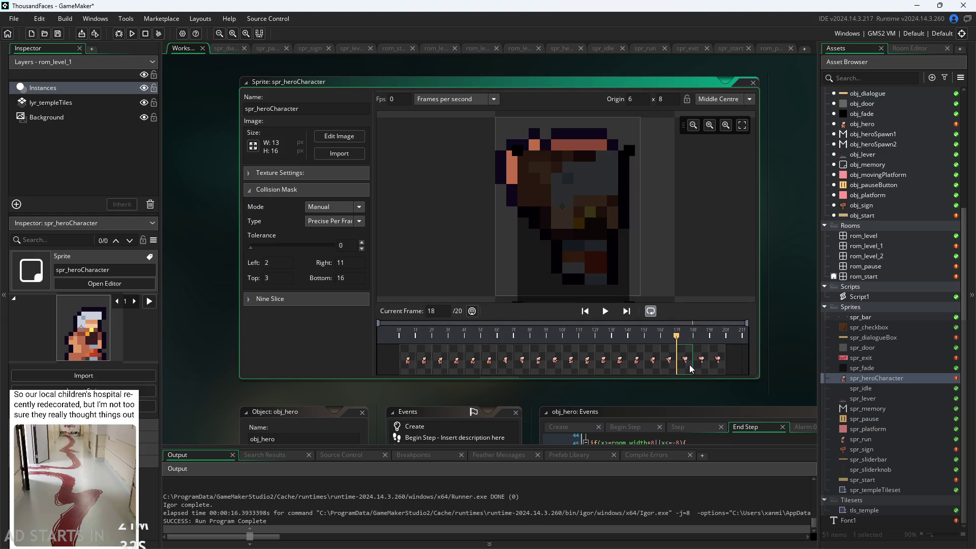
{"action": "left_click", "coordinate": [415, 364]}
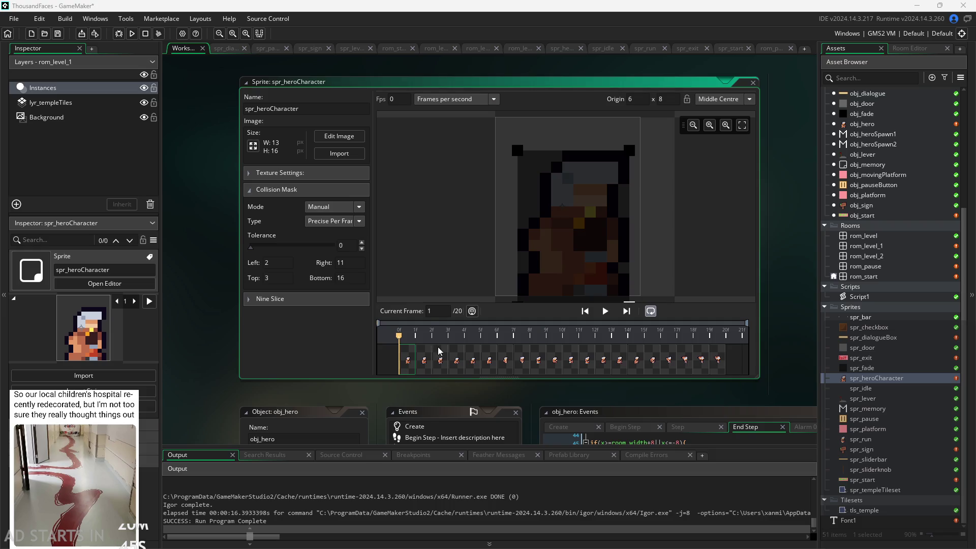
{"action": "mouse_move", "coordinate": [250, 253]}
{"action": "left_mouse_down"}
{"action": "mouse_move", "coordinate": [356, 252]}
{"action": "mouse_move", "coordinate": [249, 253]}
{"action": "mouse_move", "coordinate": [471, 271]}
{"action": "mouse_move", "coordinate": [300, 273]}
{"action": "mouse_move", "coordinate": [345, 268]}
{"action": "mouse_move", "coordinate": [196, 302]}
{"action": "mouse_move", "coordinate": [281, 295]}
{"action": "left_mouse_up"}
Raise the mask tolerance to 255 and drag the top-left corner to Left 2, Top 3
{"action": "mouse_move", "coordinate": [518, 150]}
{"action": "left_mouse_down"}
{"action": "mouse_move", "coordinate": [528, 148]}
{"action": "mouse_move", "coordinate": [529, 162]}
{"action": "left_mouse_up"}
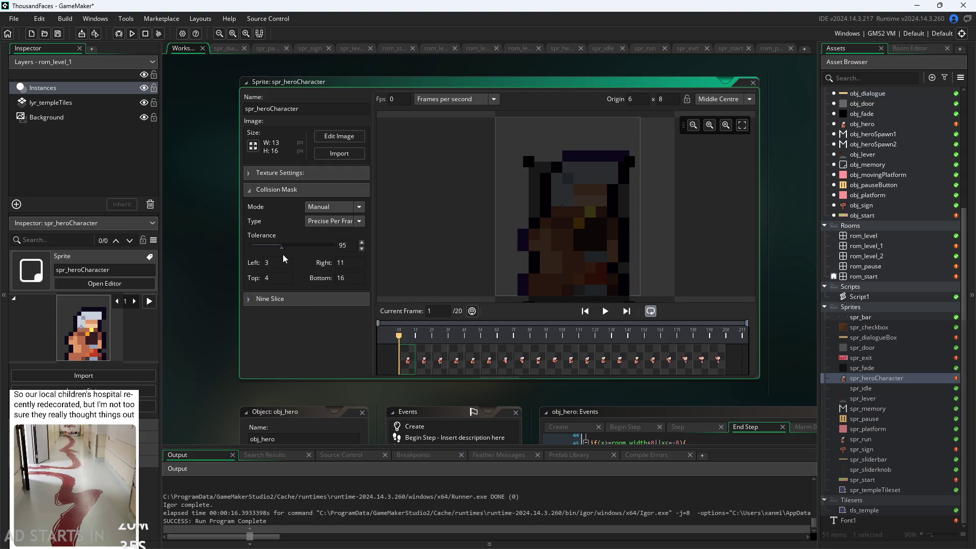
{"action": "left_click_drag", "start_coordinate": [282, 249], "coordinate": [337, 248]}
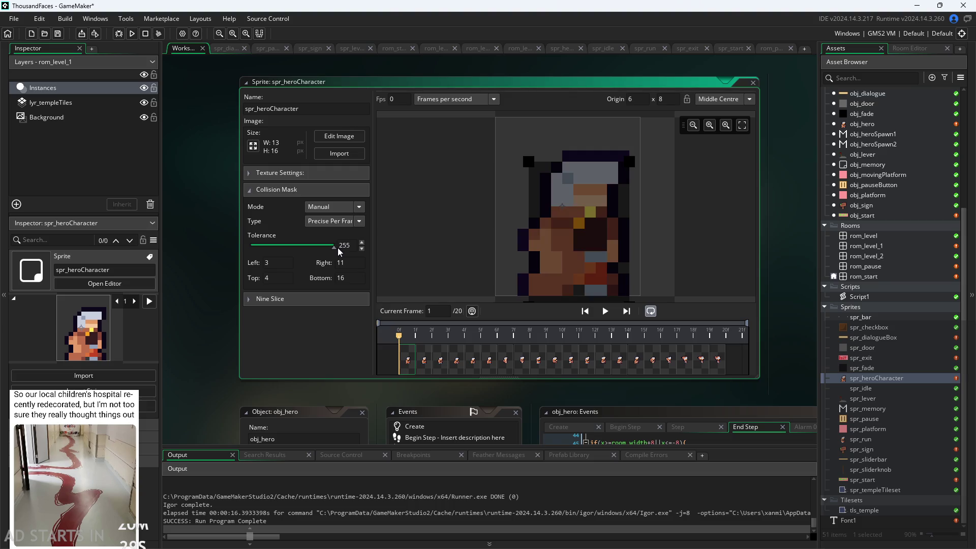
{"action": "mouse_move", "coordinate": [529, 162]}
{"action": "left_mouse_down"}
{"action": "mouse_move", "coordinate": [524, 171]}
{"action": "mouse_move", "coordinate": [528, 163]}
{"action": "left_mouse_up"}
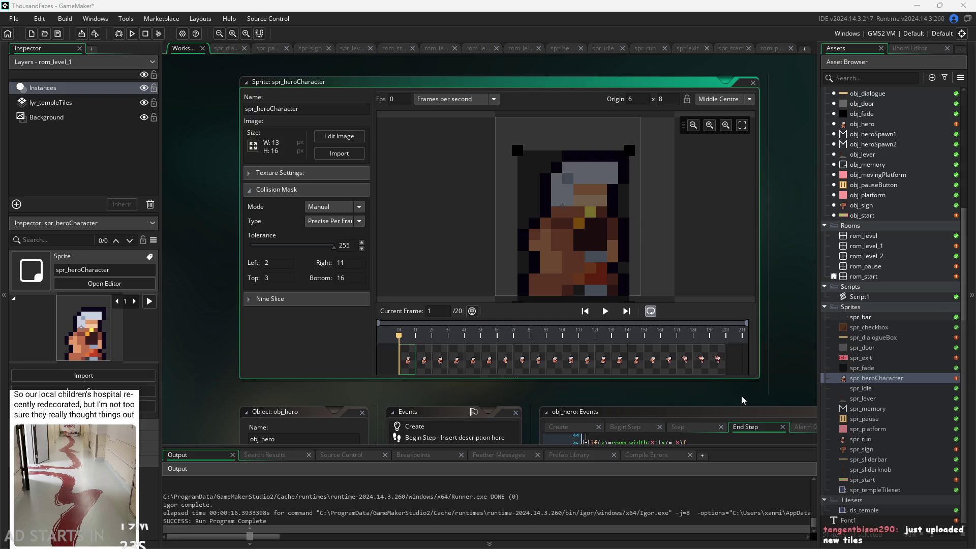
{"action": "mouse_move", "coordinate": [740, 389]}
{"action": "left_mouse_down"}
{"action": "mouse_move", "coordinate": [748, 387]}
{"action": "mouse_move", "coordinate": [713, 381]}
{"action": "mouse_move", "coordinate": [666, 266]}
{"action": "left_mouse_up"}
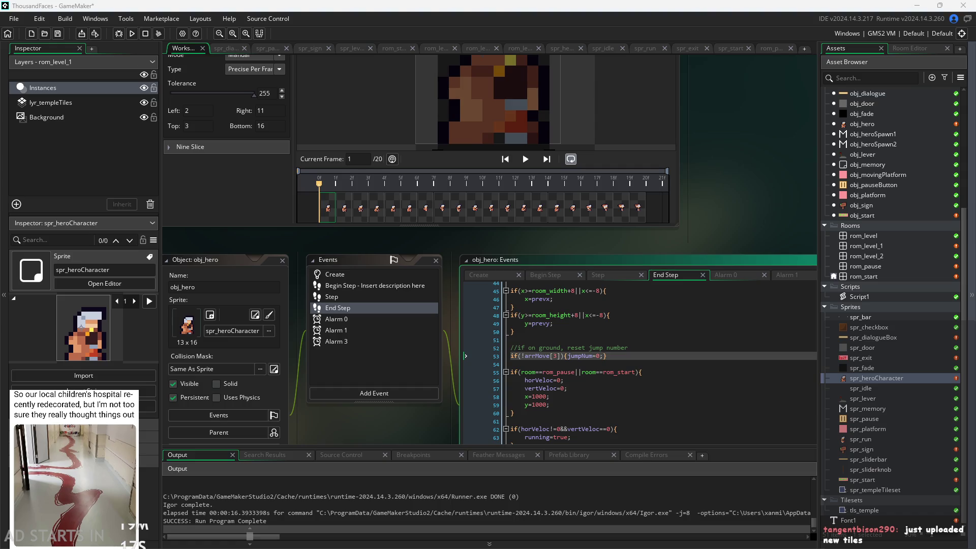
{"action": "mouse_move", "coordinate": [687, 204]}
{"action": "left_mouse_down"}
{"action": "mouse_move", "coordinate": [697, 216]}
{"action": "mouse_move", "coordinate": [766, 133]}
{"action": "mouse_move", "coordinate": [673, 104]}
{"action": "mouse_move", "coordinate": [592, 113]}
{"action": "mouse_move", "coordinate": [601, 113]}
{"action": "left_mouse_up"}
{"action": "scroll", "coordinate": [699, 216], "scroll_direction": "down", "scroll_amount": 2}
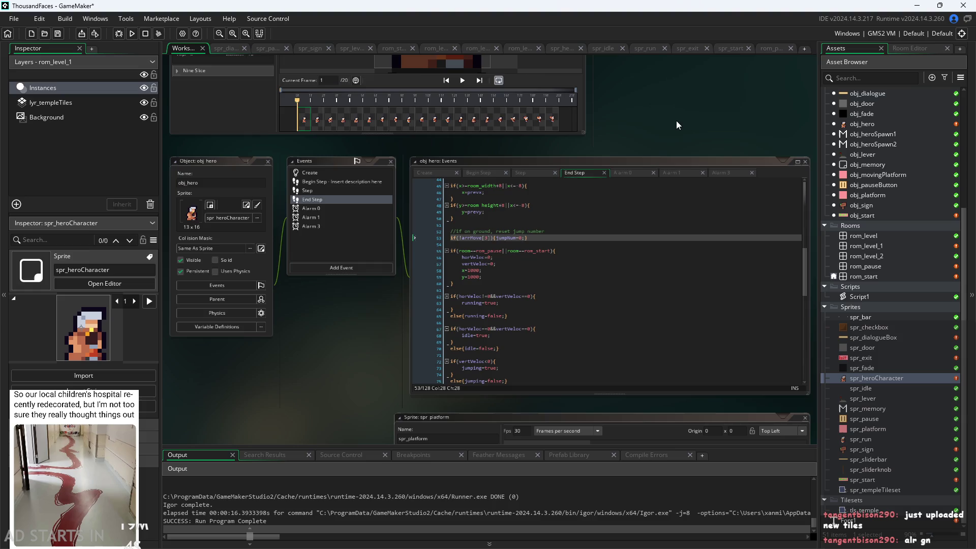
{"action": "scroll", "coordinate": [689, 145], "scroll_direction": "down", "scroll_amount": 2, "text": "ctrl"}
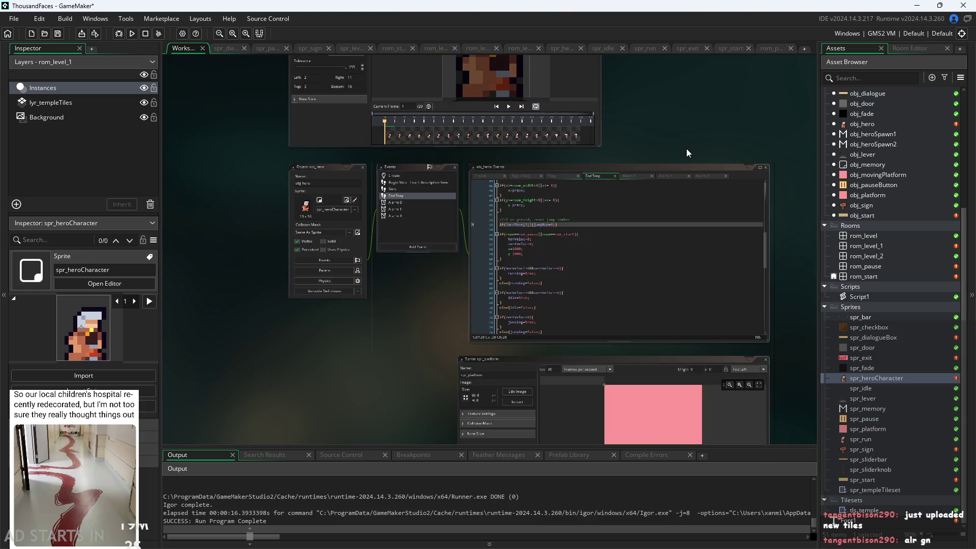
{"action": "scroll", "coordinate": [688, 148], "scroll_direction": "up", "scroll_amount": 2, "text": "ctrl"}
{"action": "mouse_move", "coordinate": [687, 148]}
{"action": "left_mouse_down"}
{"action": "mouse_move", "coordinate": [642, 130]}
{"action": "mouse_move", "coordinate": [637, 92]}
{"action": "mouse_move", "coordinate": [654, 160]}
{"action": "mouse_move", "coordinate": [606, 142]}
{"action": "mouse_move", "coordinate": [663, 224]}
{"action": "left_mouse_up"}
{"action": "scroll", "coordinate": [664, 224], "scroll_direction": "down", "scroll_amount": 5, "text": "ctrl"}
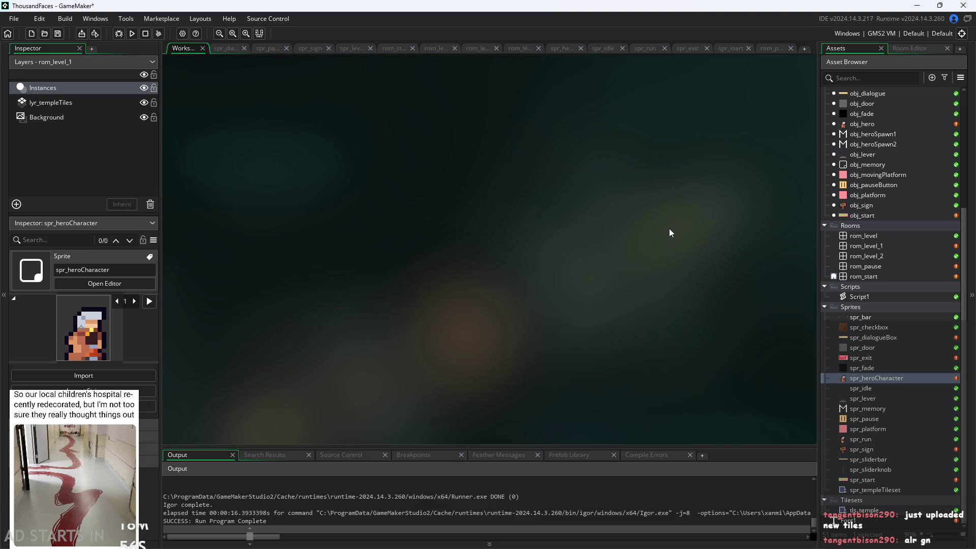
{"action": "scroll", "coordinate": [773, 249], "scroll_direction": "down", "scroll_amount": 5}
{"action": "scroll", "coordinate": [580, 232], "scroll_direction": "right", "scroll_amount": 3}
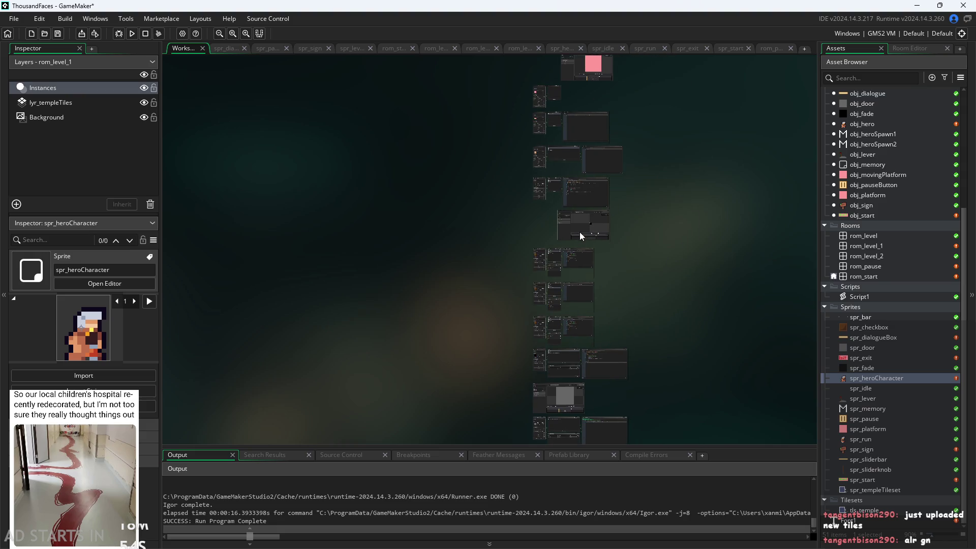
{"action": "scroll", "coordinate": [743, 264], "scroll_direction": "up", "scroll_amount": 5, "text": "ctrl"}
{"action": "scroll", "coordinate": [743, 260], "scroll_direction": "down", "scroll_amount": 10}
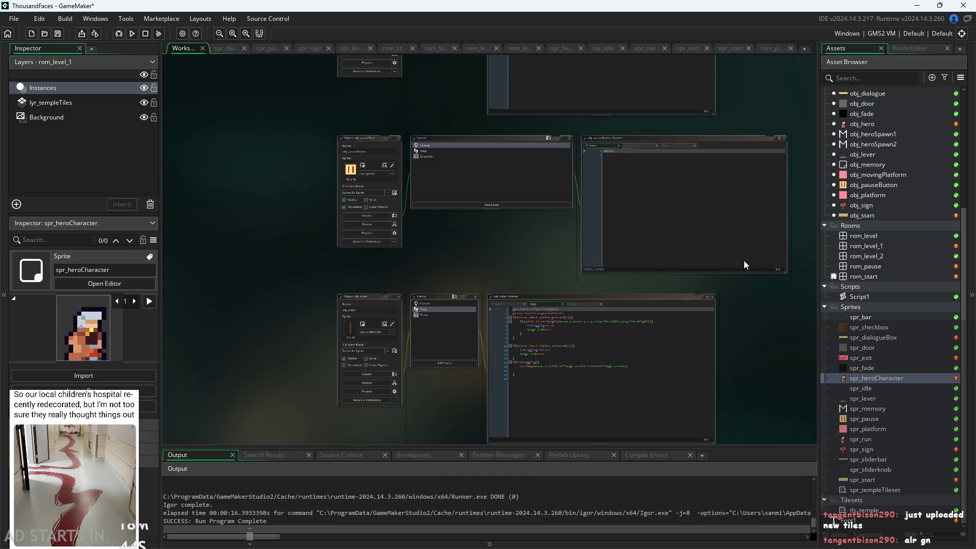
{"action": "scroll", "coordinate": [777, 285], "scroll_direction": "up", "scroll_amount": 10}
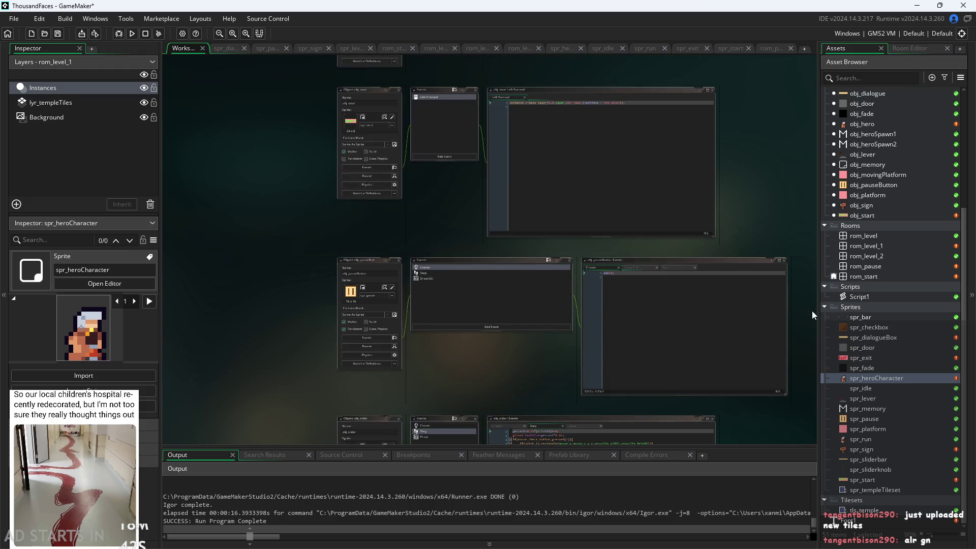
{"action": "scroll", "coordinate": [762, 302], "scroll_direction": "up", "scroll_amount": 5}
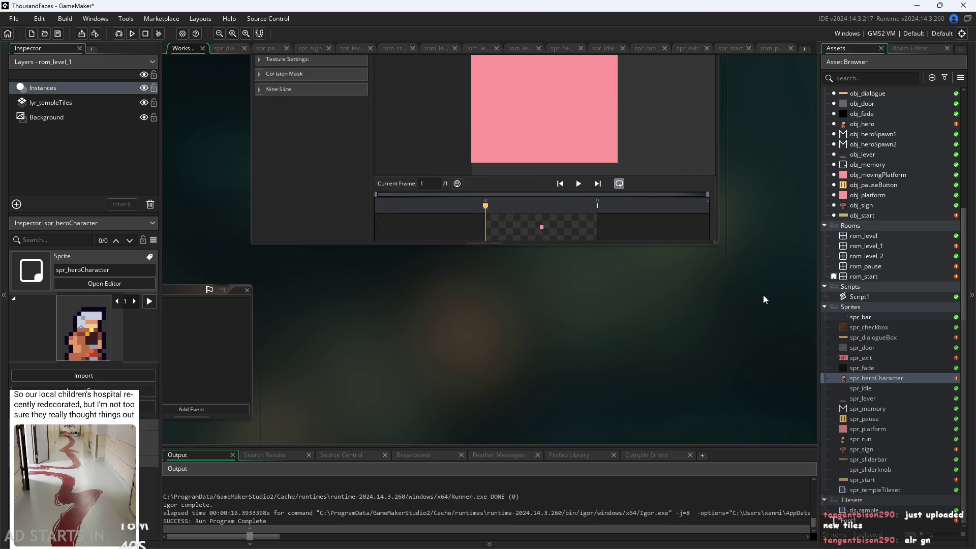
{"action": "scroll", "coordinate": [242, 412], "scroll_direction": "up", "scroll_amount": 5}
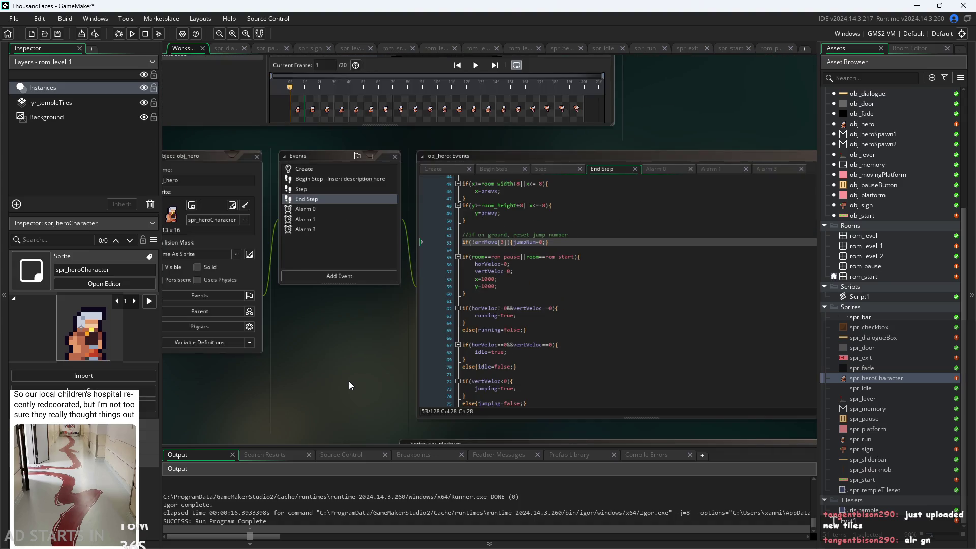
{"action": "scroll", "coordinate": [349, 380], "scroll_direction": "up", "scroll_amount": 2}
{"action": "scroll", "coordinate": [326, 351], "scroll_direction": "up", "scroll_amount": 3}
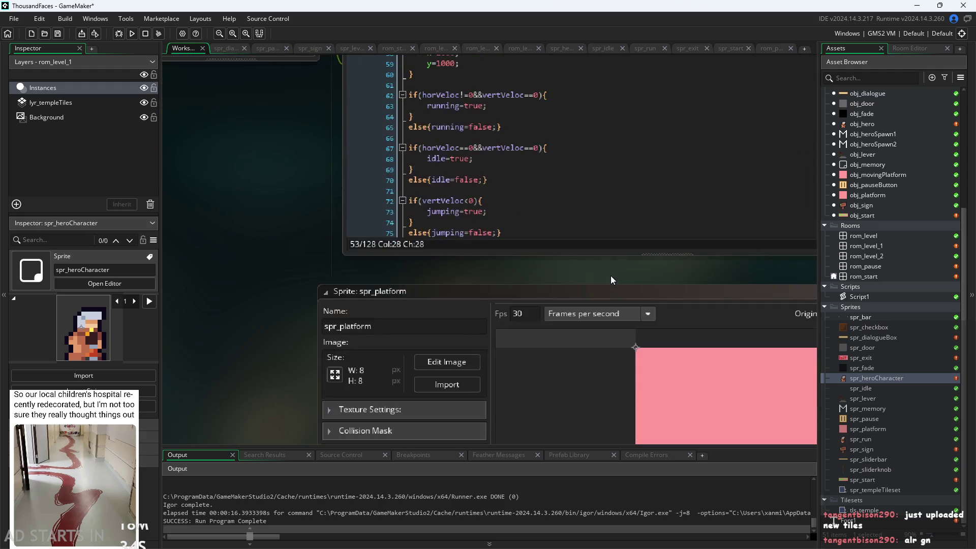
{"action": "left_click_drag", "start_coordinate": [274, 283], "coordinate": [241, 232]}
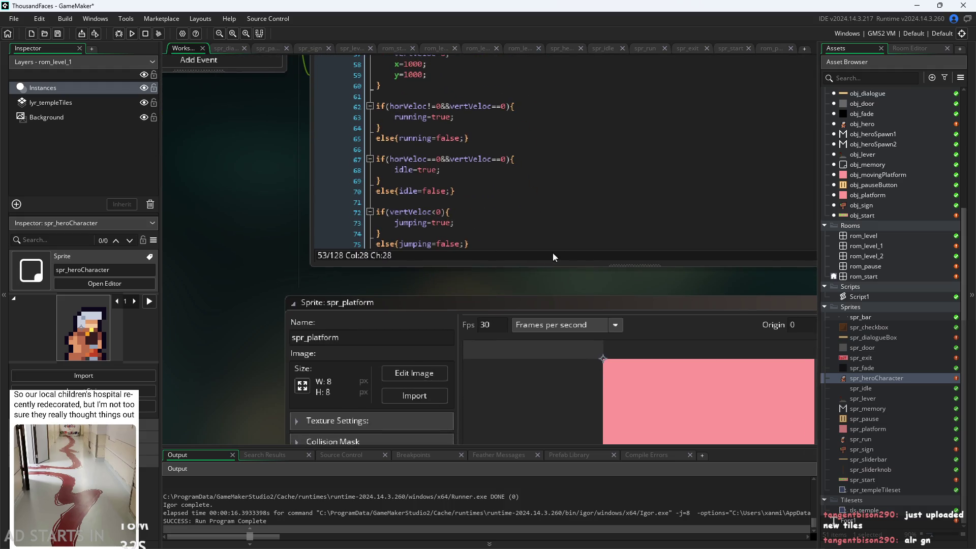
{"action": "scroll", "coordinate": [555, 258], "scroll_direction": "down", "scroll_amount": 3}
{"action": "double_click", "coordinate": [866, 379]}
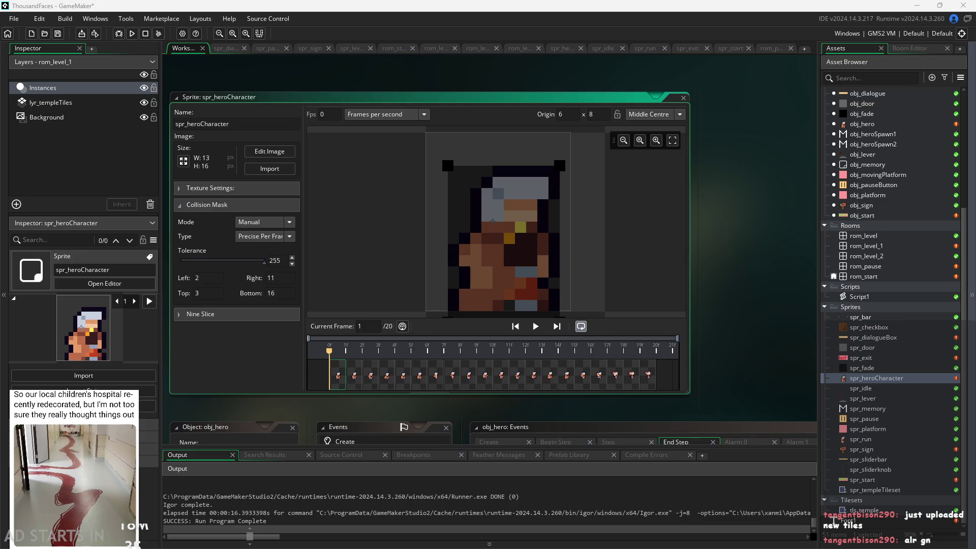
Set the mask to Automatic with tolerance 0 after trying 162 on frame 11, then run the game
{"action": "left_click", "coordinate": [258, 222]}
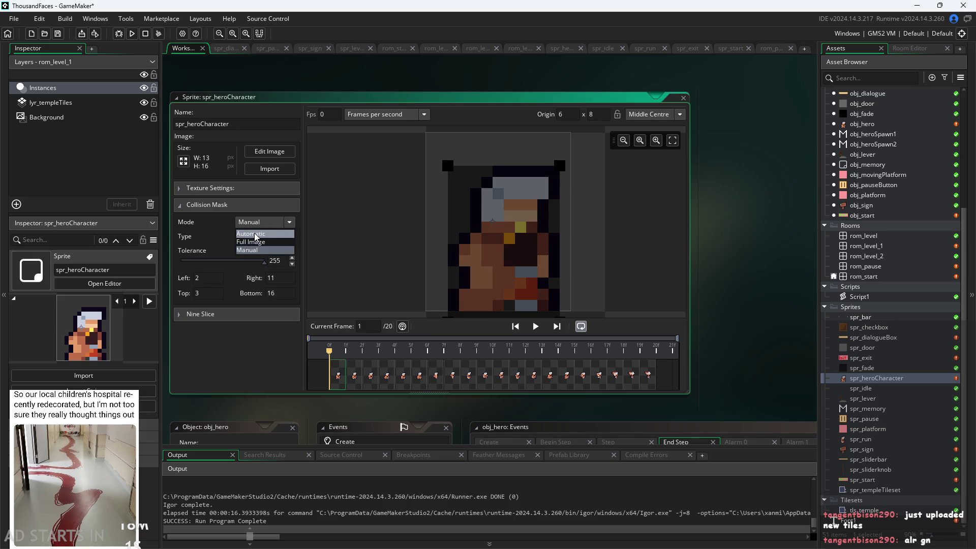
{"action": "left_click", "coordinate": [256, 235]}
{"action": "mouse_move", "coordinate": [264, 263]}
{"action": "left_mouse_down"}
{"action": "mouse_move", "coordinate": [151, 282]}
{"action": "mouse_move", "coordinate": [190, 262]}
{"action": "mouse_move", "coordinate": [232, 270]}
{"action": "mouse_move", "coordinate": [122, 273]}
{"action": "left_mouse_up"}
{"action": "left_click", "coordinate": [492, 350]}
{"action": "mouse_move", "coordinate": [181, 262]}
{"action": "left_mouse_down"}
{"action": "mouse_move", "coordinate": [335, 261]}
{"action": "mouse_move", "coordinate": [240, 263]}
{"action": "mouse_move", "coordinate": [308, 271]}
{"action": "left_mouse_up"}
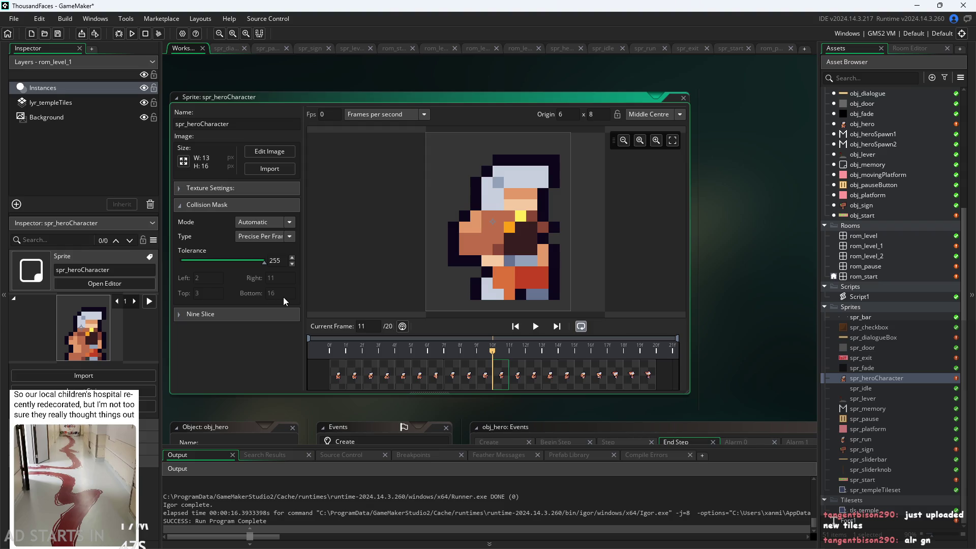
{"action": "mouse_move", "coordinate": [263, 261]}
{"action": "left_mouse_down"}
{"action": "mouse_move", "coordinate": [236, 303]}
{"action": "mouse_move", "coordinate": [144, 314]}
{"action": "left_mouse_up"}
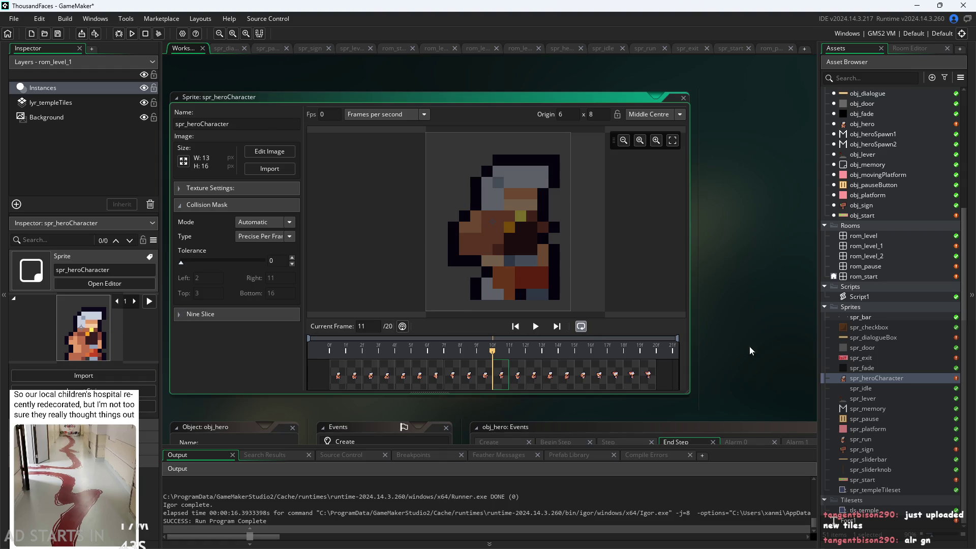
{"action": "left_click", "coordinate": [759, 314]}
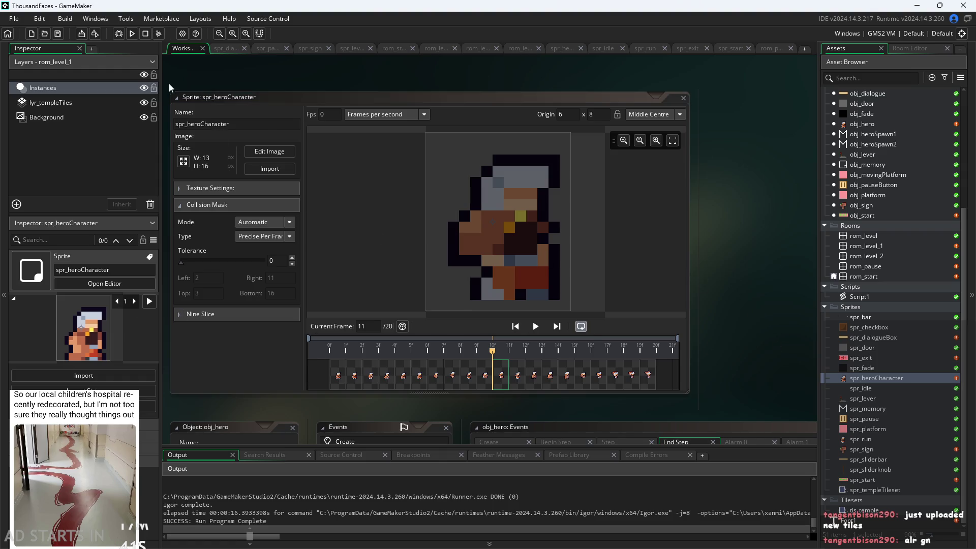
{"action": "left_click", "coordinate": [132, 33]}
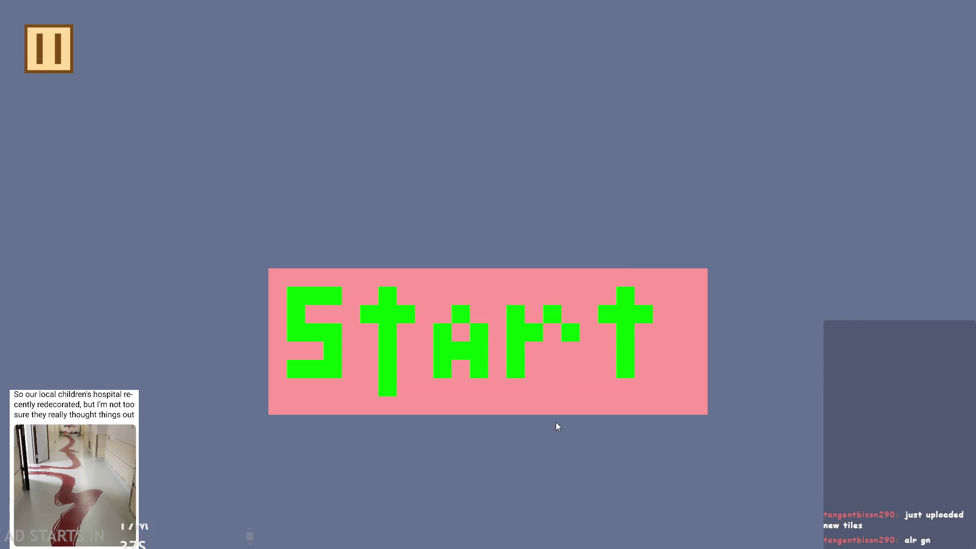
Play the first level briefly, then pause and exit back to the spr_heroCharacter editor
{"action": "left_click", "coordinate": [527, 383]}
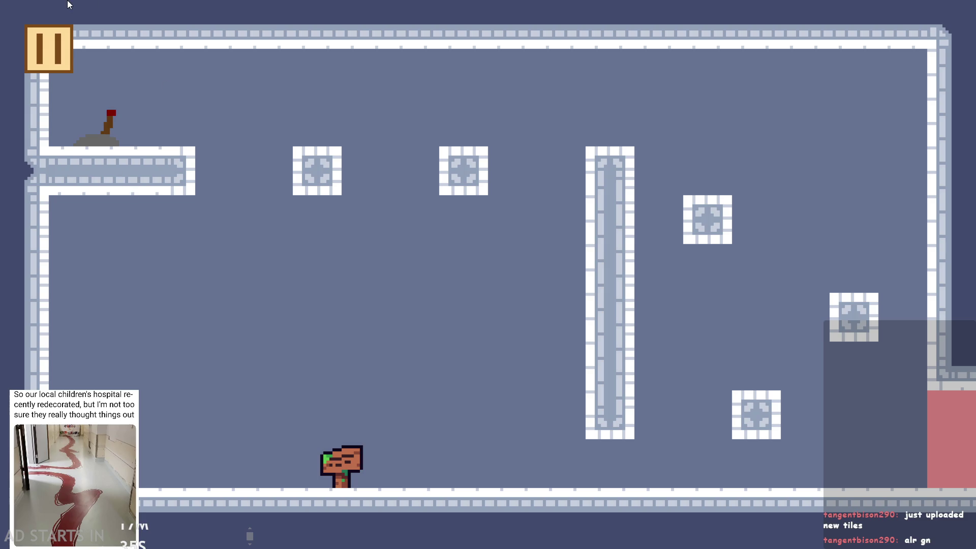
{"action": "left_click", "coordinate": [58, 47]}
{"action": "left_click", "coordinate": [776, 442]}
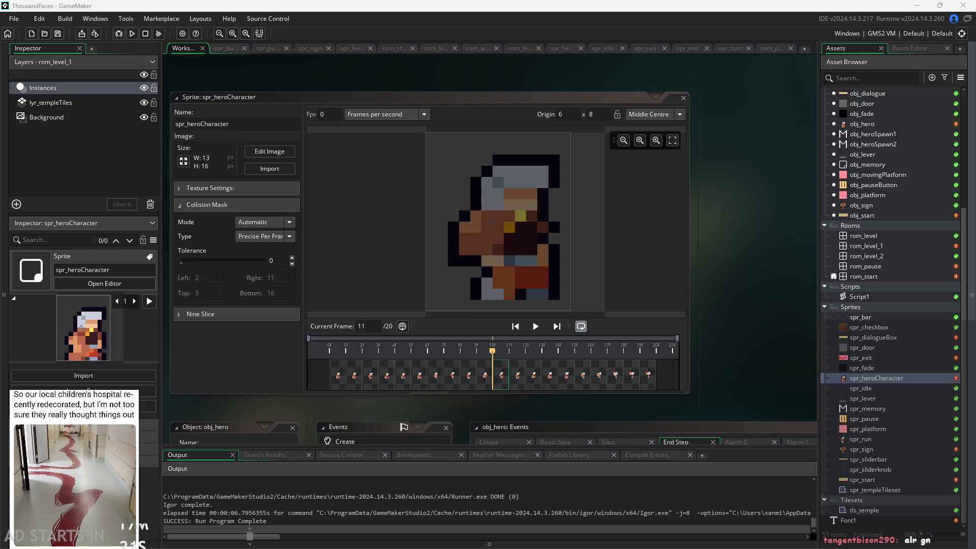
Select frame 10 of spr_heroCharacter and open it in the image editor
{"action": "left_click", "coordinate": [484, 375]}
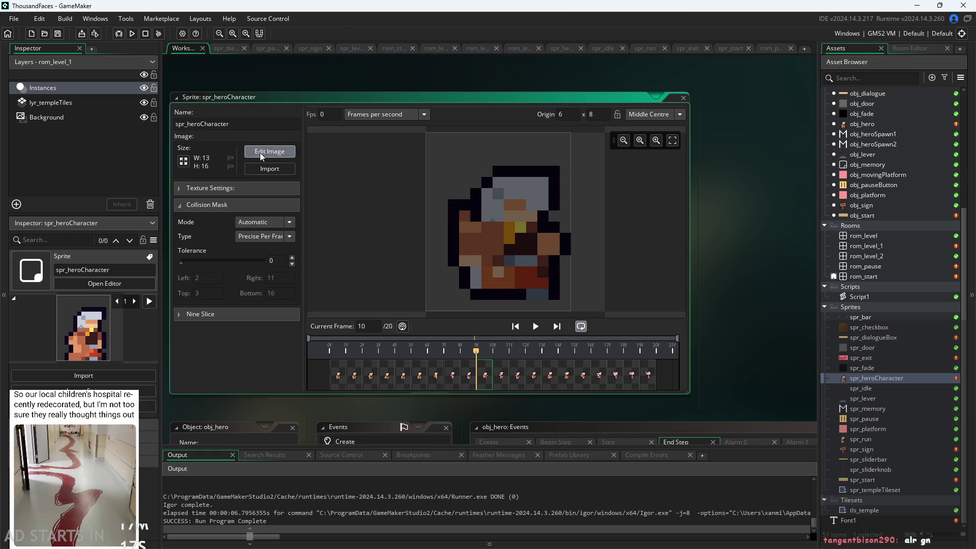
{"action": "left_click", "coordinate": [270, 151]}
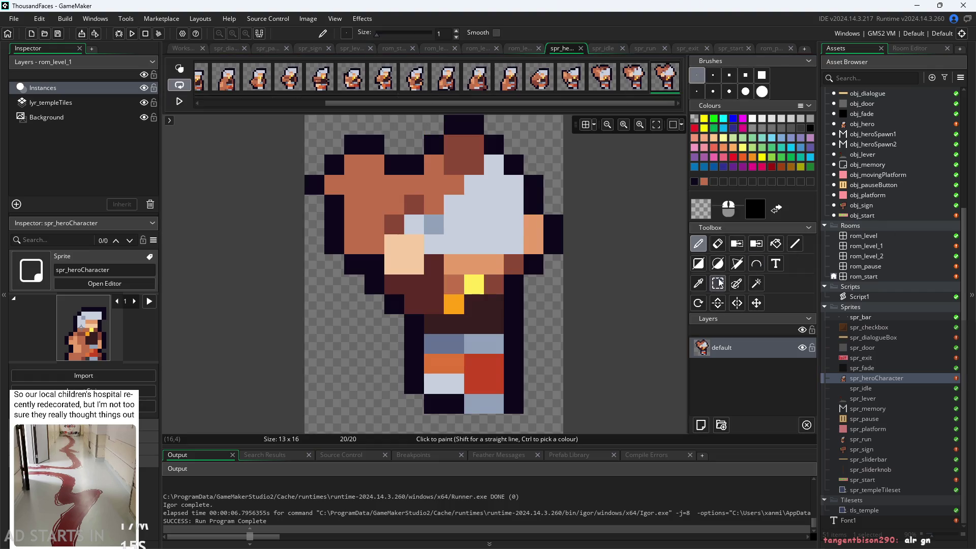
Paint a pixel at the bottom of the hero's legs with the Pencil
{"action": "left_click", "coordinate": [700, 286]}
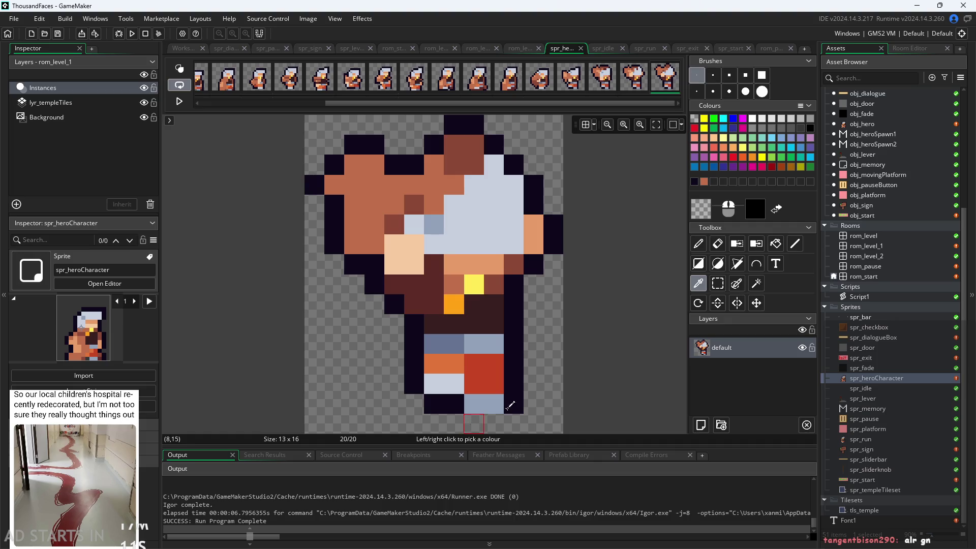
{"action": "left_click", "coordinate": [699, 243]}
{"action": "left_click", "coordinate": [437, 423]}
{"action": "key", "text": "ctrl"}
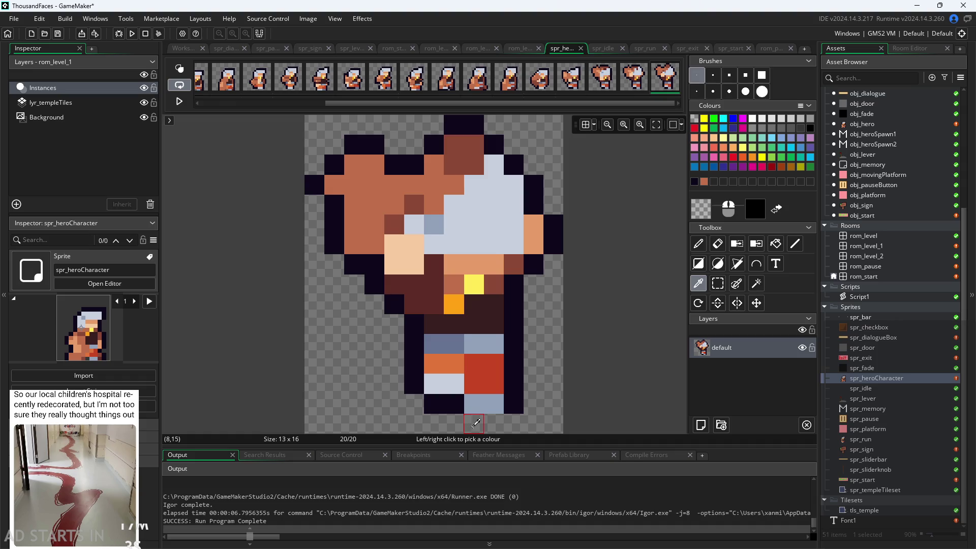
Check the drawing colour, then pick transparent from the canvas as the drawing colour
{"action": "left_click", "coordinate": [701, 209]}
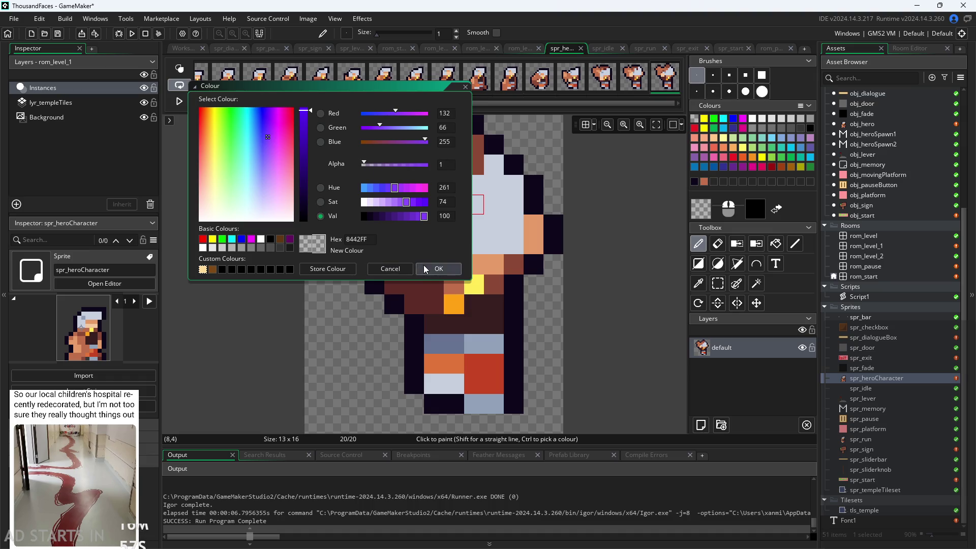
{"action": "left_click", "coordinate": [438, 268]}
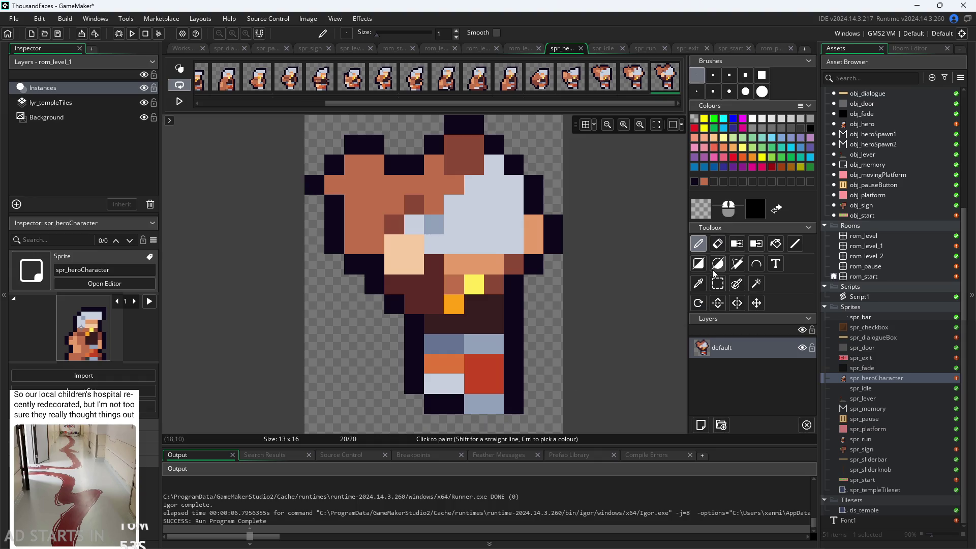
{"action": "left_click", "coordinate": [698, 286]}
{"action": "left_click", "coordinate": [491, 423]}
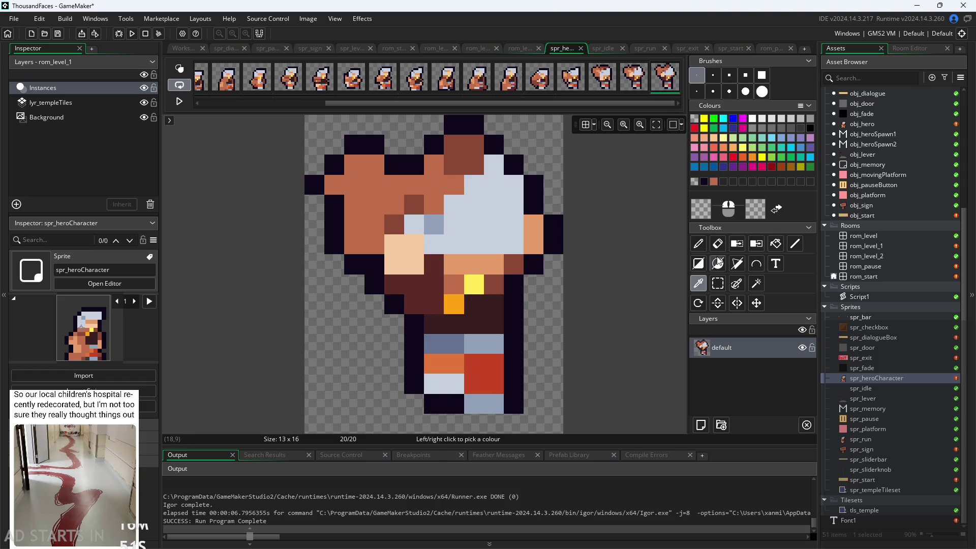
{"action": "left_click", "coordinate": [698, 244]}
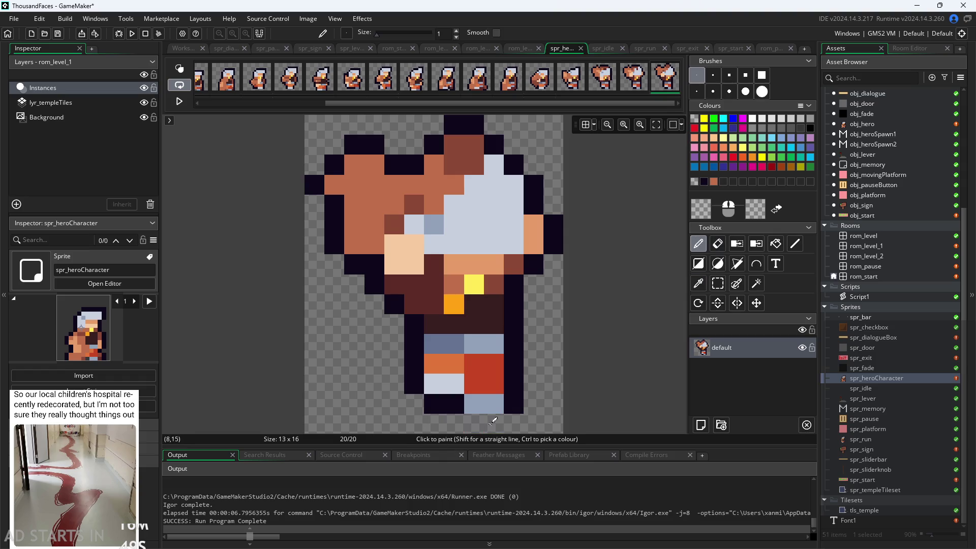
Show frame 19, inspect the drawing colour's values, and step to frame 20 of 20
{"action": "left_click", "coordinate": [642, 85]}
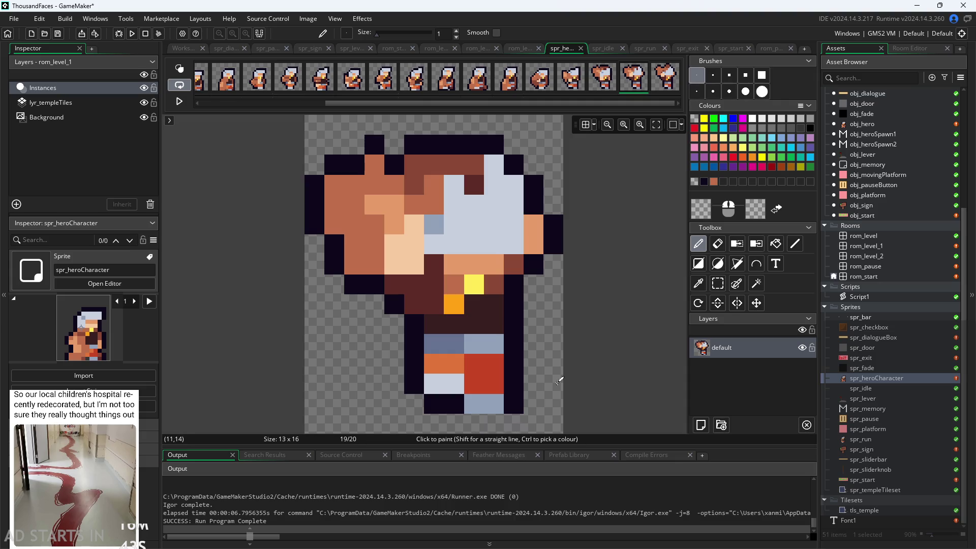
{"action": "key", "text": "i"}
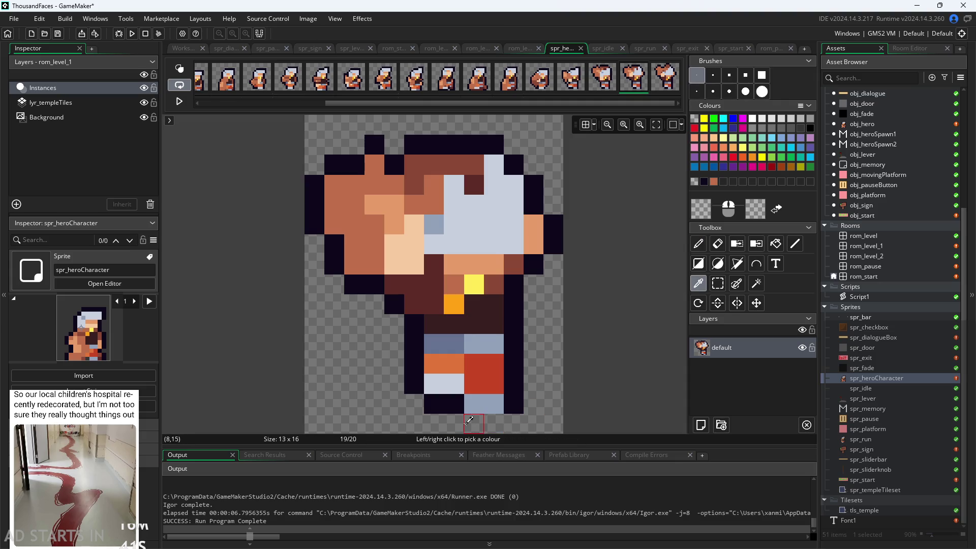
{"action": "double_click", "coordinate": [465, 245]}
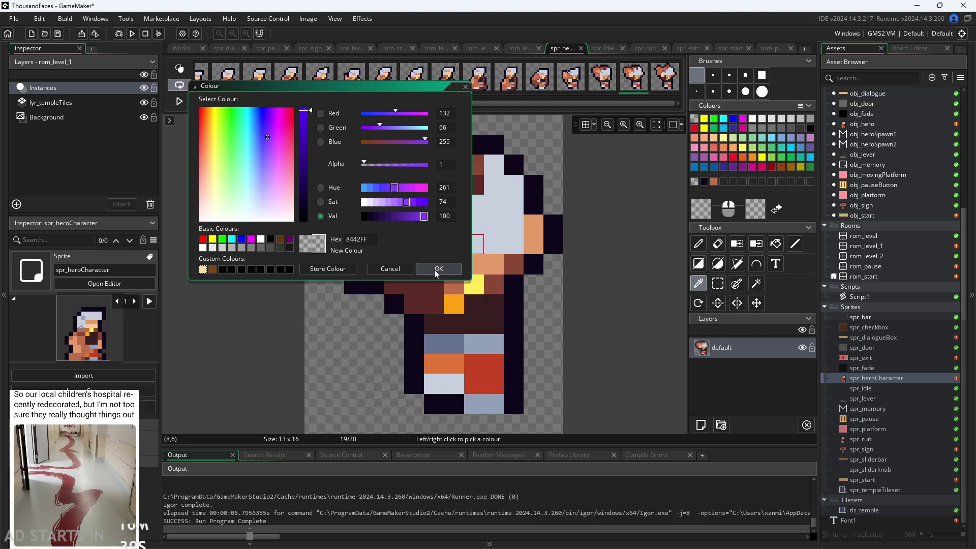
{"action": "left_click", "coordinate": [436, 270]}
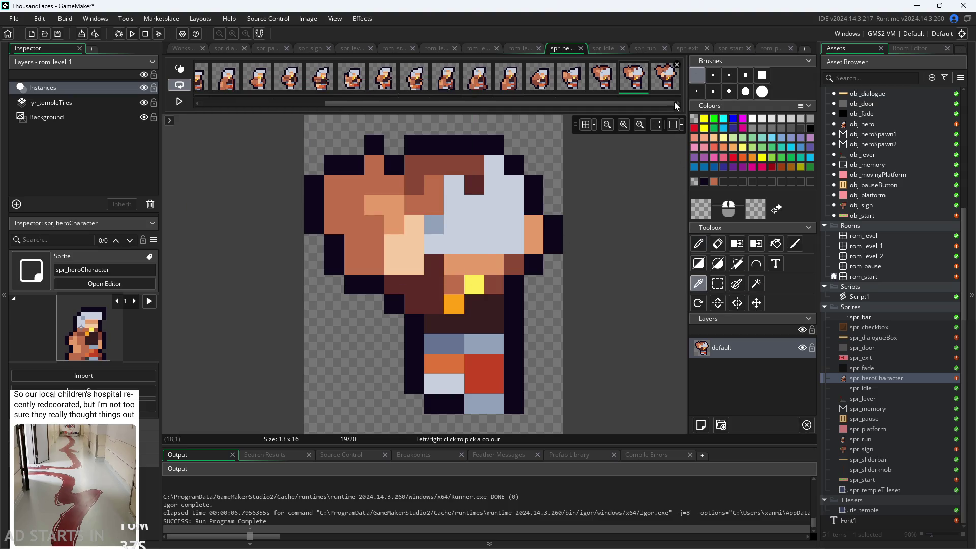
{"action": "key", "text": "Right"}
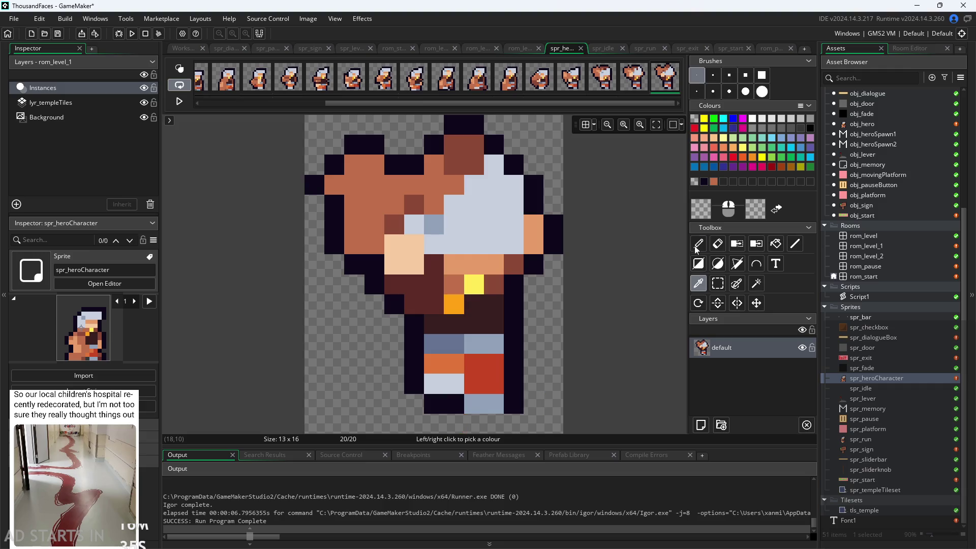
{"action": "double_click", "coordinate": [700, 208]}
Close the Colour dialog, select the Pencil, and step back through frames 19 to 15
{"action": "left_click", "coordinate": [451, 269]}
{"action": "left_click", "coordinate": [632, 81]}
{"action": "left_click", "coordinate": [698, 243]}
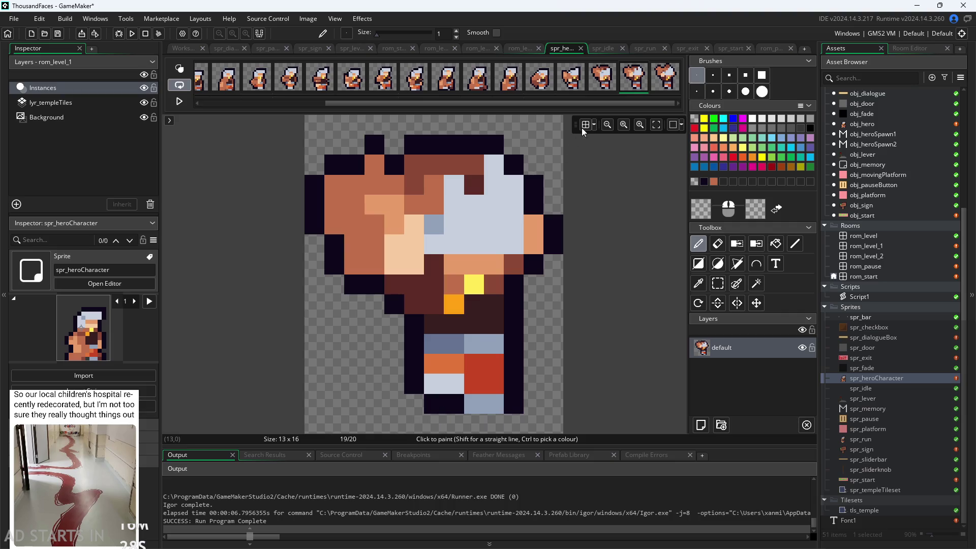
{"action": "left_click", "coordinate": [602, 81]}
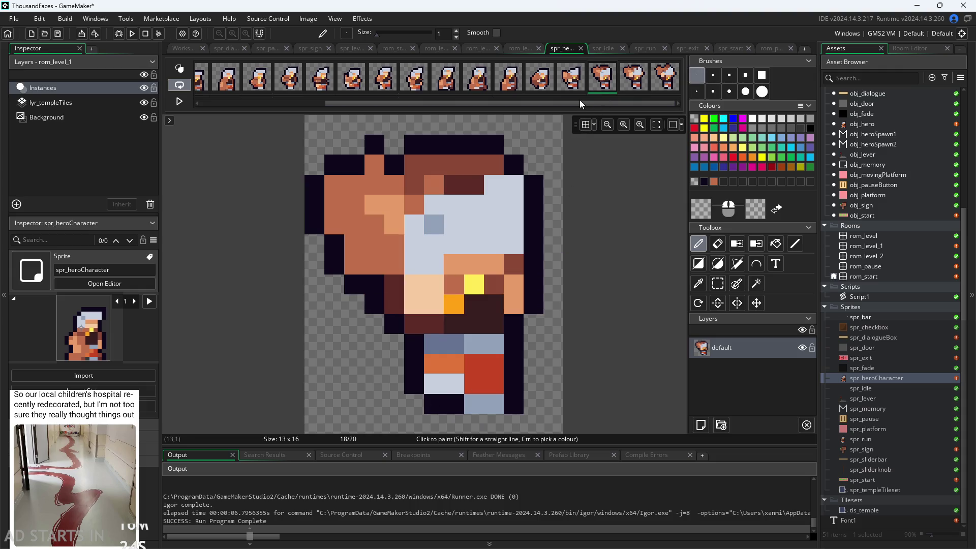
{"action": "left_click", "coordinate": [571, 77]}
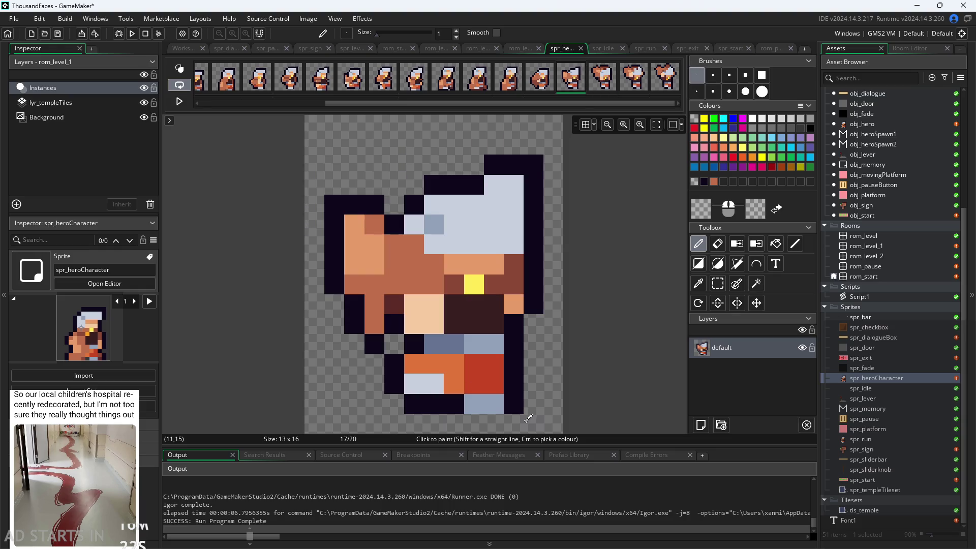
{"action": "key", "text": "Left"}
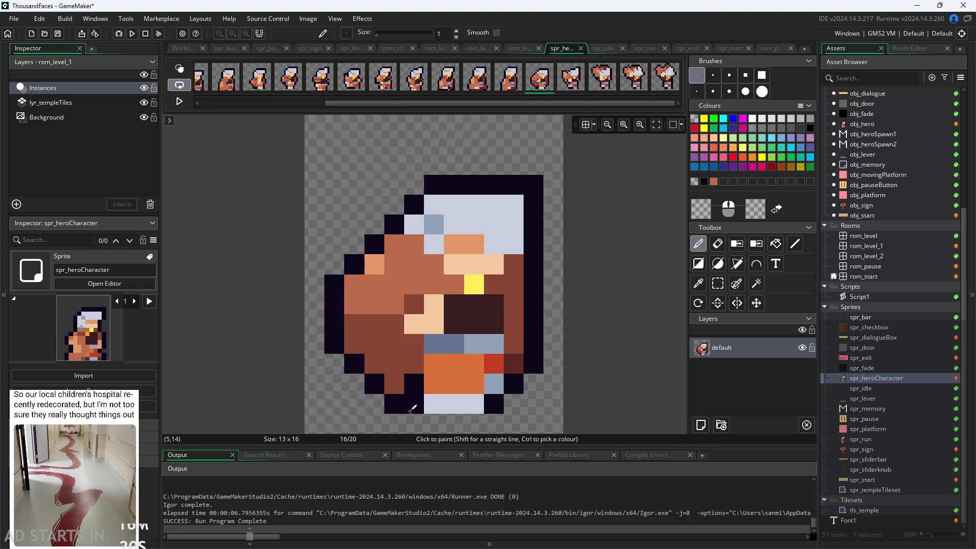
{"action": "key", "text": "Left"}
{"action": "key", "text": "Left"}
{"action": "key", "text": "Left"}
{"action": "key", "text": "Left"}
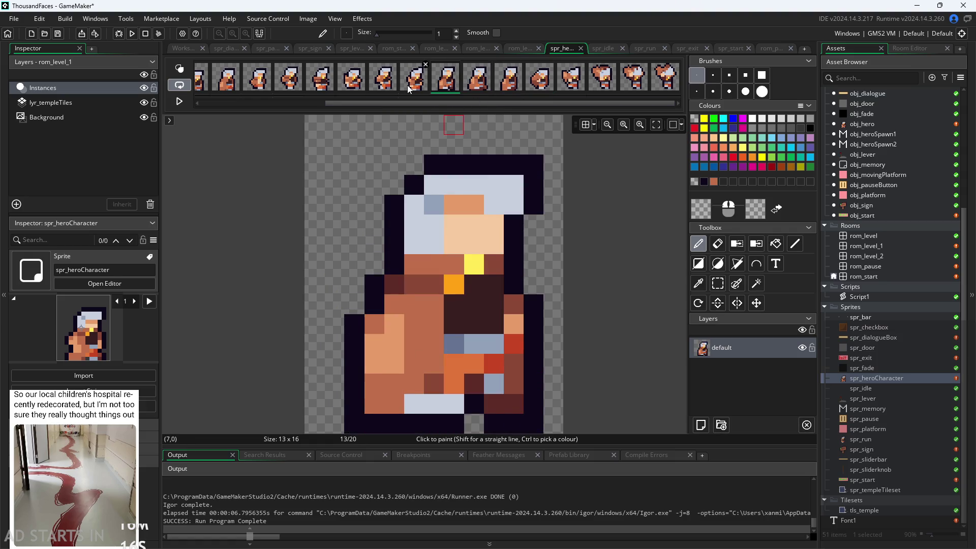
Step back through frames 11 down to frame 1, then close the image editor
{"action": "left_click", "coordinate": [382, 84]}
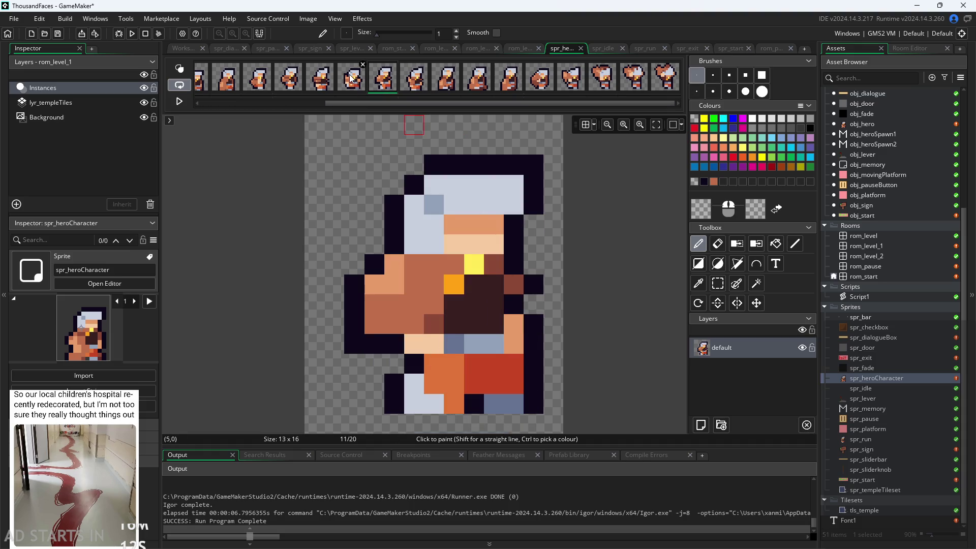
{"action": "key", "text": "Left"}
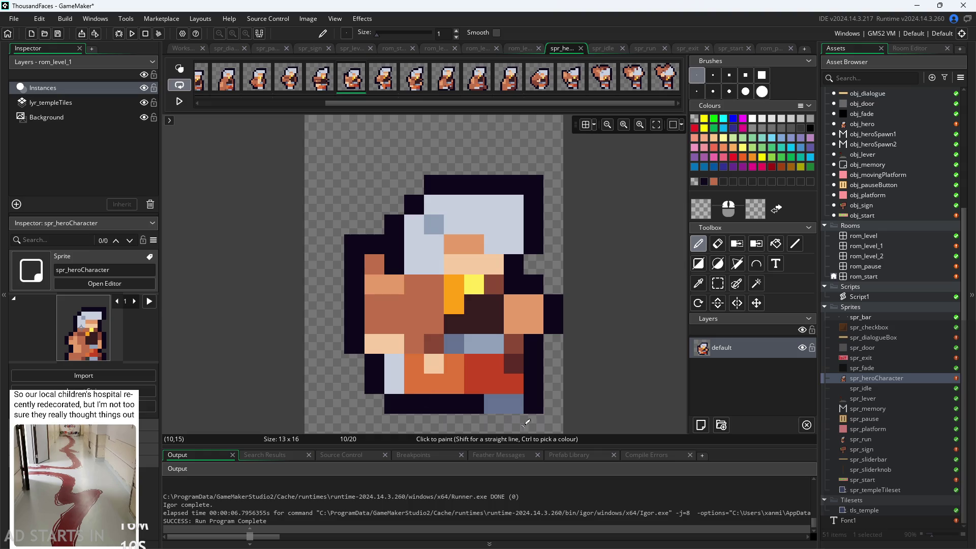
{"action": "left_click", "coordinate": [289, 78]}
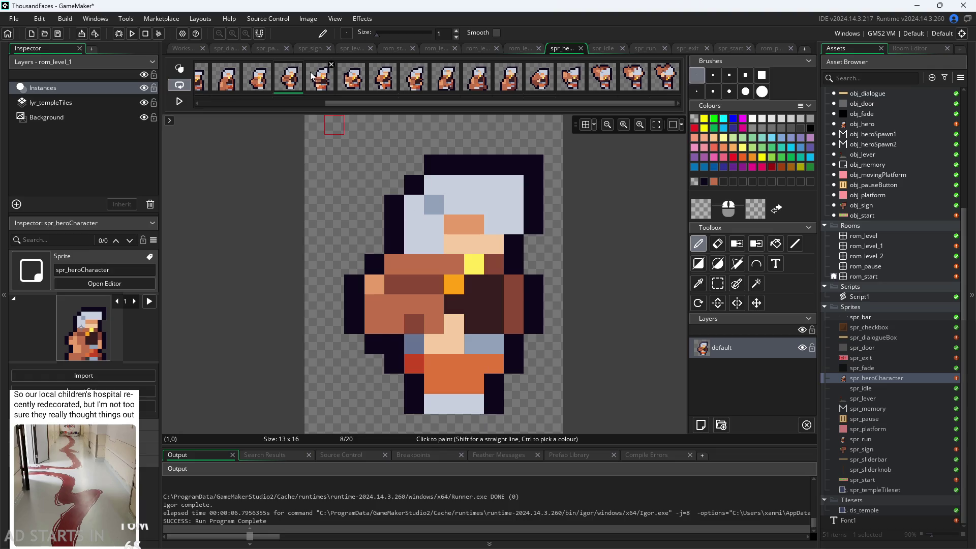
{"action": "left_click", "coordinate": [258, 77]}
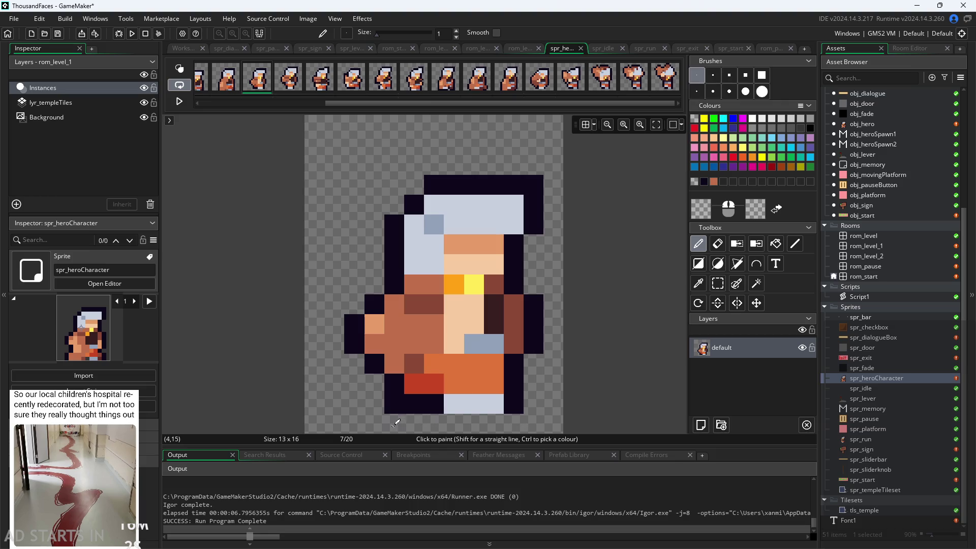
{"action": "left_click", "coordinate": [227, 78]}
{"action": "left_click_drag", "start_coordinate": [341, 103], "coordinate": [213, 101]}
{"action": "left_click", "coordinate": [343, 82]}
{"action": "left_click", "coordinate": [312, 82]}
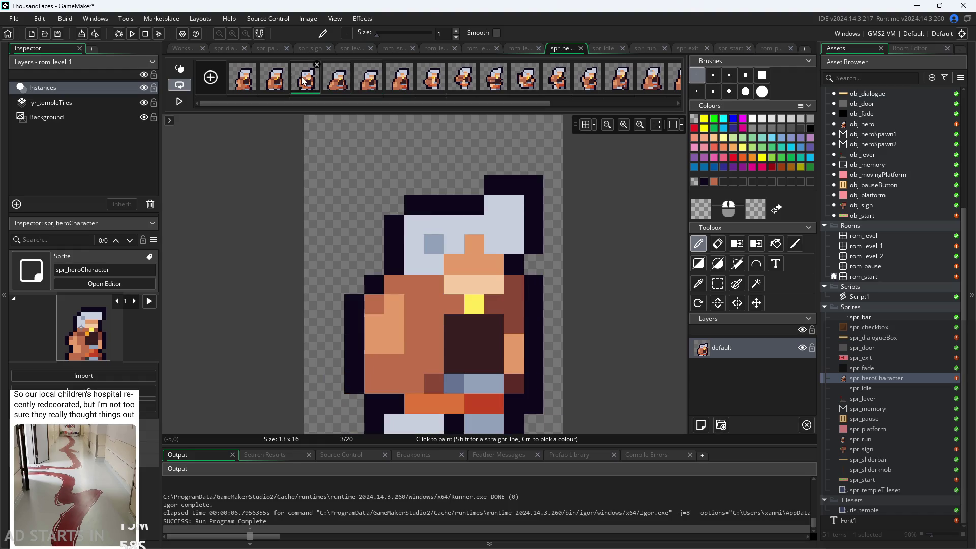
{"action": "left_click", "coordinate": [280, 82]}
{"action": "left_click", "coordinate": [249, 83]}
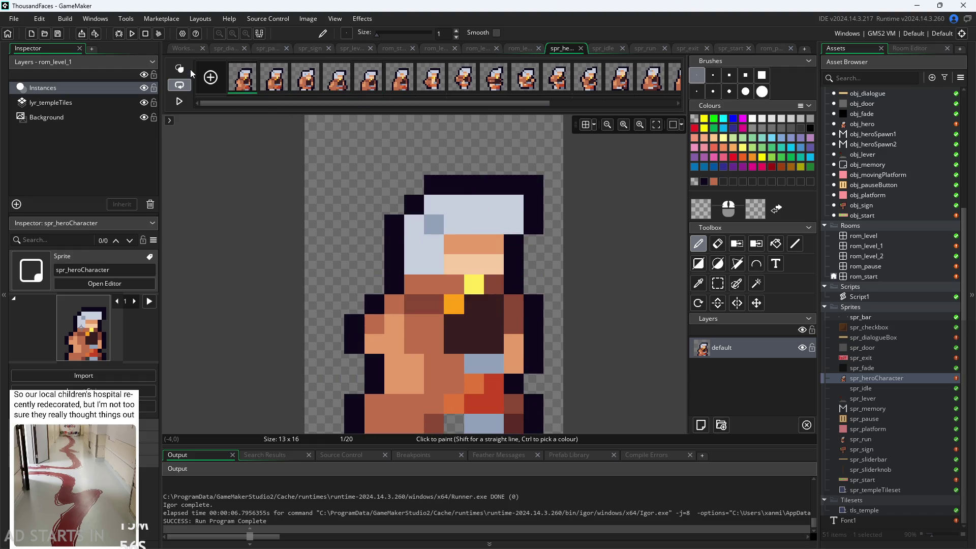
{"action": "left_click", "coordinate": [184, 49]}
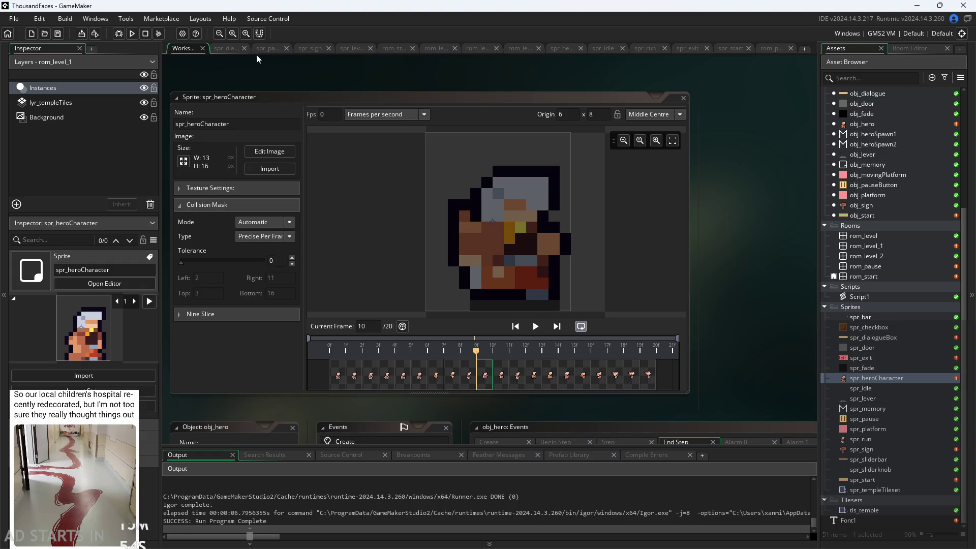
{"action": "left_click", "coordinate": [132, 33]}
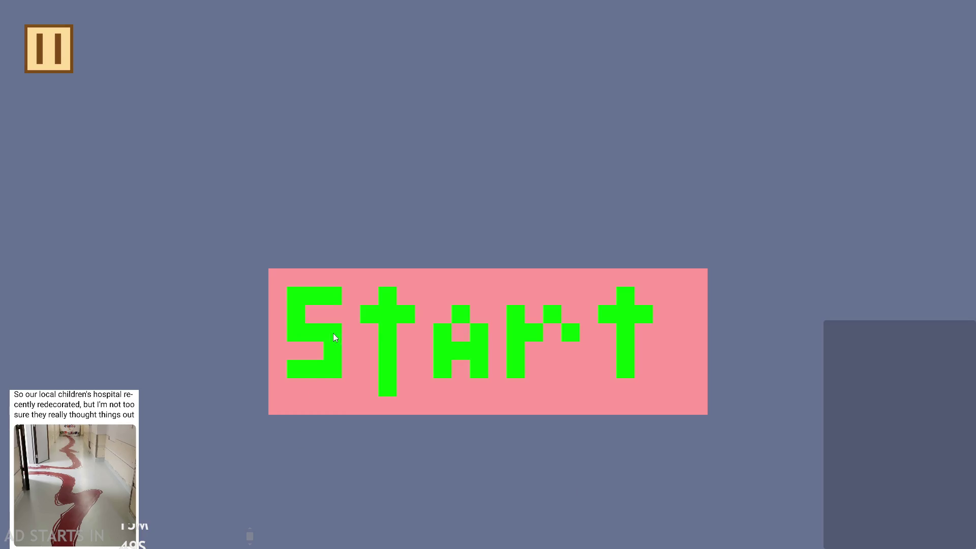
{"action": "left_click", "coordinate": [335, 337]}
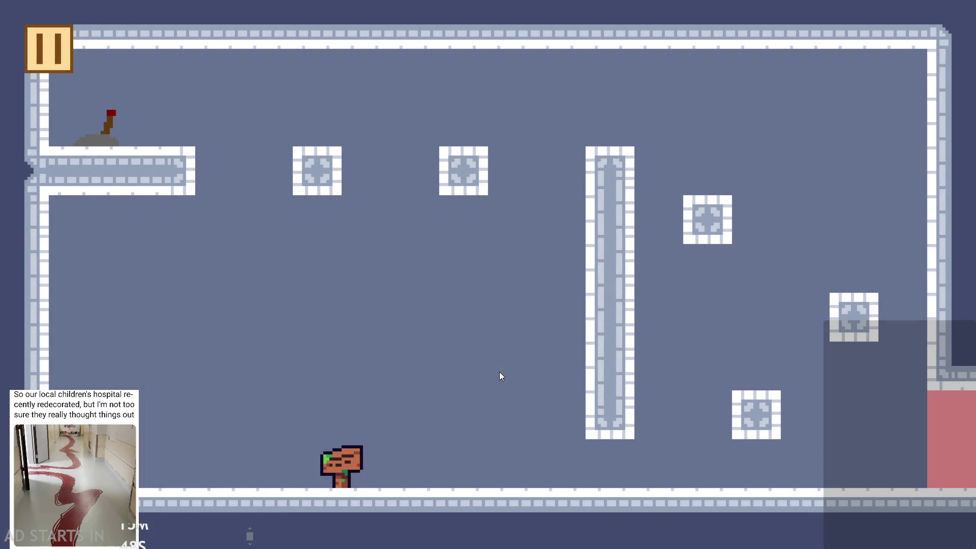
{"action": "key", "text": "Right"}
{"action": "key", "text": "Left"}
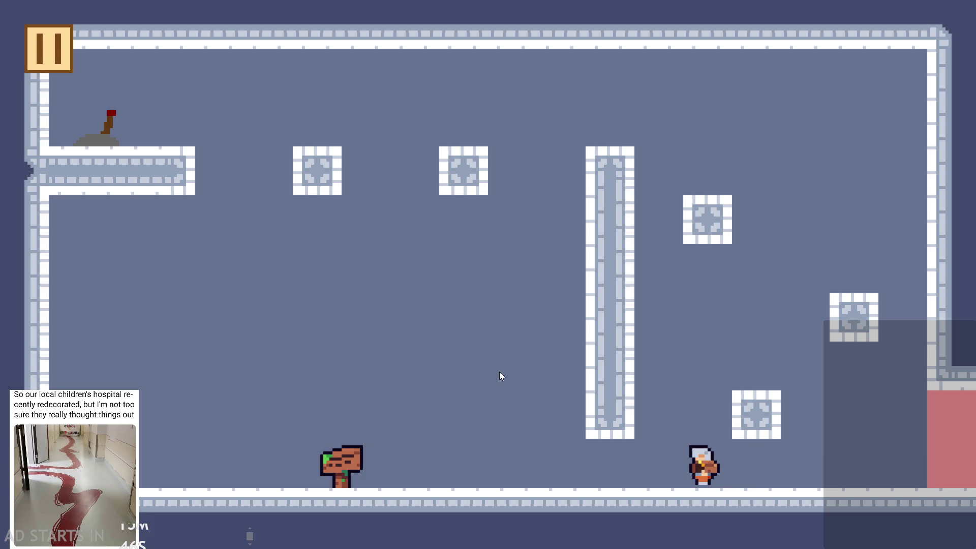
{"action": "key", "text": "Up"}
{"action": "key", "text": "Right"}
{"action": "key", "text": "Up"}
{"action": "key", "text": "Up"}
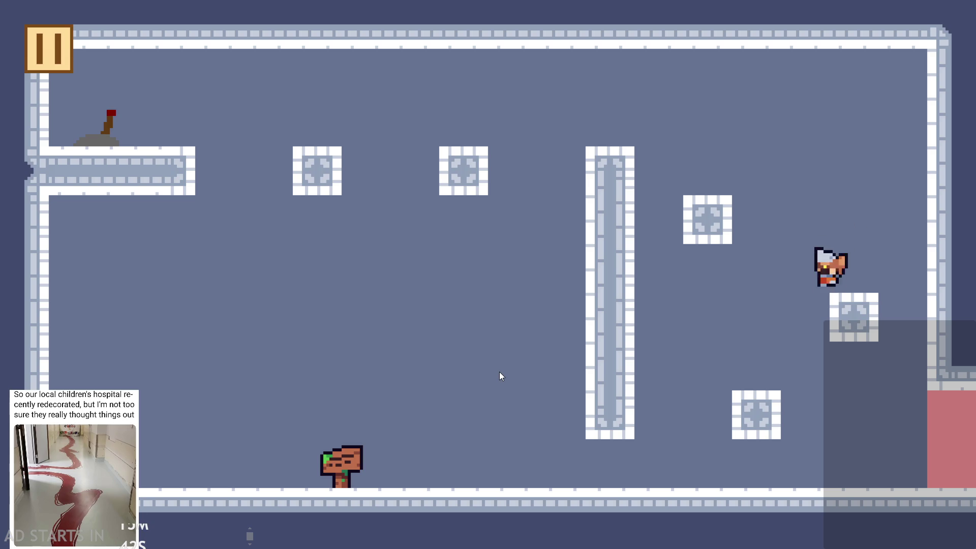
{"action": "key", "text": "Up"}
{"action": "key", "text": "Right"}
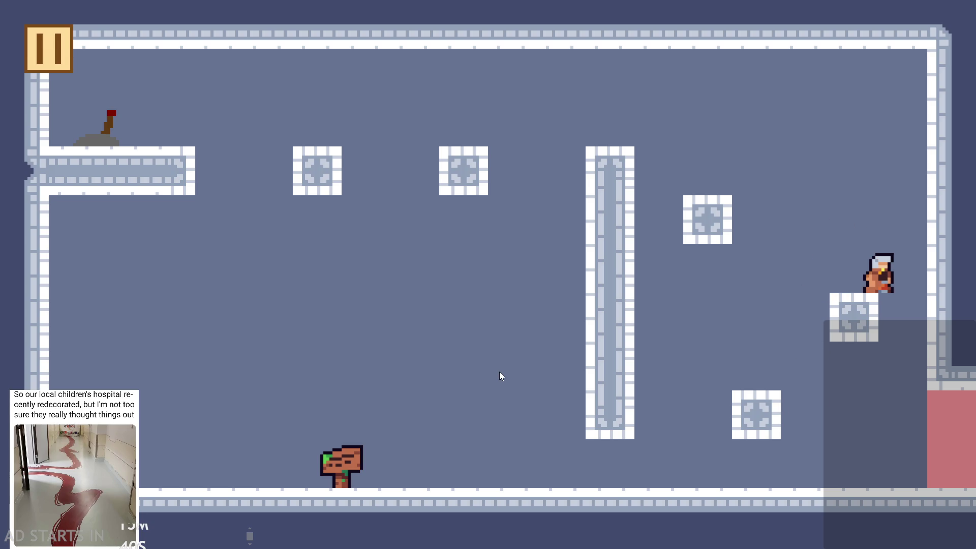
{"action": "key", "text": "Up"}
{"action": "key", "text": "Left"}
{"action": "key", "text": "Up"}
{"action": "key", "text": "Right"}
{"action": "key", "text": "Left"}
{"action": "key", "text": "Right"}
{"action": "key", "text": "Up"}
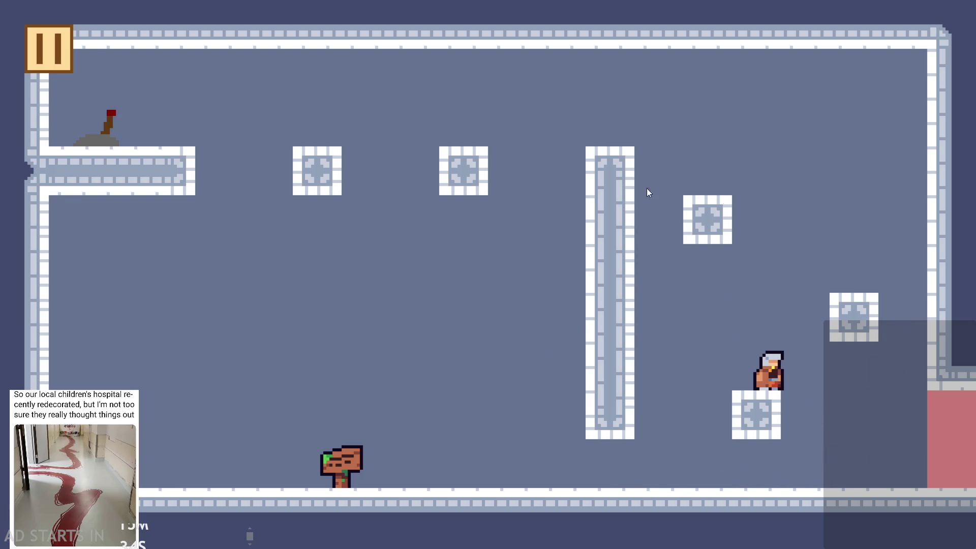
{"action": "key", "text": "Escape"}
{"action": "left_click", "coordinate": [823, 503]}
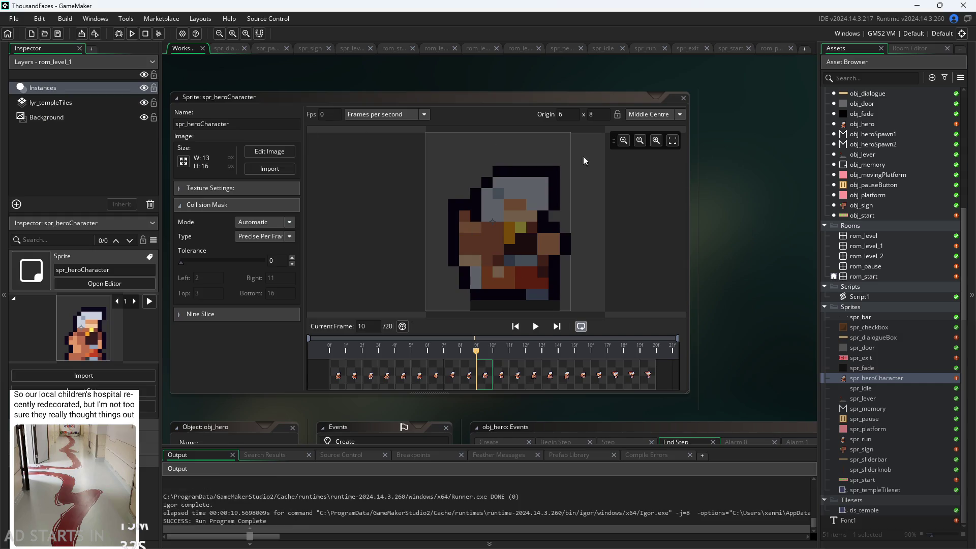
In obj_hero's Create event, change maxHor=2 to 1.5 and select maxHorAir's value 3
{"action": "scroll", "coordinate": [883, 183], "scroll_direction": "up", "scroll_amount": 4}
{"action": "double_click", "coordinate": [883, 163]}
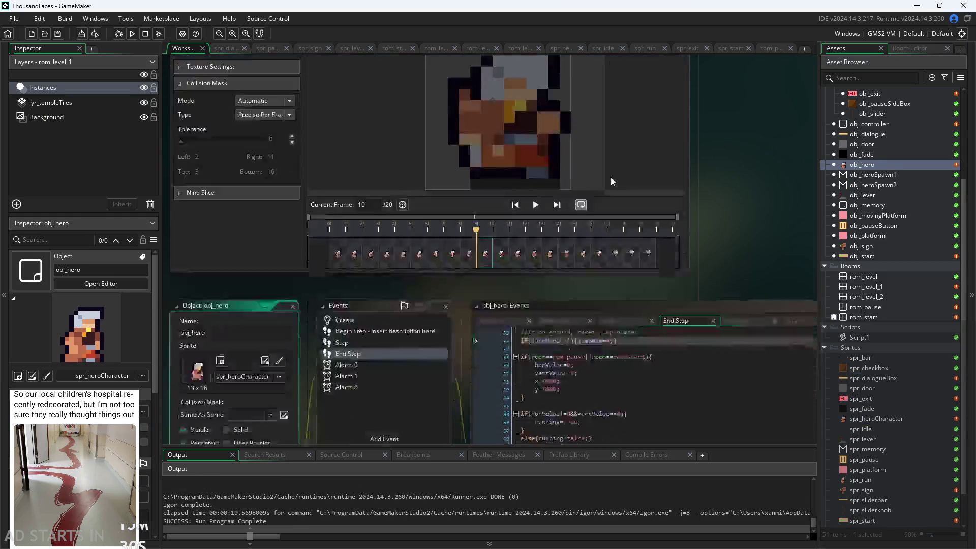
{"action": "left_click", "coordinate": [386, 144]}
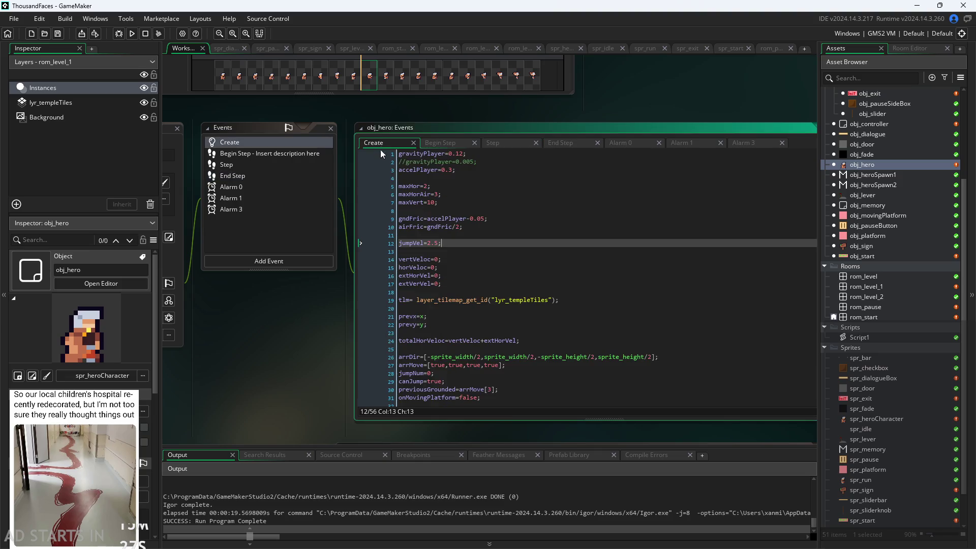
{"action": "left_click", "coordinate": [394, 185]}
{"action": "type", "text": "1.5"}
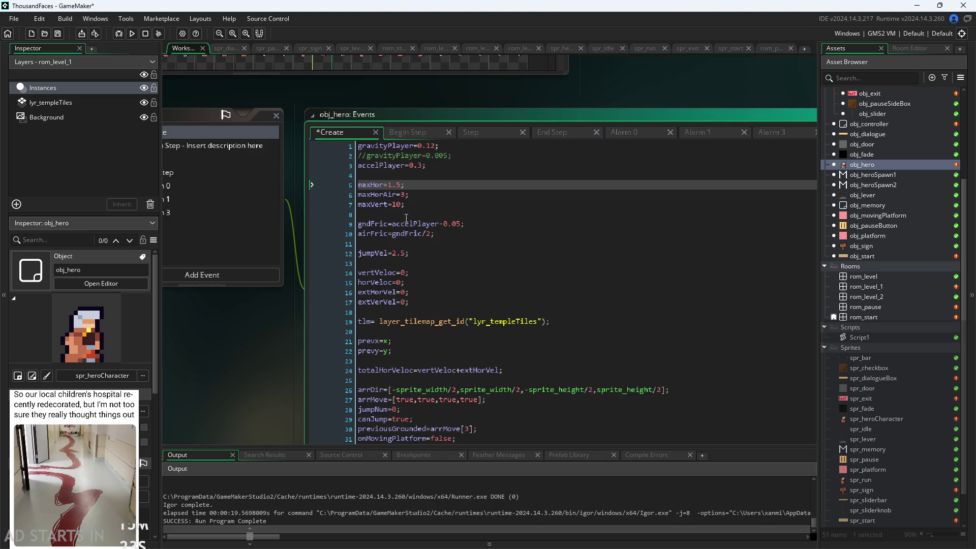
{"action": "double_click", "coordinate": [404, 194]}
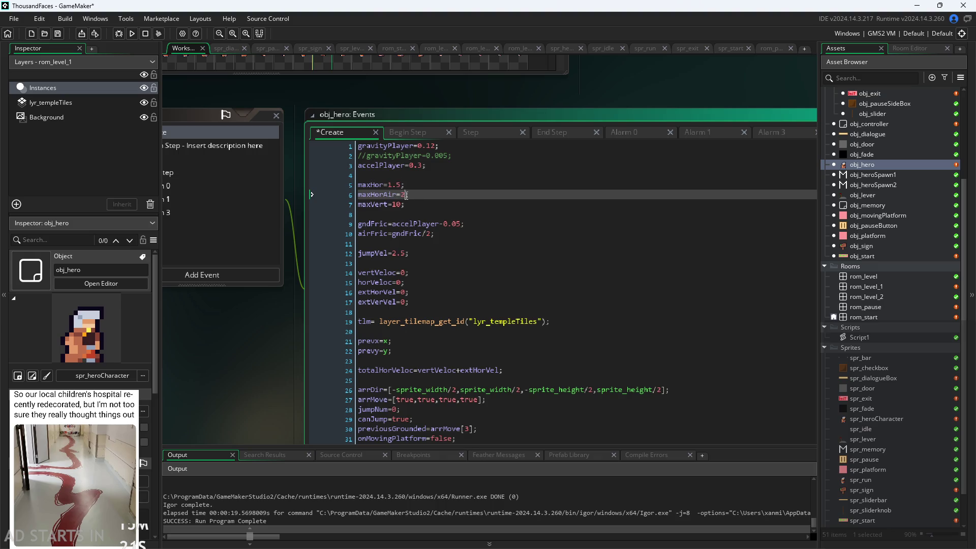